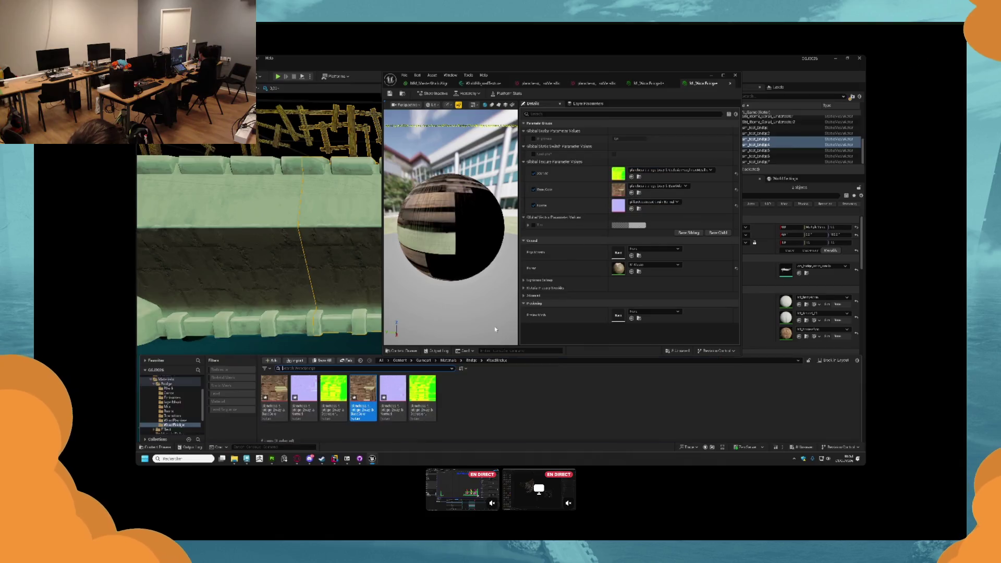
- Close the material instance editor to return to the level showing the green stone bridge wall
mouse_move(391, 389)
mouse_down()
mouse_move(446, 295)
mouse_move(516, 243)
mouse_move(618, 206)
mouse_up()
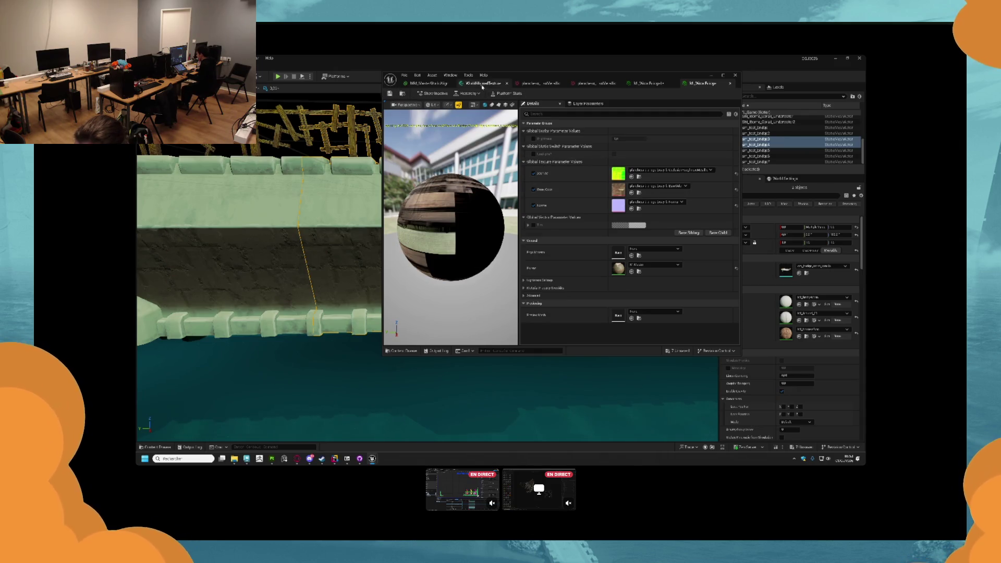
click(734, 76)
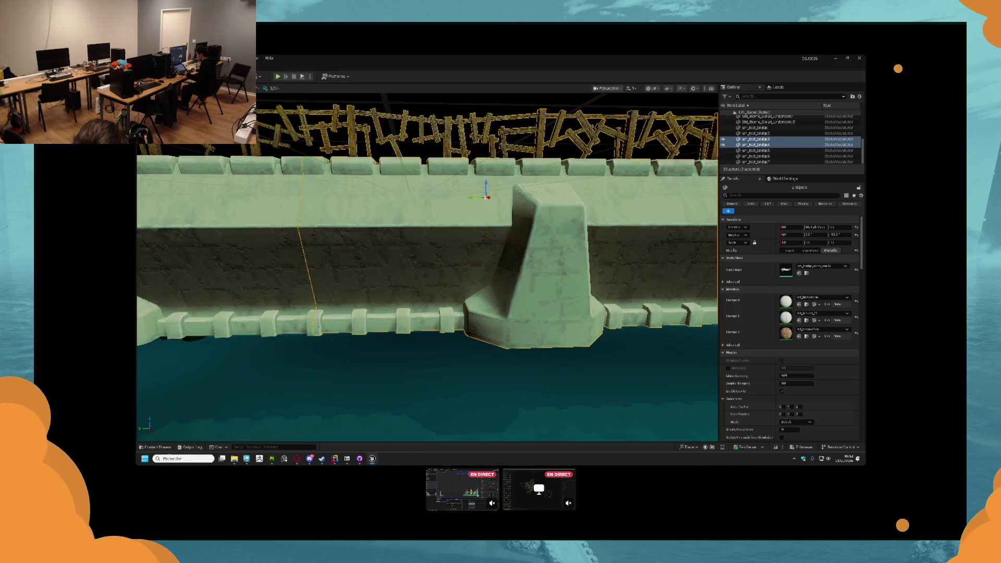
- Browse to the Bridge folder in the Content Drawer and open a pillar mesh in the static mesh editor
click(155, 447)
scroll(172, 396, up, 2)
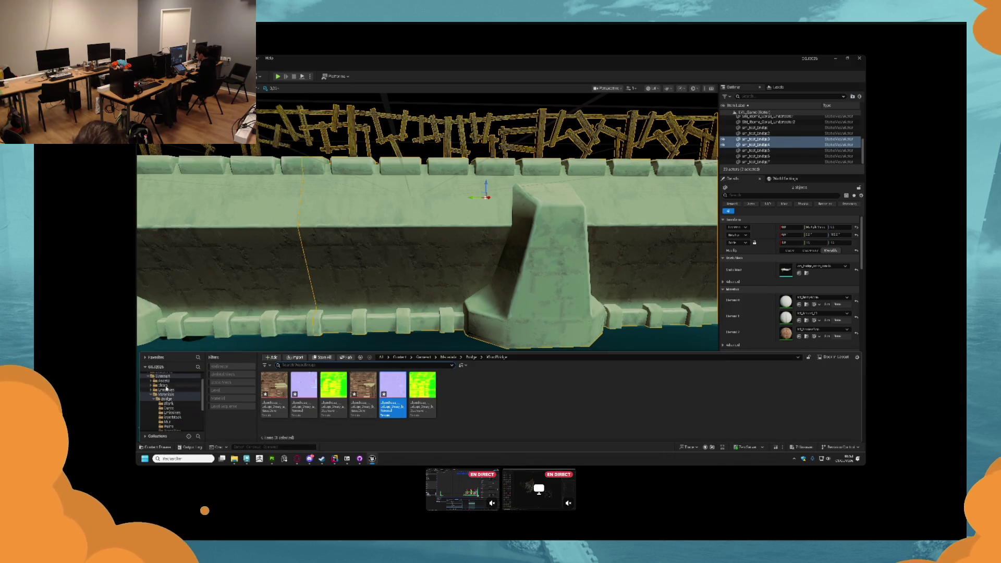
scroll(167, 380, down, 3)
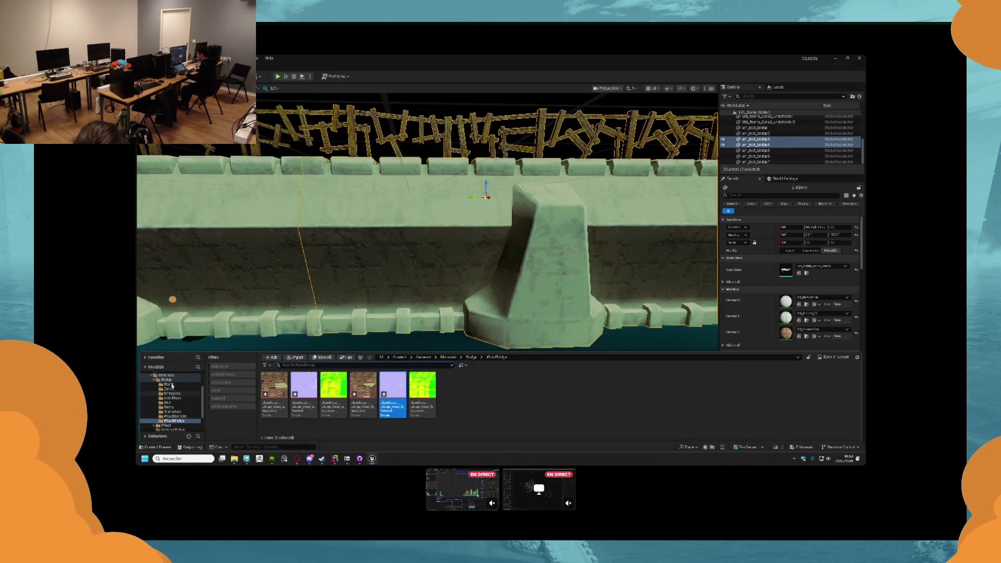
scroll(171, 396, up, 3)
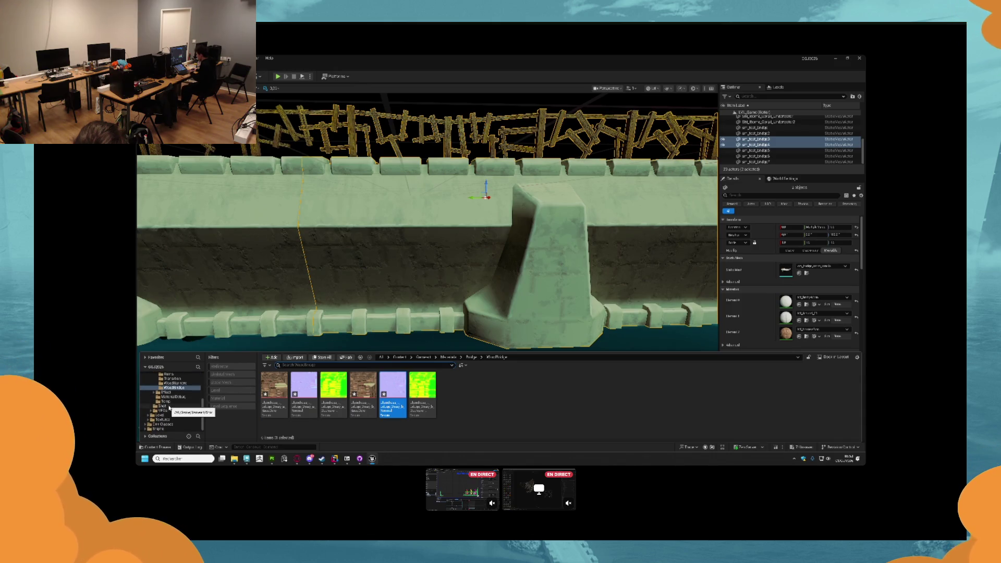
scroll(170, 406, up, 3)
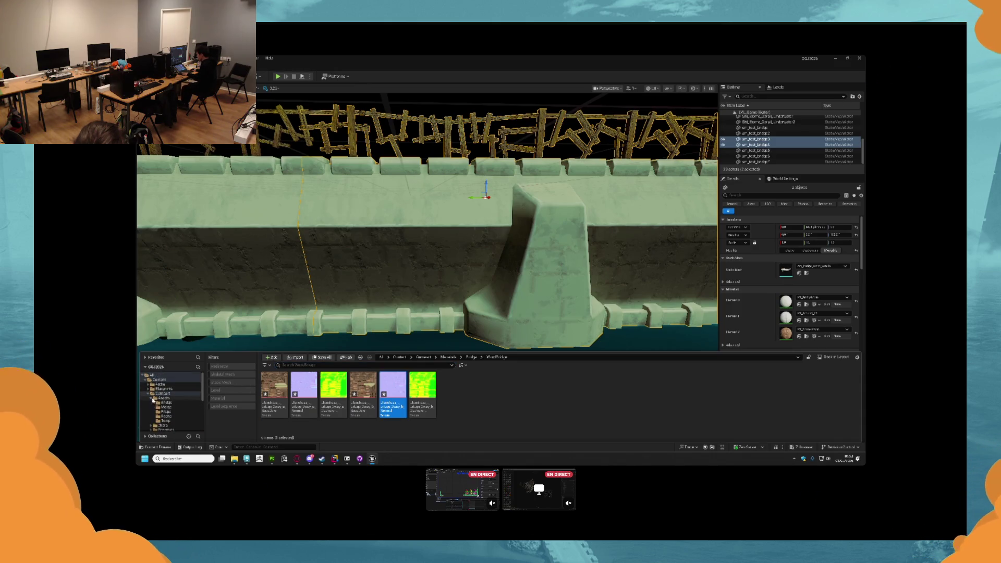
click(165, 404)
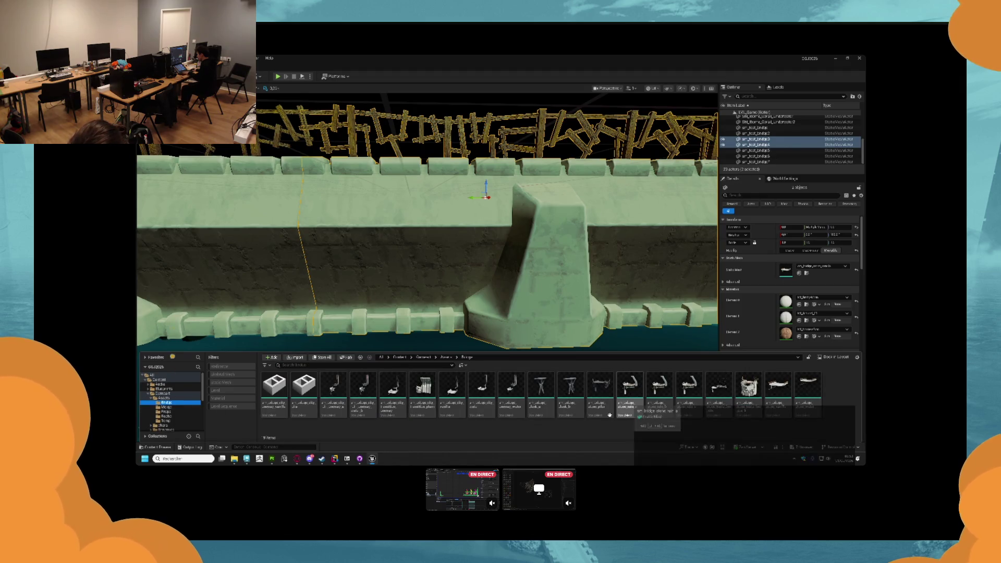
click(573, 388)
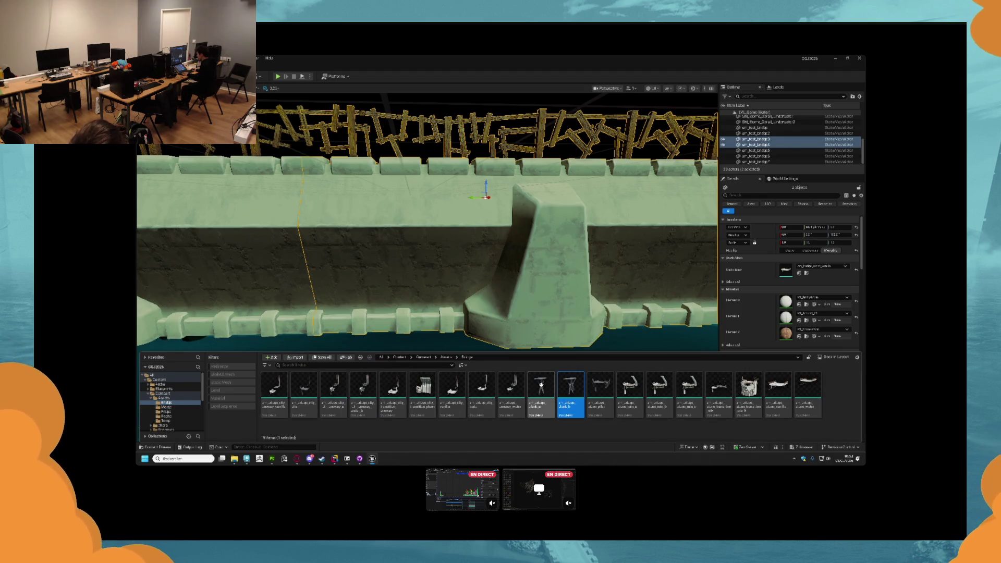
double_click(552, 416)
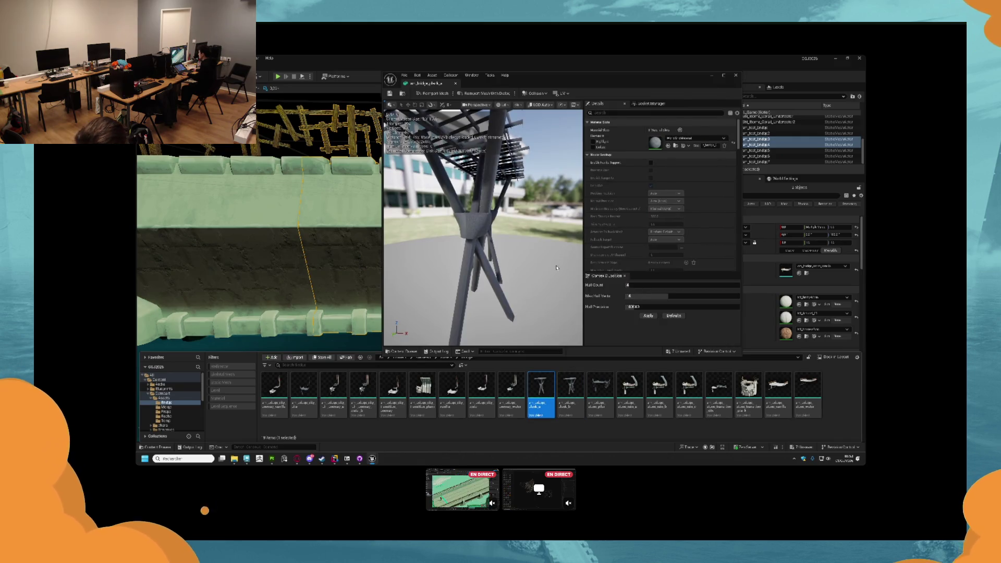
- Assign the M_W wood material to the pillar mesh's slots, including the rope bindings slot
click(680, 138)
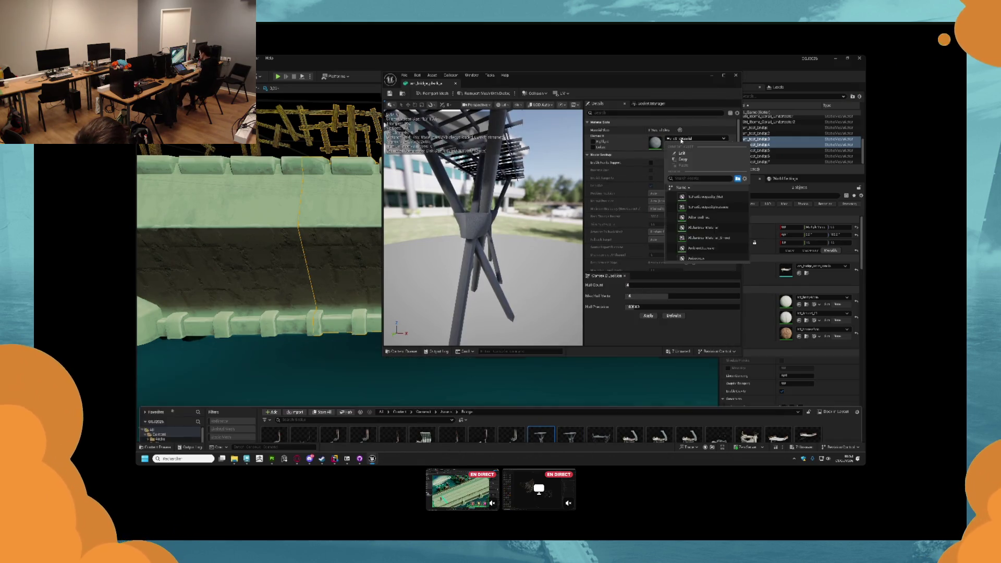
text(M)
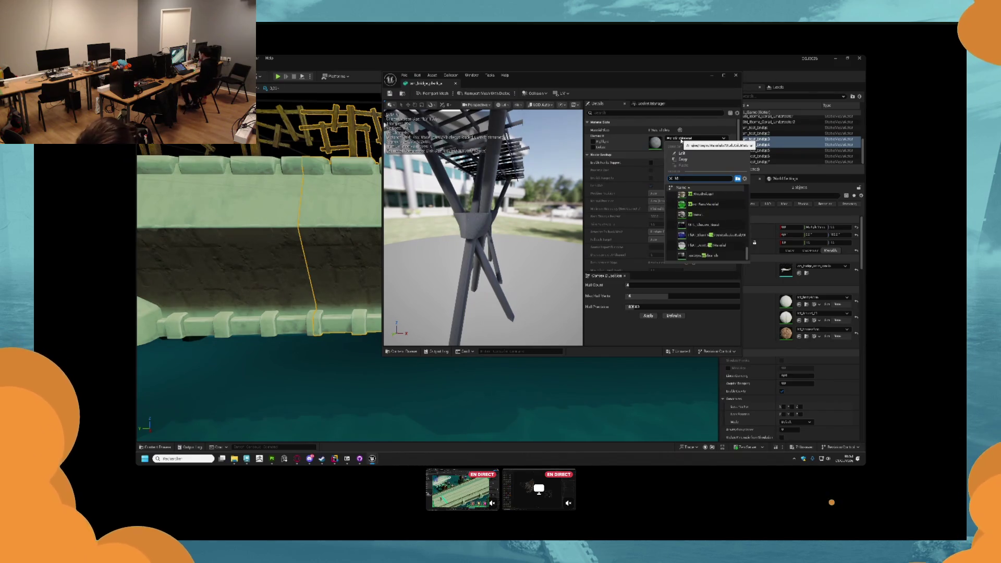
text(_b)
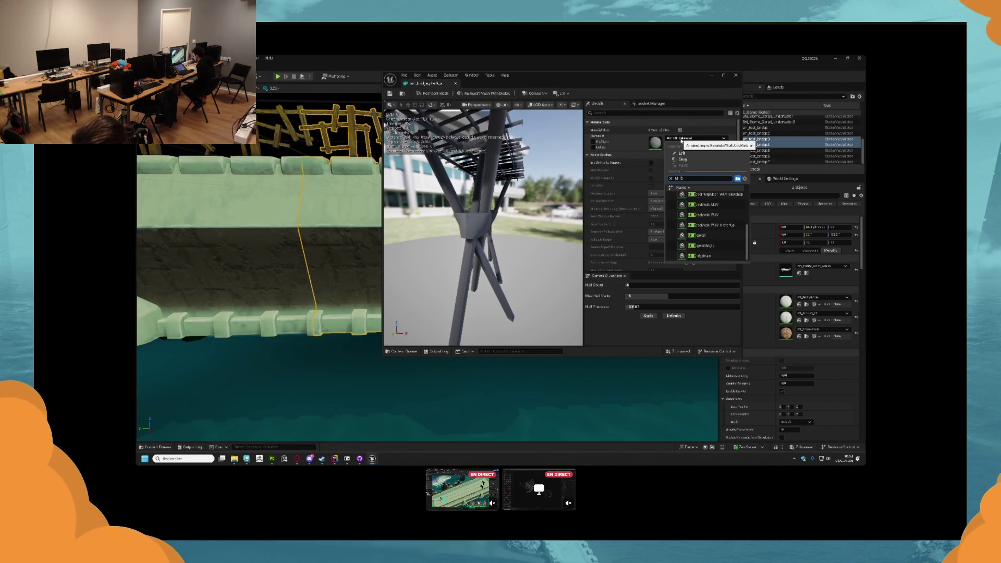
key(BackSpace)
text(W)
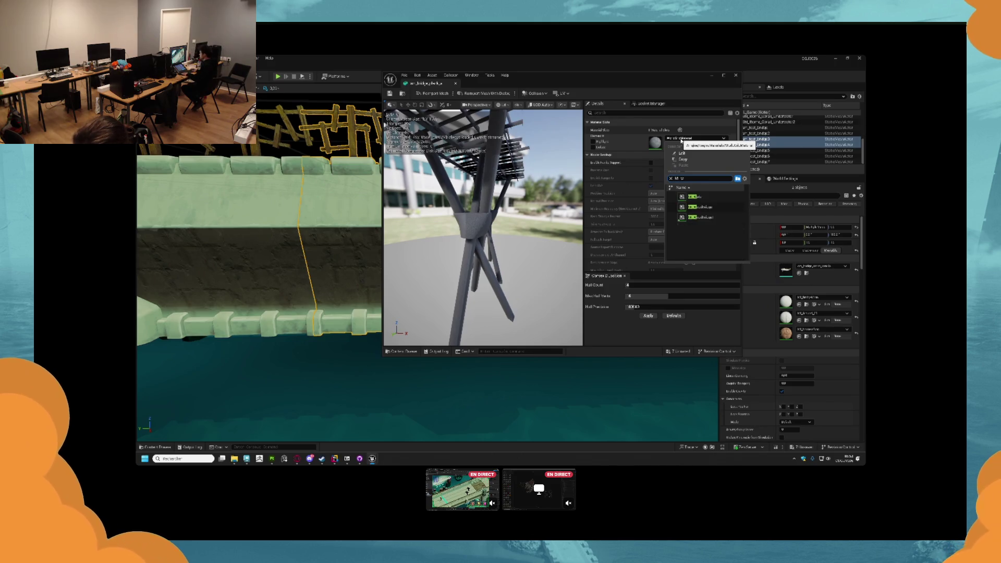
click(699, 207)
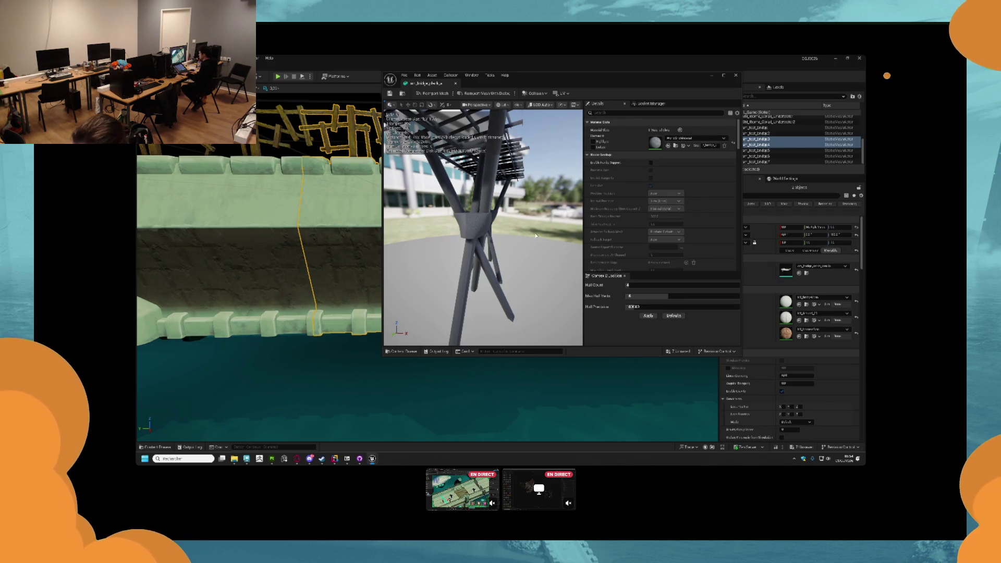
drag(485, 229, 511, 193)
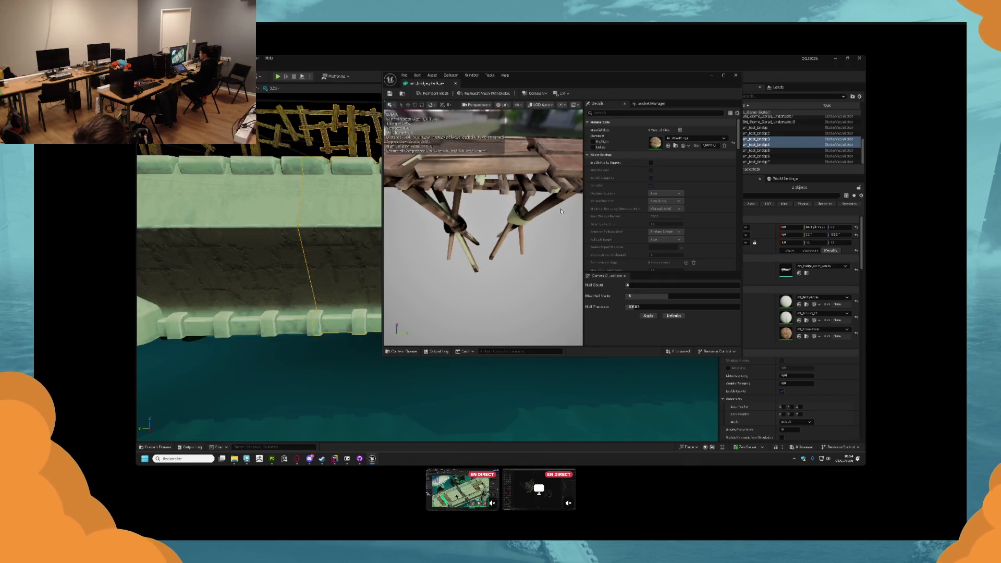
click(683, 140)
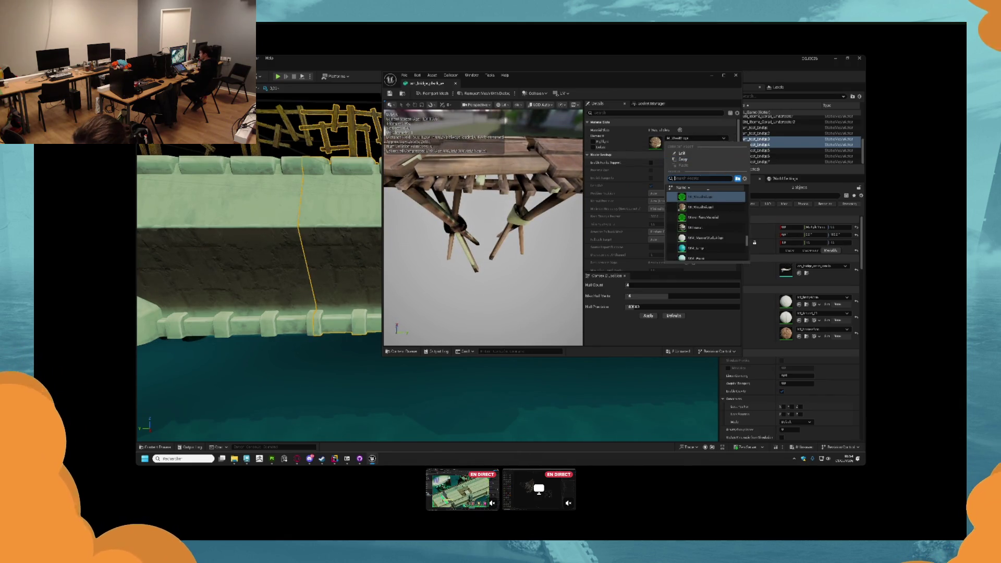
click(712, 208)
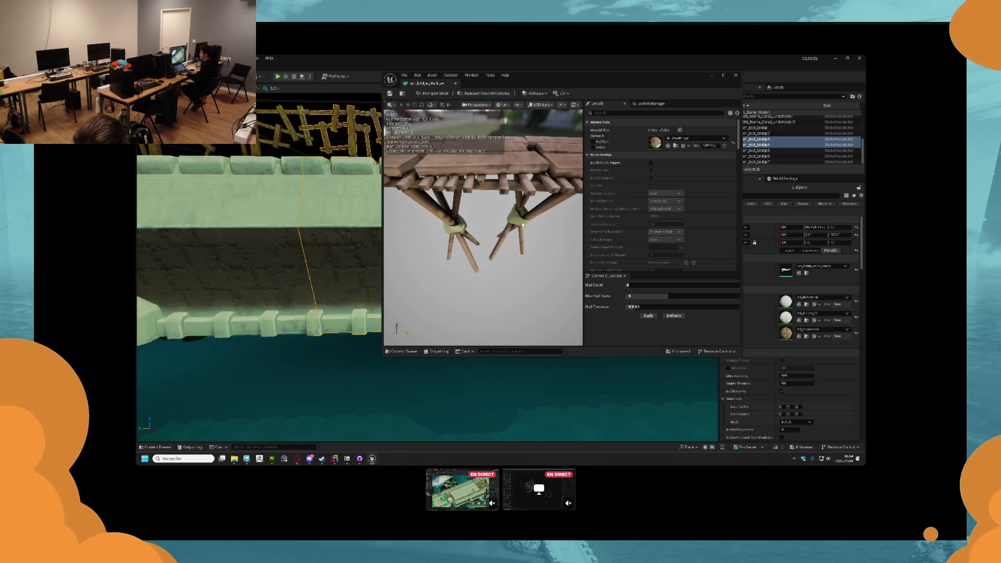
- Give the next bridge mesh the wood material and view its planks from above
click(164, 448)
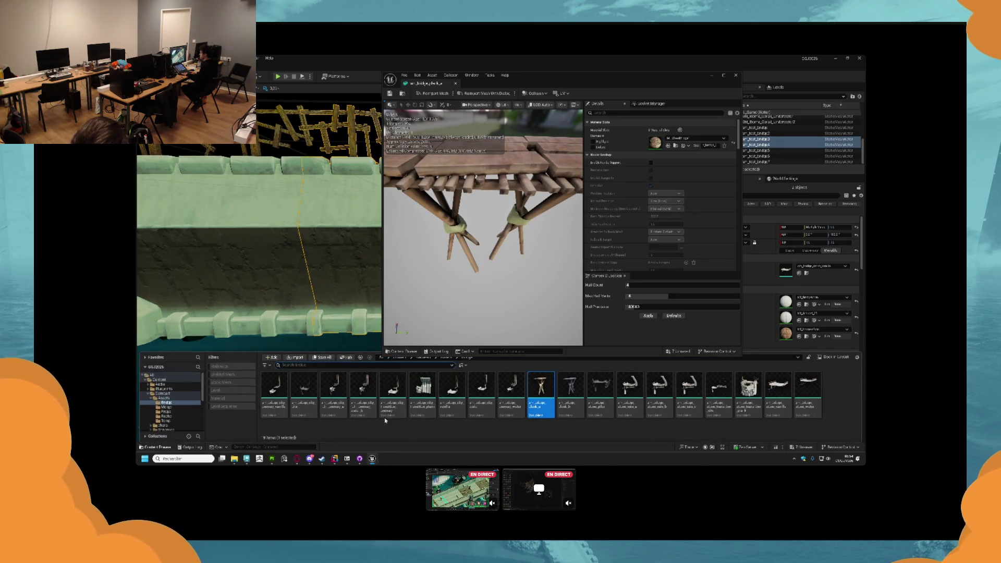
click(683, 140)
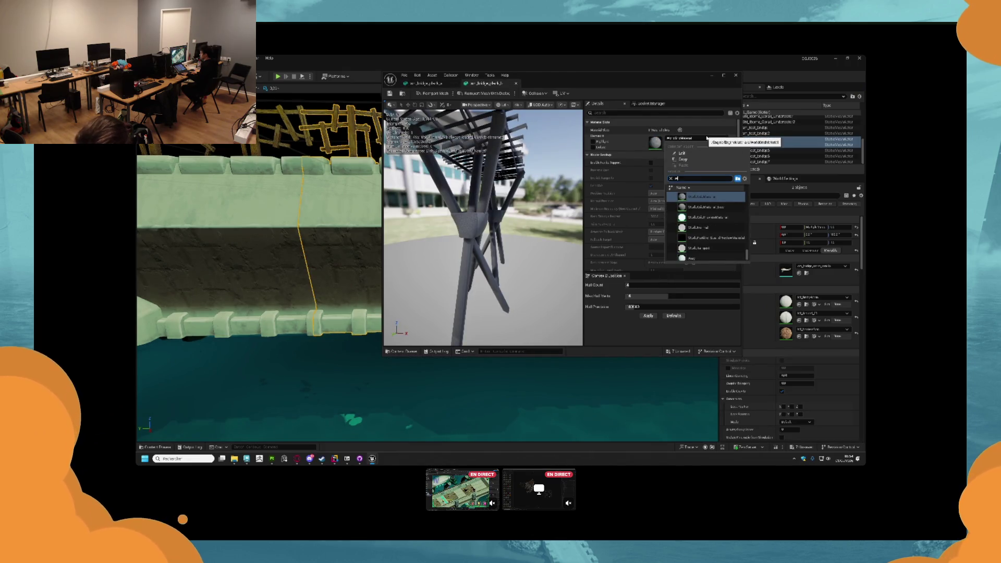
text(wood)
click(701, 197)
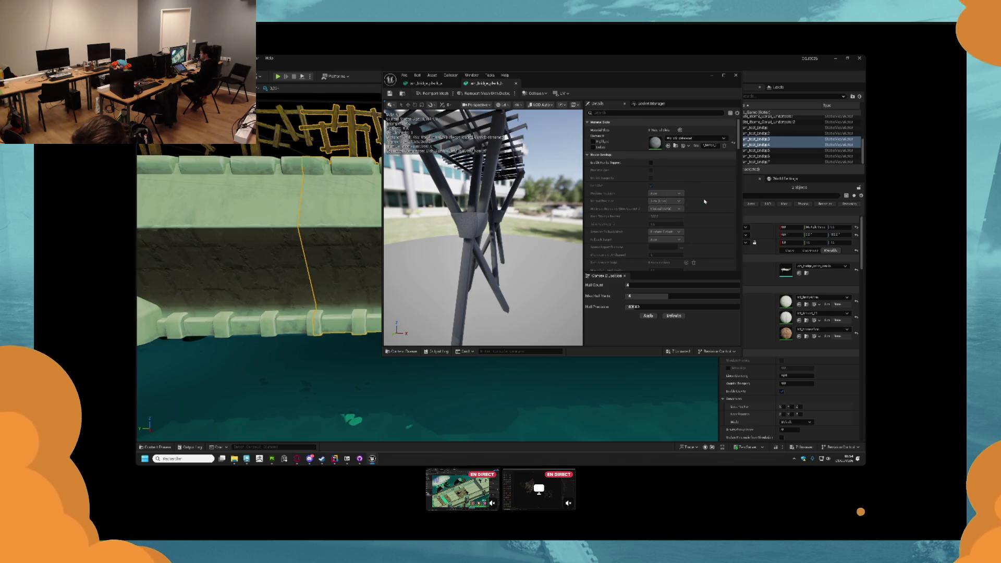
drag(442, 177, 485, 182)
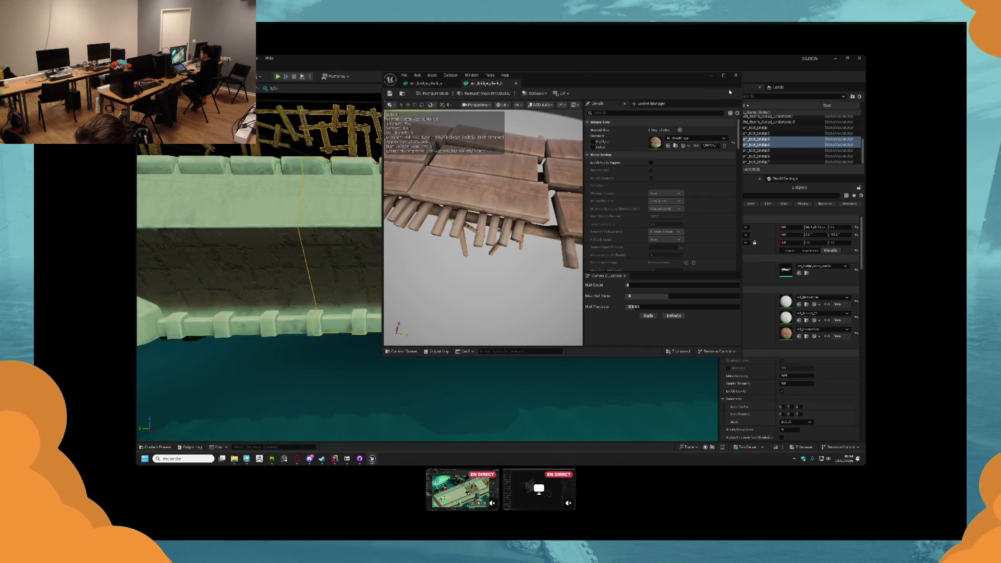
- Inspect the wood-textured plank mesh from its legs, up close, and from above
click(706, 77)
scroll(448, 271, down, 10)
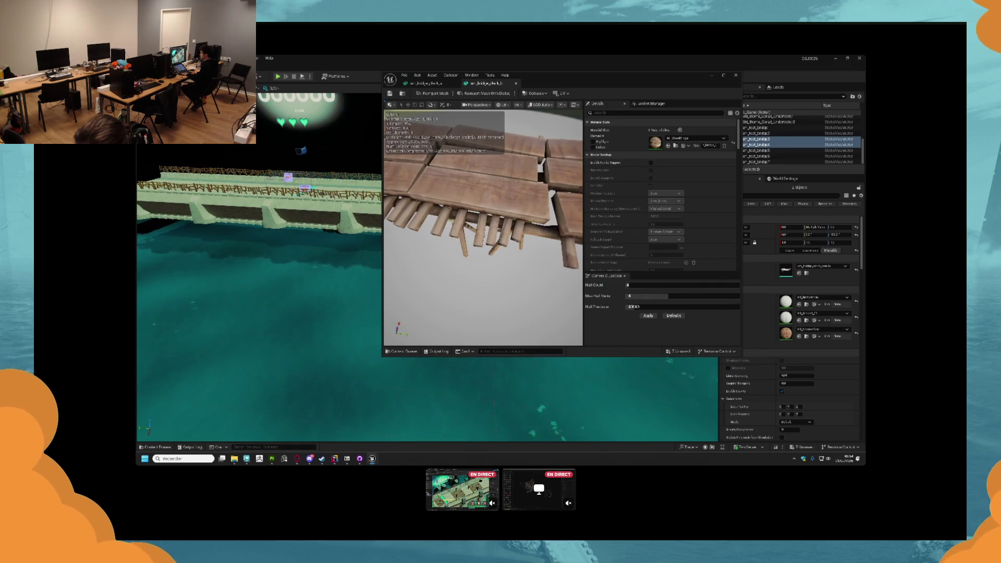
scroll(483, 224, down, 5)
scroll(483, 225, up, 2)
drag(483, 224, 514, 219)
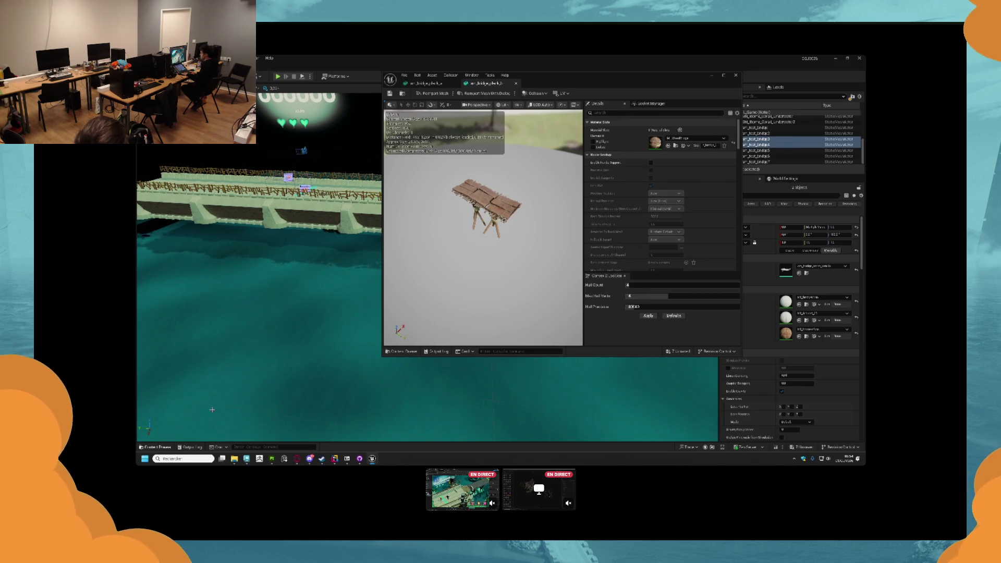
mouse_move(483, 183)
mouse_down()
mouse_move(500, 182)
mouse_move(505, 149)
mouse_up()
mouse_move(482, 225)
mouse_down()
mouse_move(503, 211)
mouse_move(459, 232)
mouse_move(476, 183)
mouse_up()
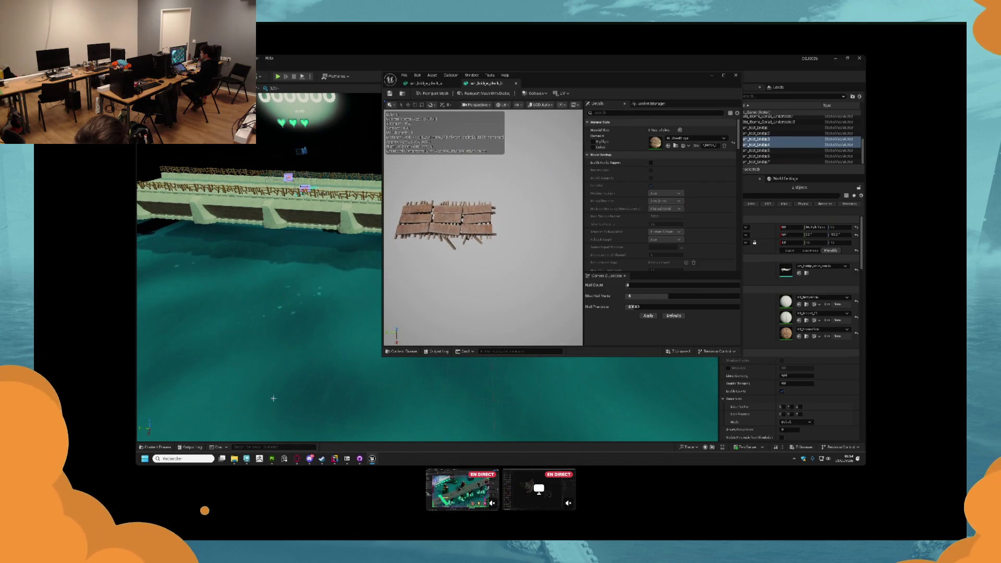
- Reopen the bridge asset list with nothing selected, then switch over to Maya
click(151, 446)
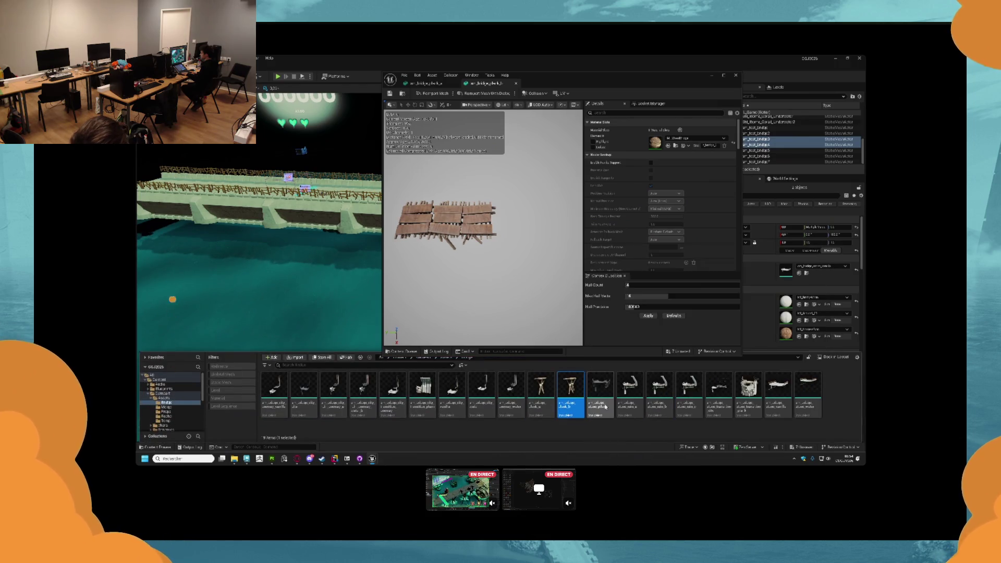
click(586, 423)
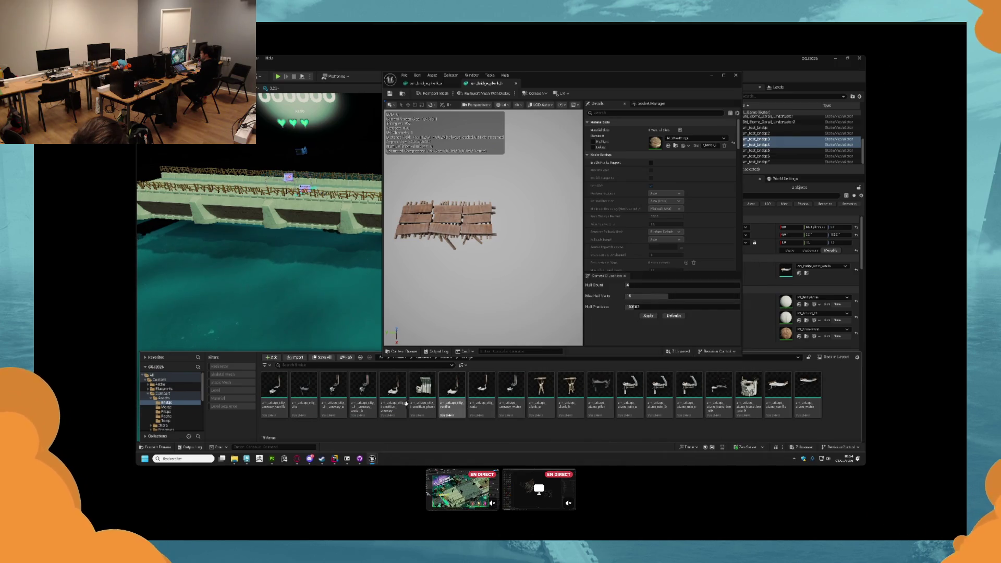
click(253, 460)
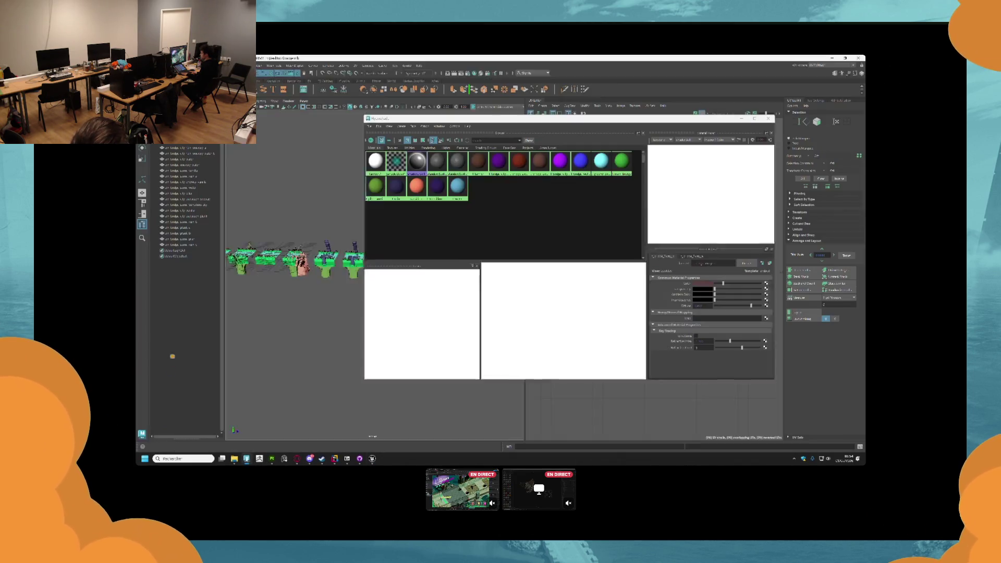
- Close the Hypershade, start a fresh scene, and import the downloaded model from Downloads
click(768, 119)
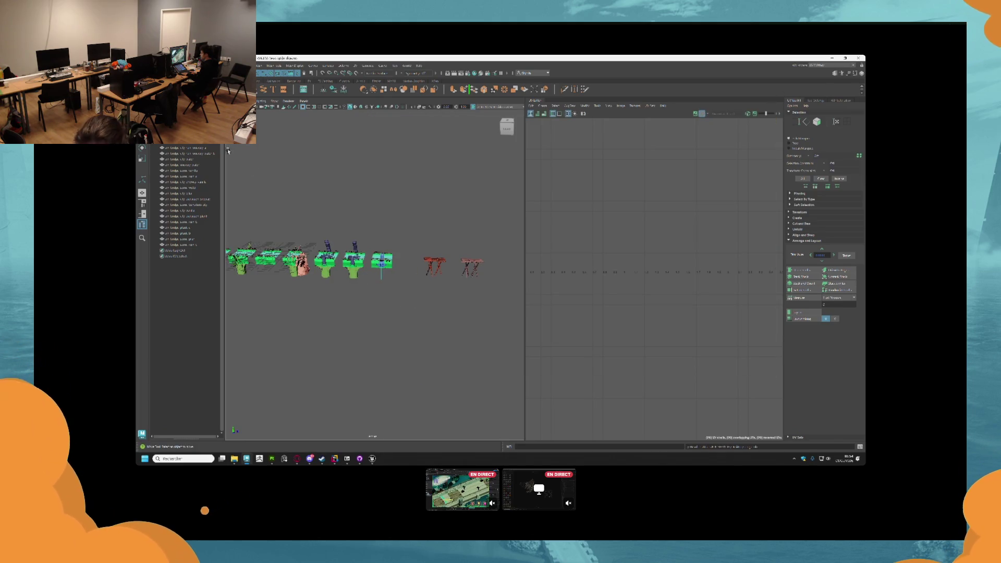
key(ctrl+o)
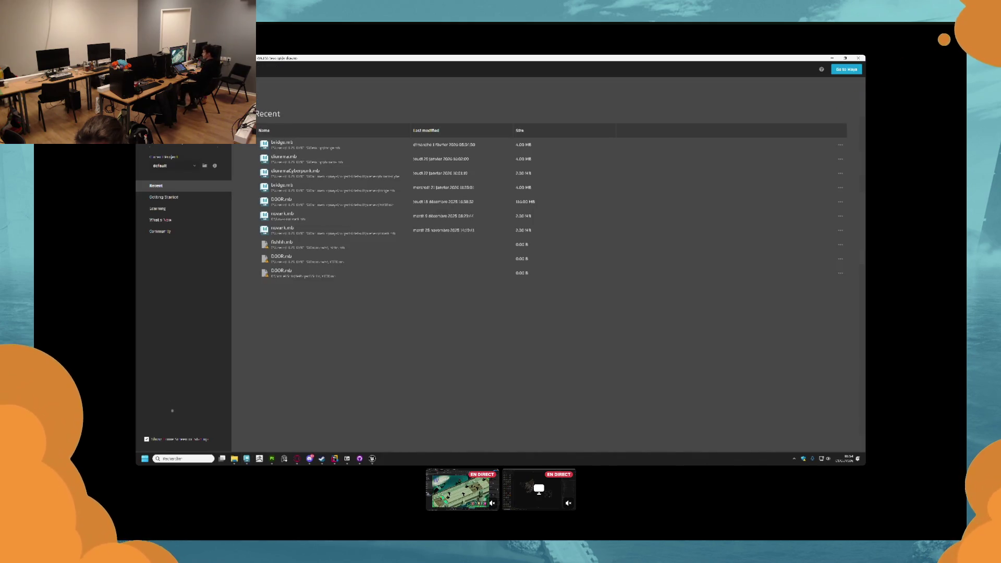
key(Return)
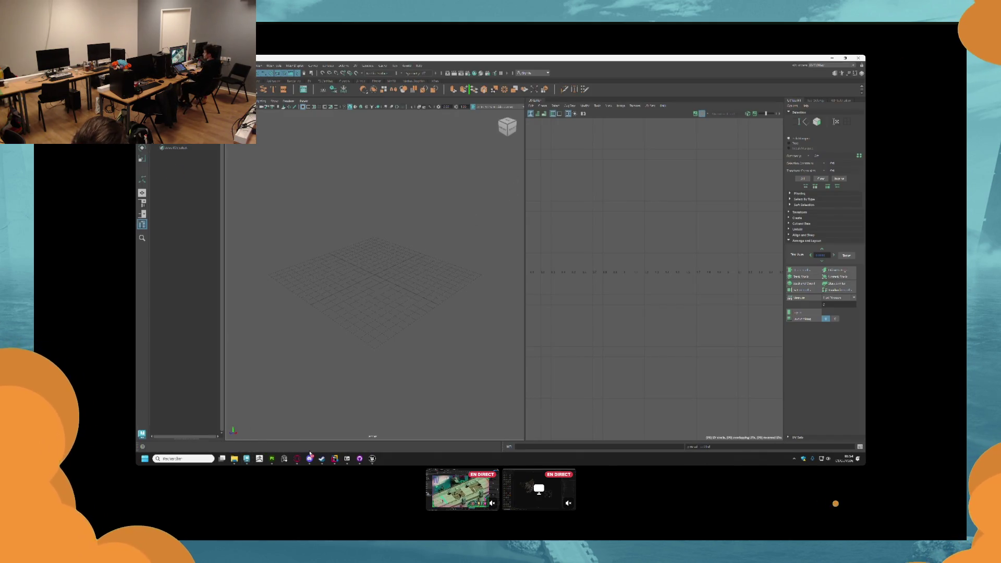
mouse_move(234, 459)
click(280, 425)
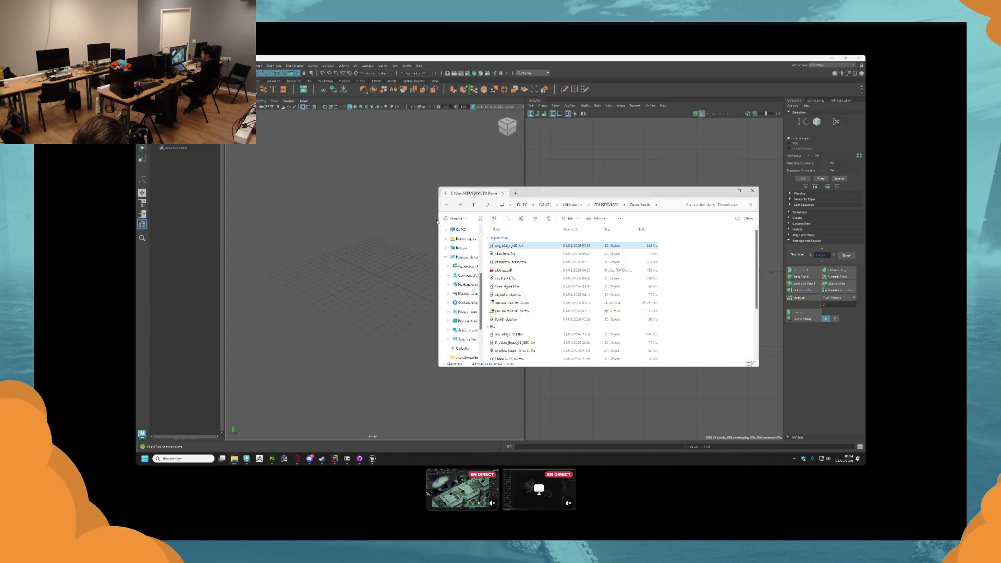
click(524, 245)
drag(521, 245, 172, 255)
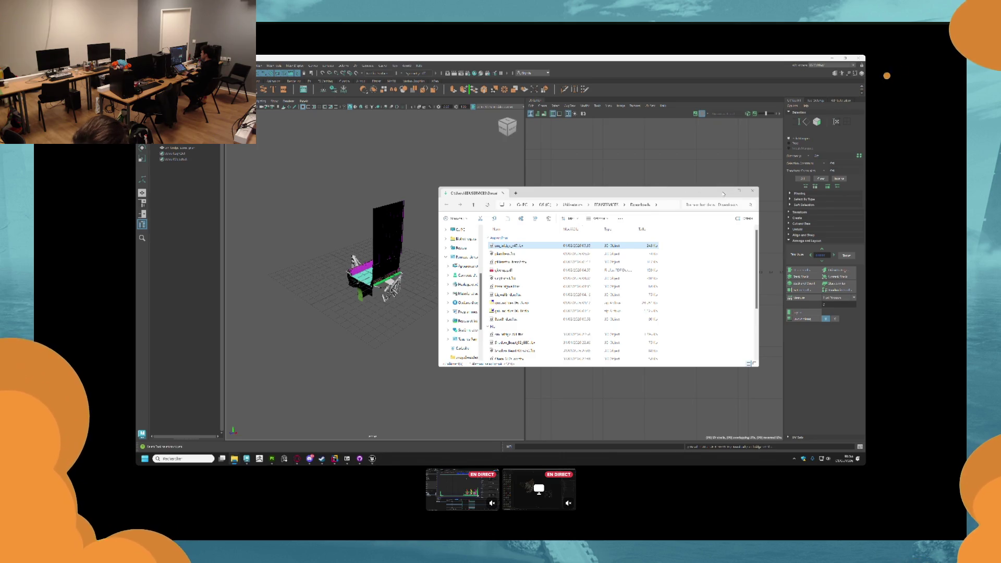
- Frame the tall mesh from the front and select it so its checker UVs appear
click(723, 194)
mouse_move(396, 271)
mouse_down()
mouse_move(414, 286)
mouse_move(438, 265)
mouse_move(433, 240)
mouse_move(310, 206)
mouse_up()
scroll(413, 286, up, 3)
click(401, 316)
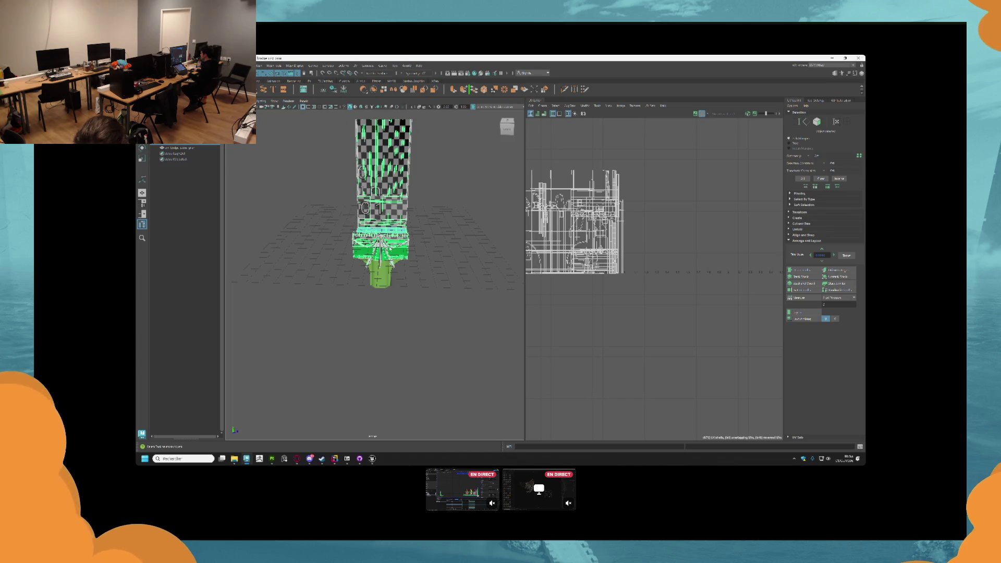
- Move the tall mesh right along X, off the left pier
key(w)
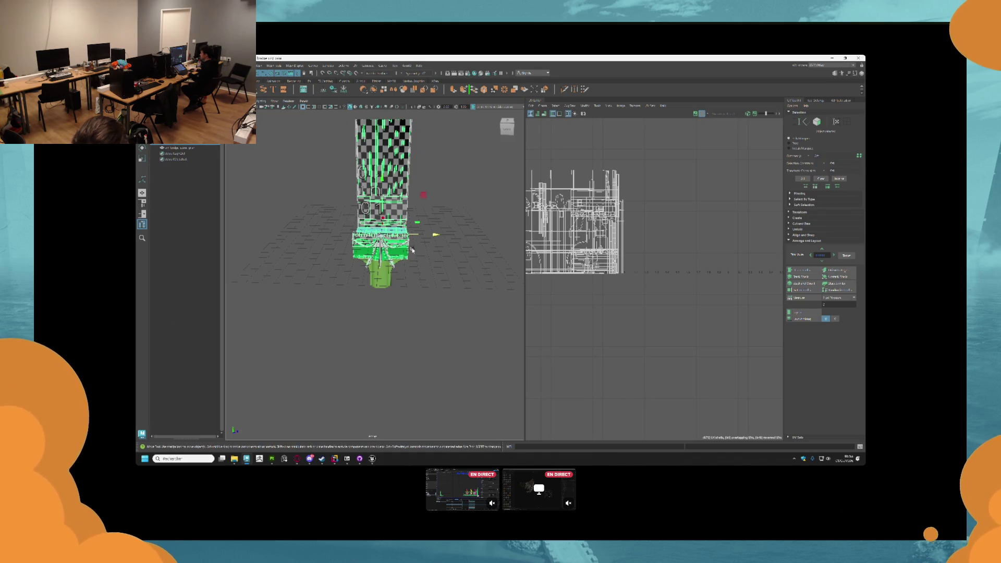
mouse_move(424, 234)
mouse_down()
mouse_move(496, 235)
mouse_move(420, 249)
mouse_up()
click(421, 275)
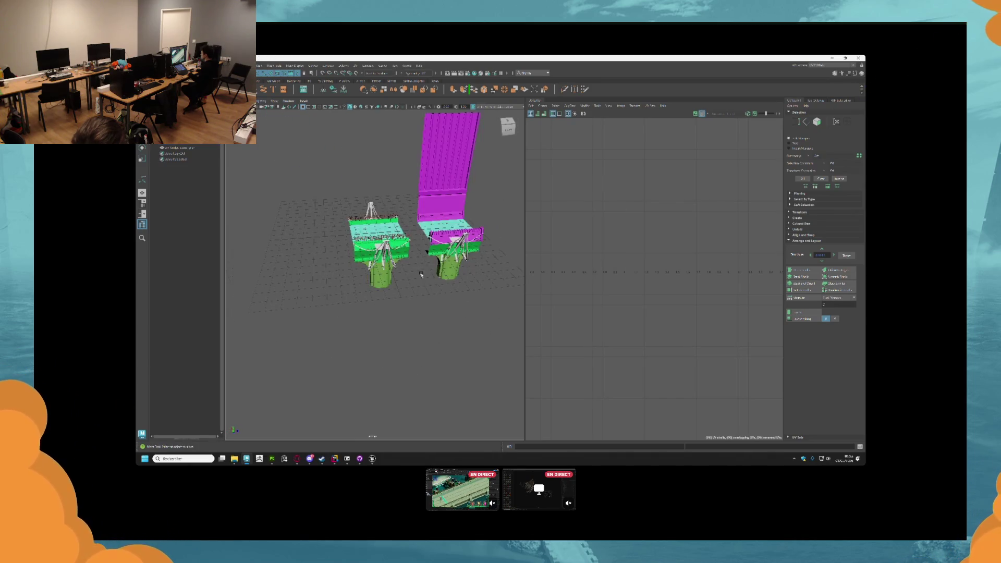
- Select the left pier mesh as a whole object after briefly trying face selection
scroll(421, 275, up, 3)
click(424, 218)
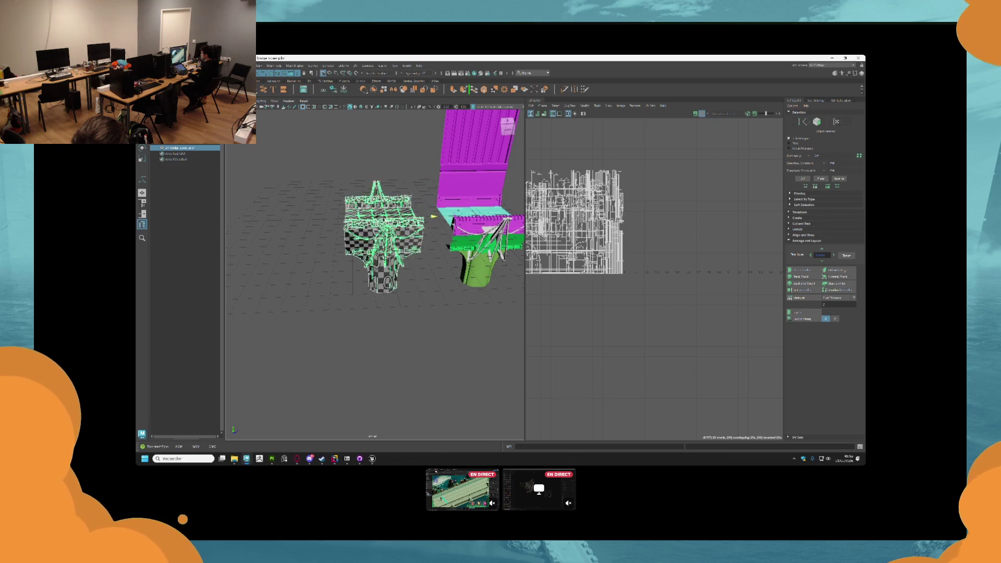
click(426, 256)
scroll(426, 256, up, 3)
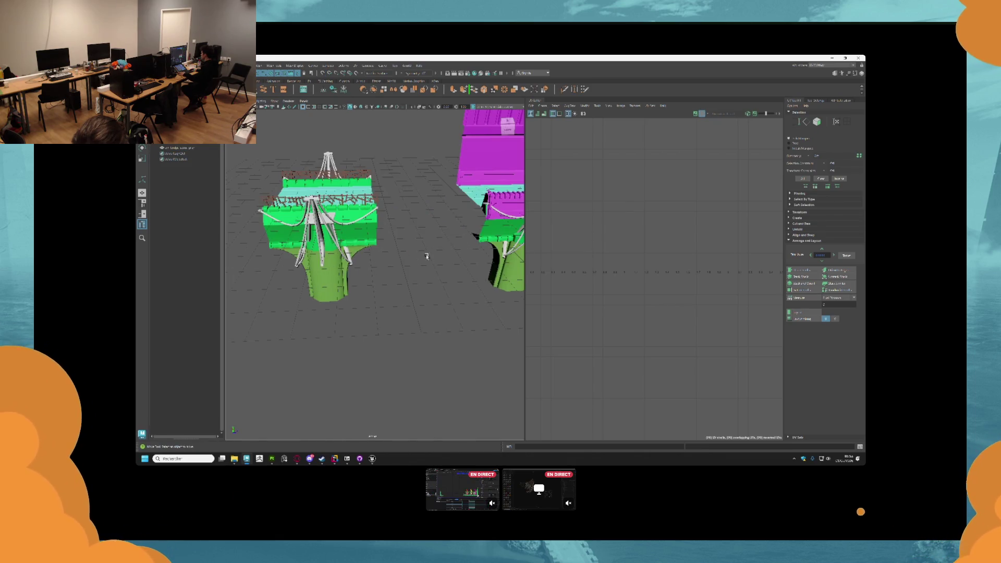
click(337, 282)
click(360, 278)
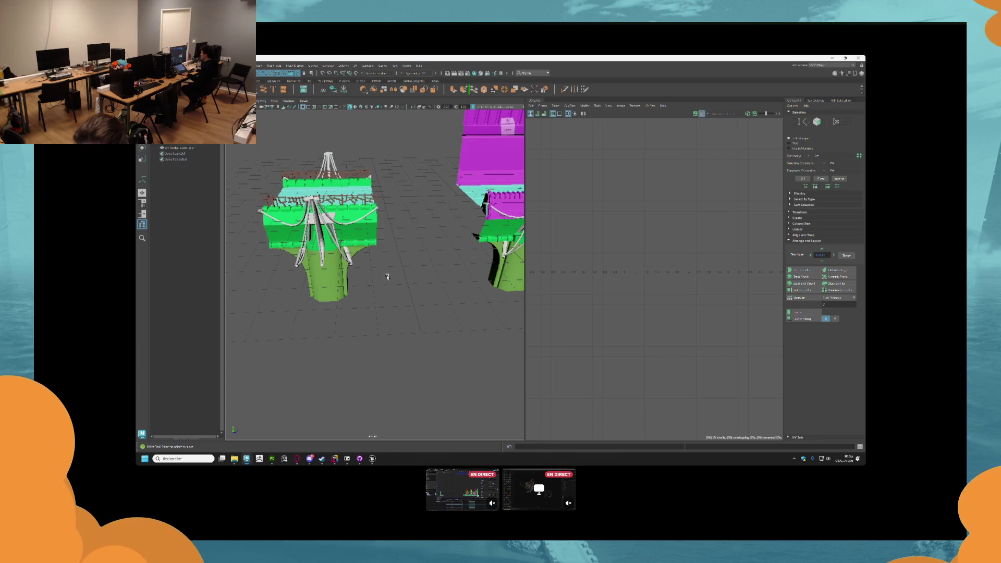
click(348, 271)
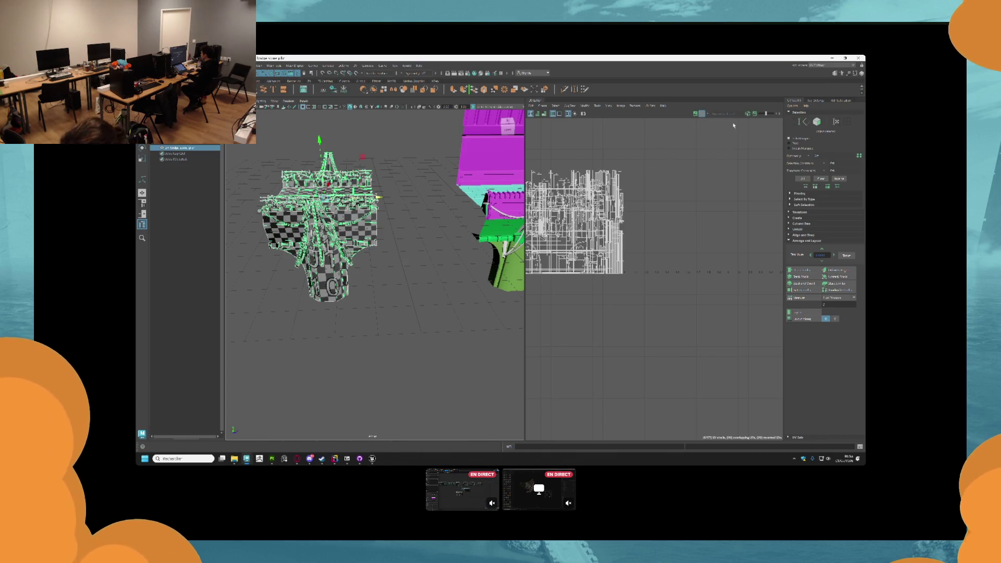
key(F11)
click(355, 280)
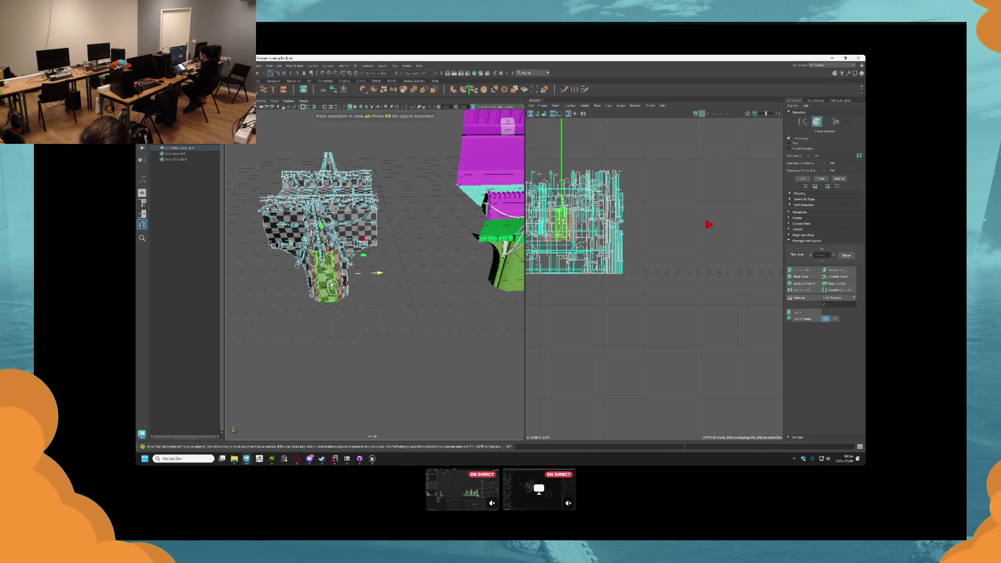
drag(444, 269, 358, 277)
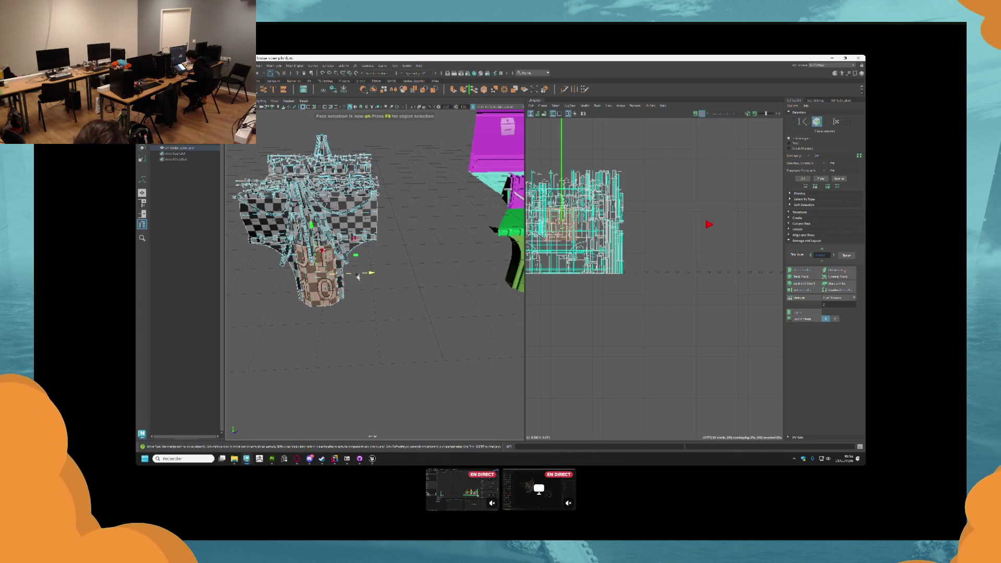
click(339, 265)
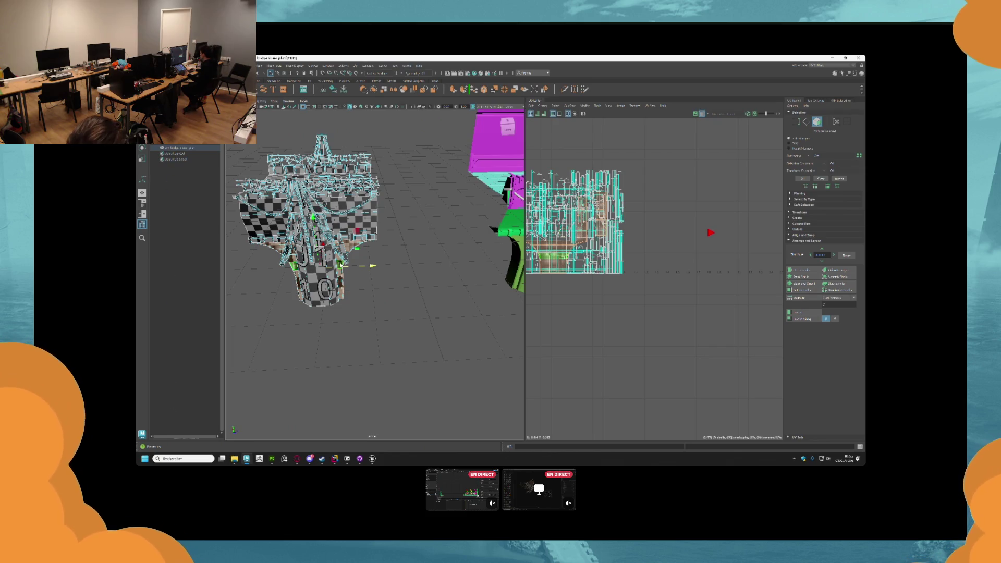
right_click(404, 145)
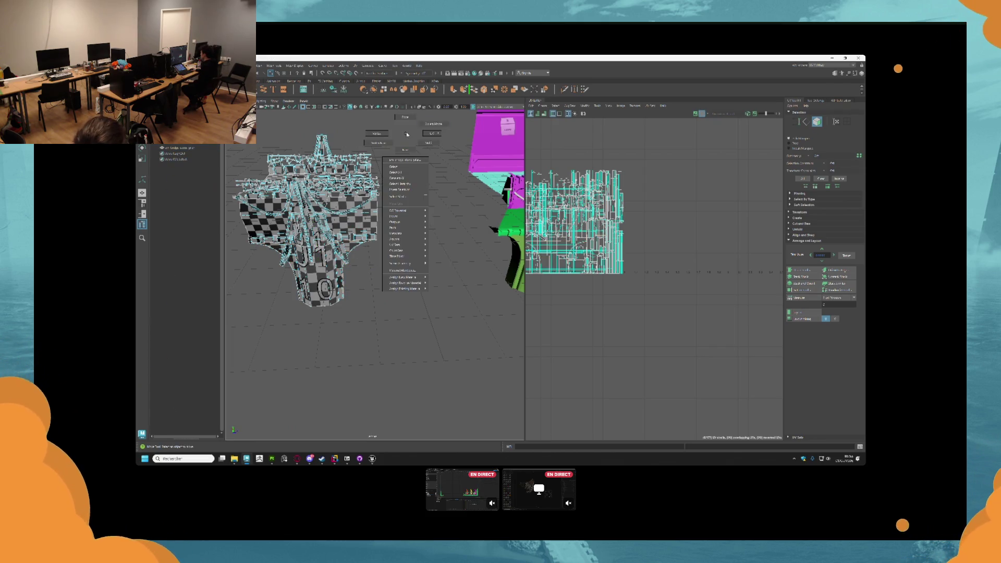
click(428, 134)
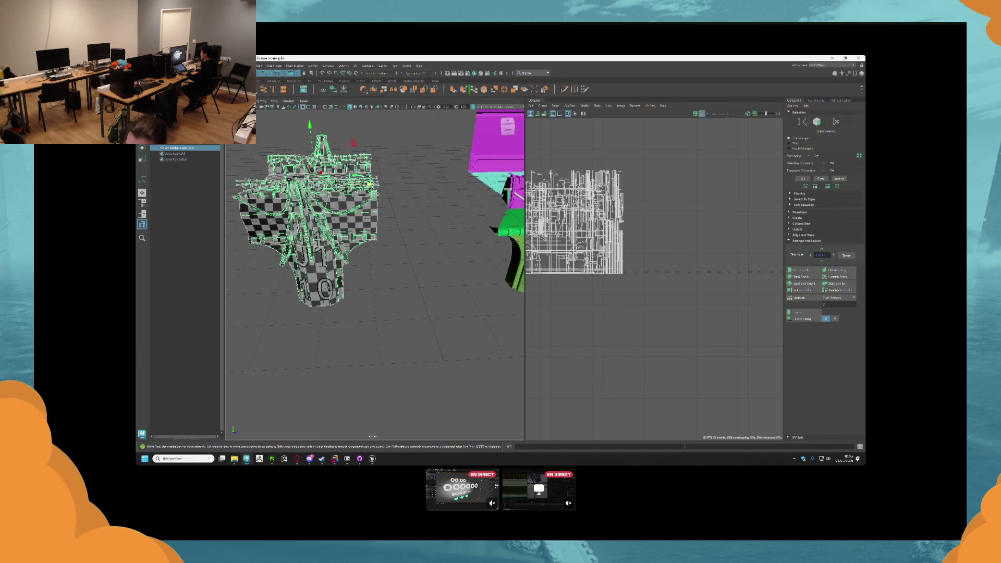
- Export only the left pier mesh with Export Selection from the Outliner
drag(397, 243, 430, 208)
mouse_move(488, 235)
mouse_down()
mouse_move(469, 261)
mouse_move(485, 279)
mouse_move(469, 290)
mouse_move(431, 260)
mouse_move(363, 253)
mouse_up()
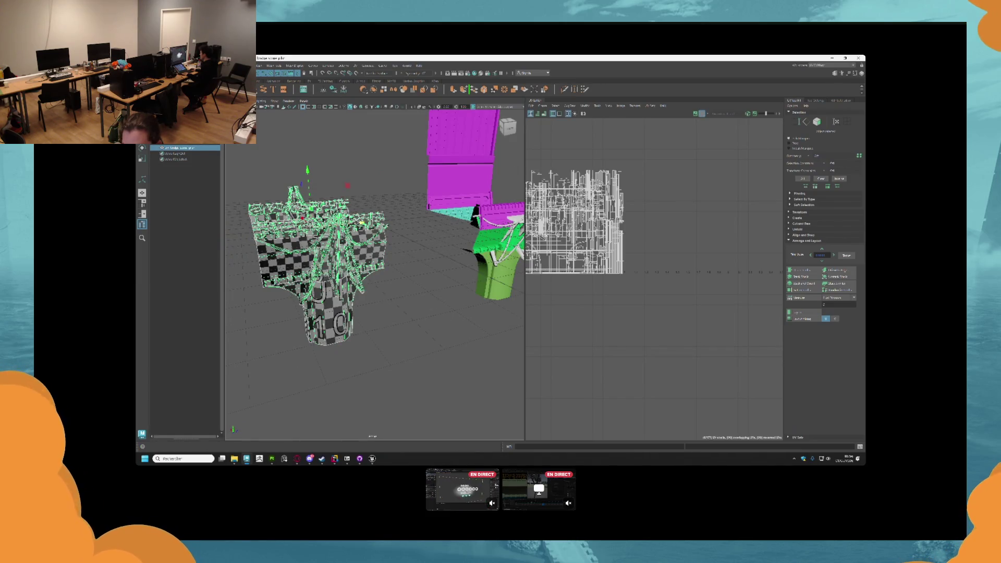
right_click(173, 313)
click(178, 158)
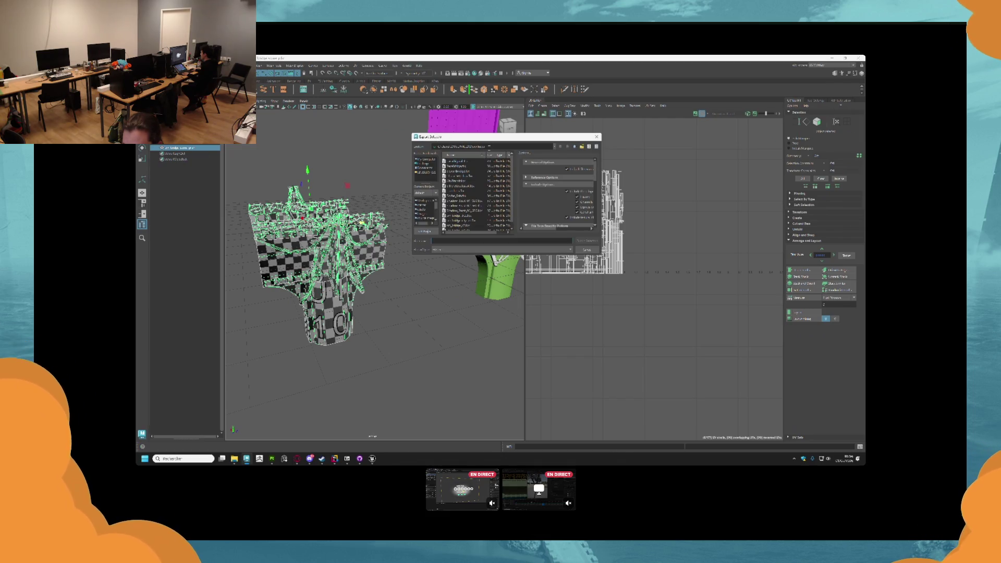
click(480, 213)
key(Return)
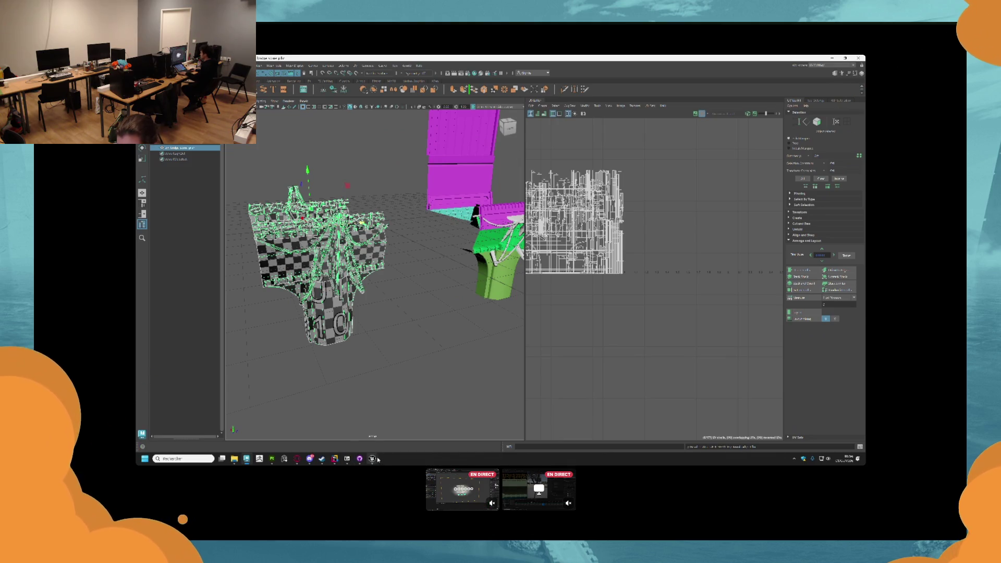
mouse_move(365, 461)
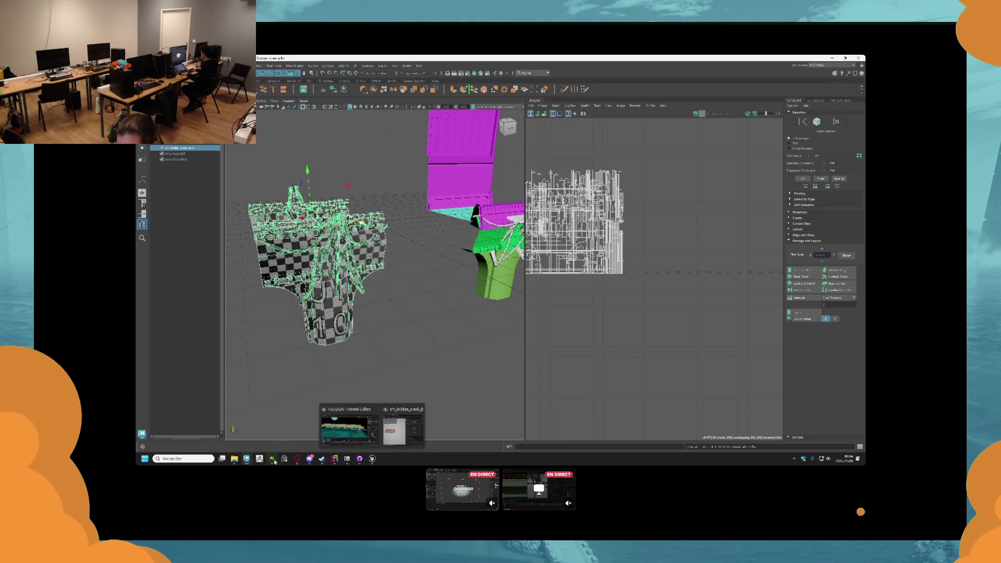
click(272, 459)
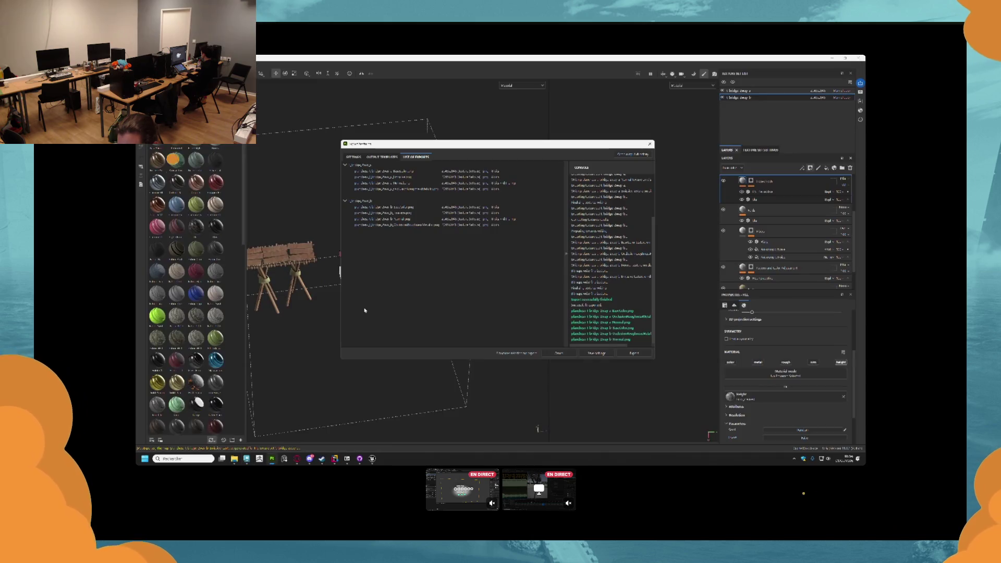
- Start a new project from the exported pier .fbx, discarding the trestle project's unsaved changes
click(650, 144)
click(144, 63)
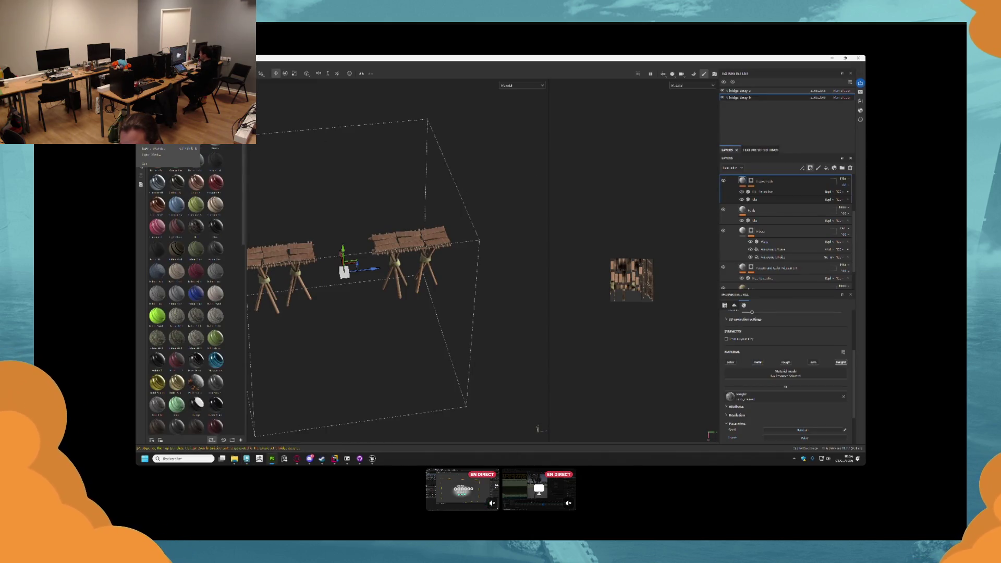
mouse_move(195, 99)
click(156, 73)
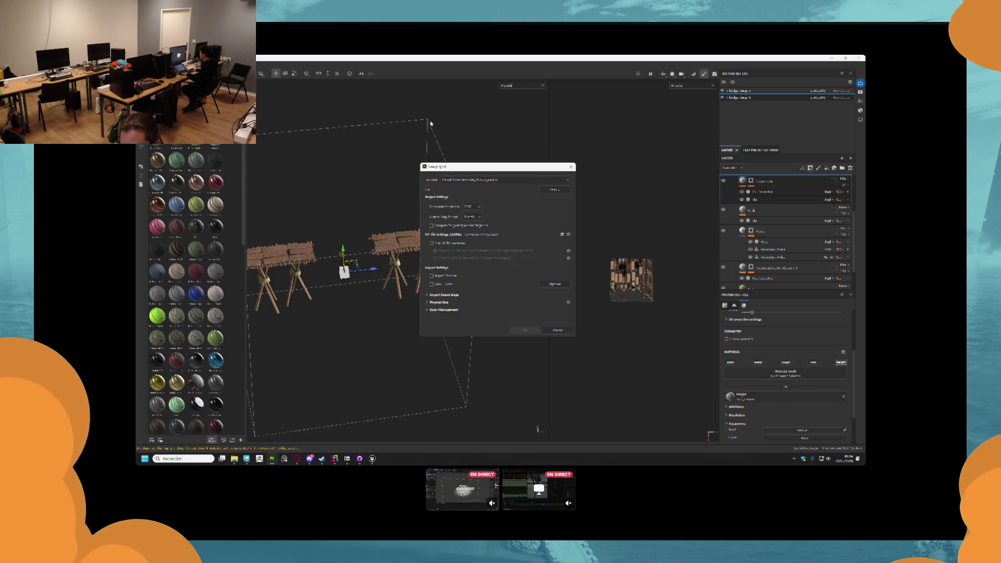
click(552, 189)
click(500, 223)
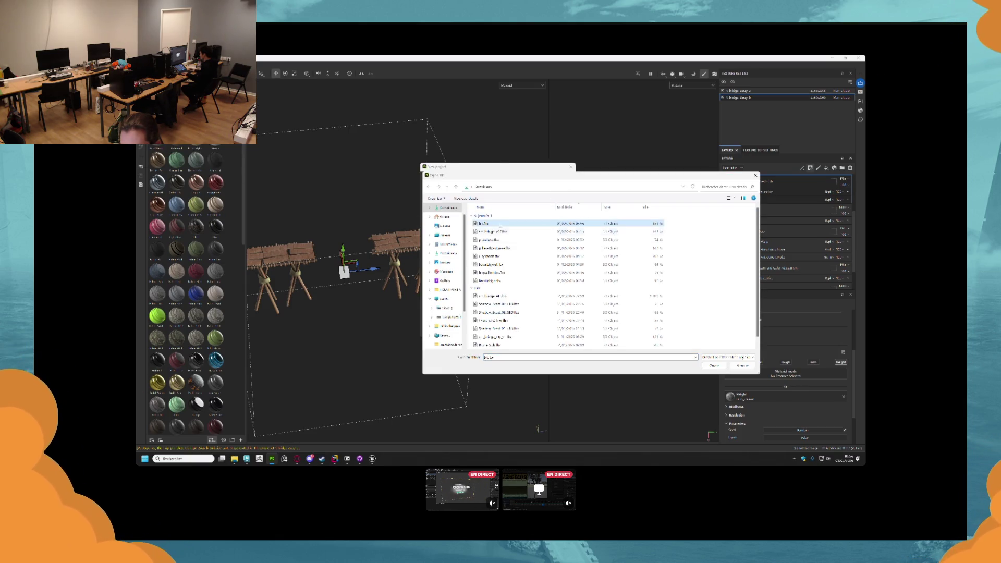
click(713, 366)
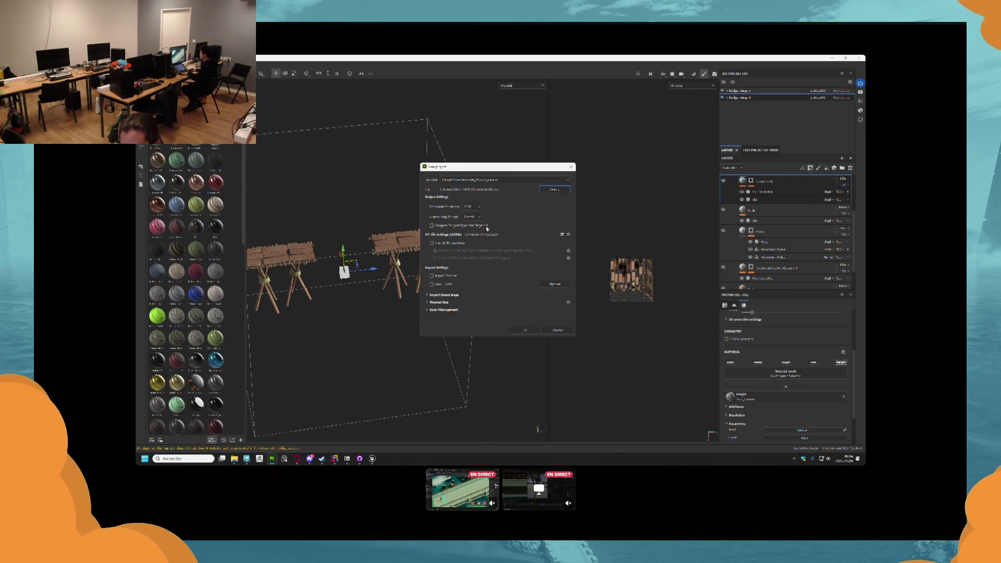
click(530, 329)
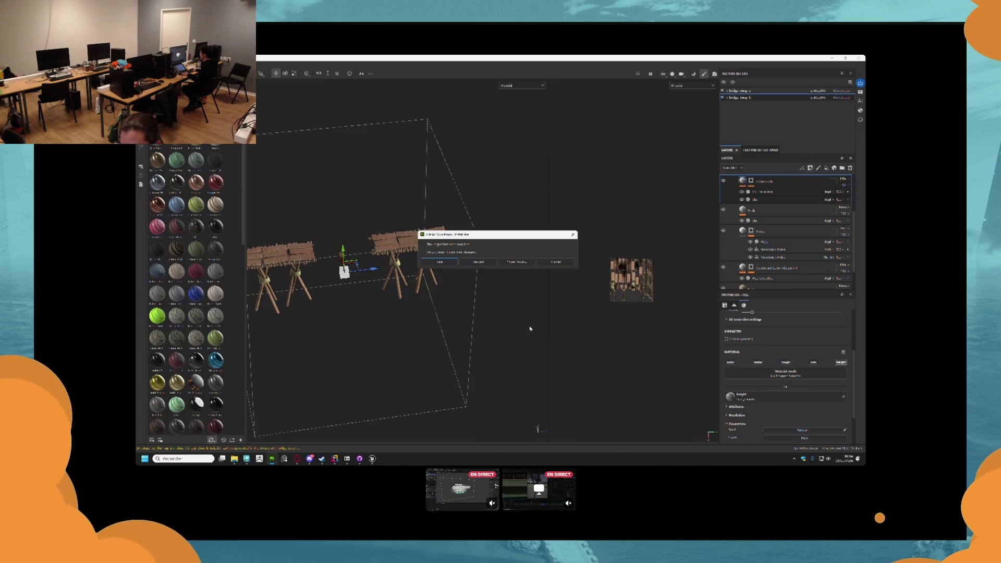
click(478, 263)
drag(391, 260, 548, 261)
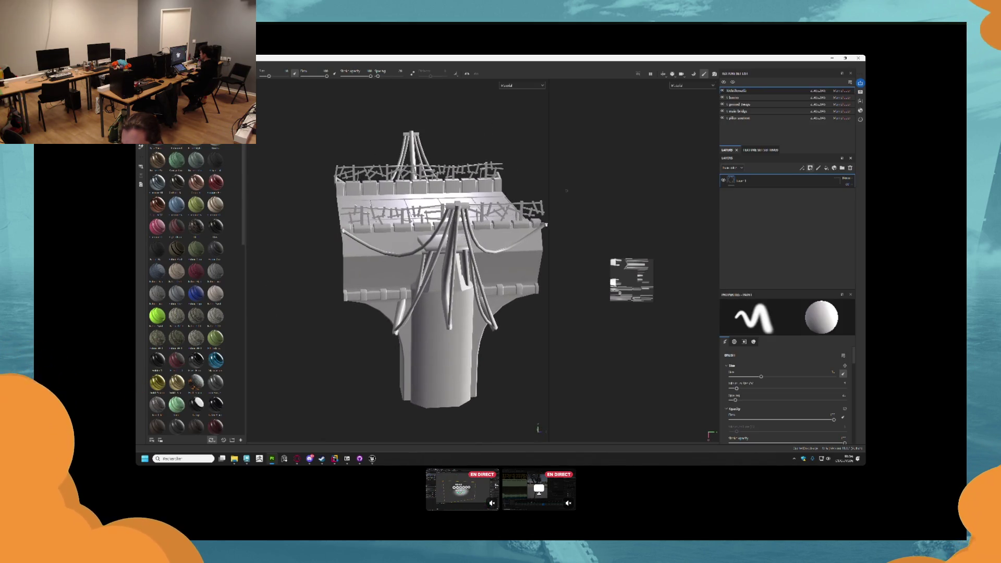
- Show only the mast-and-cables texture set and bake its mesh maps
click(722, 91)
click(723, 90)
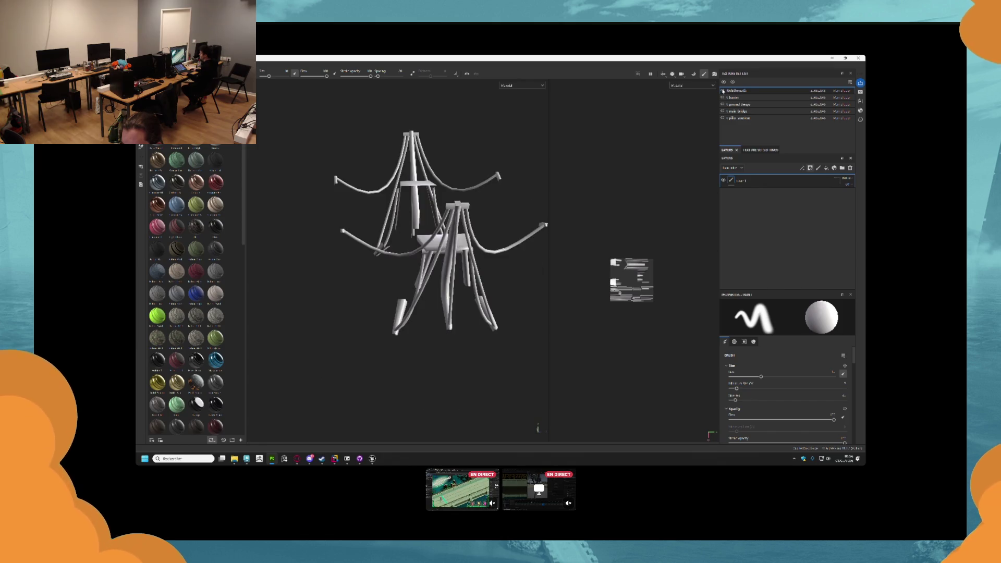
drag(485, 233, 432, 237)
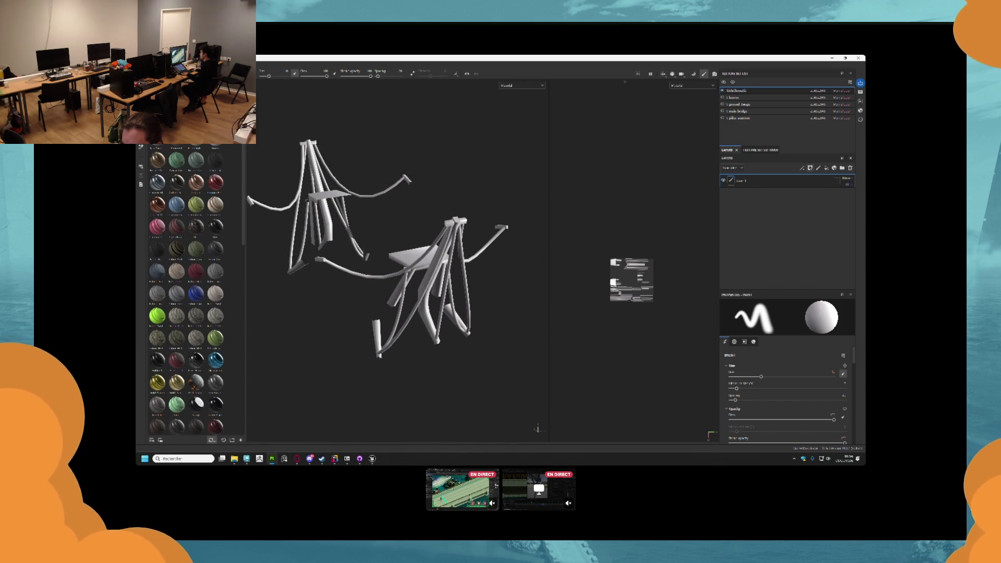
key(ctrl+shift+b)
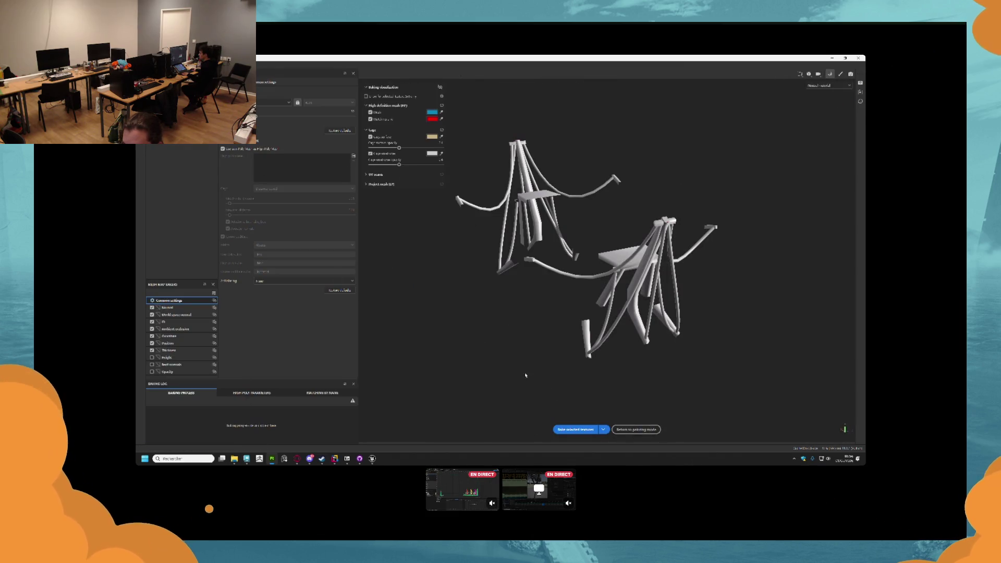
click(574, 431)
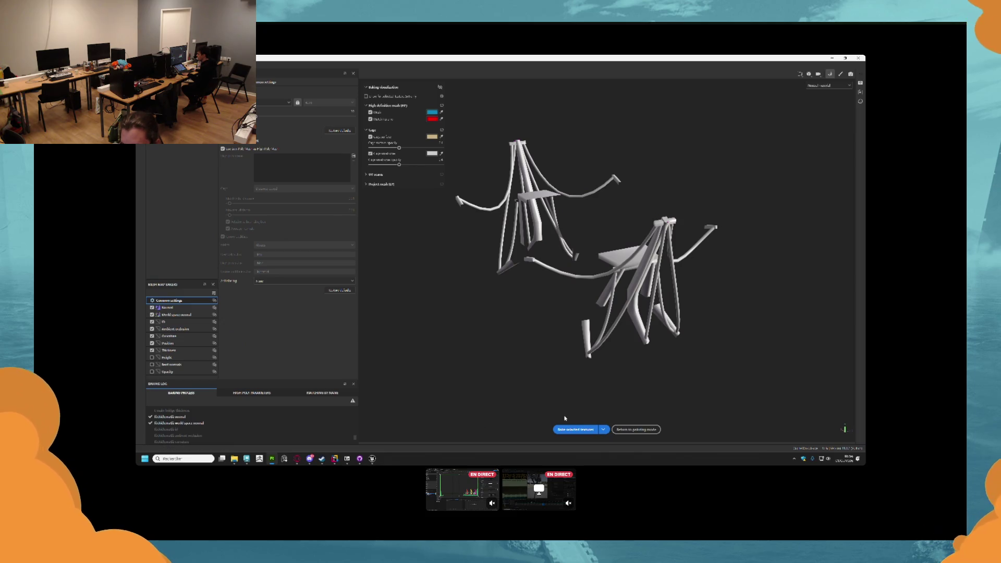
click(573, 429)
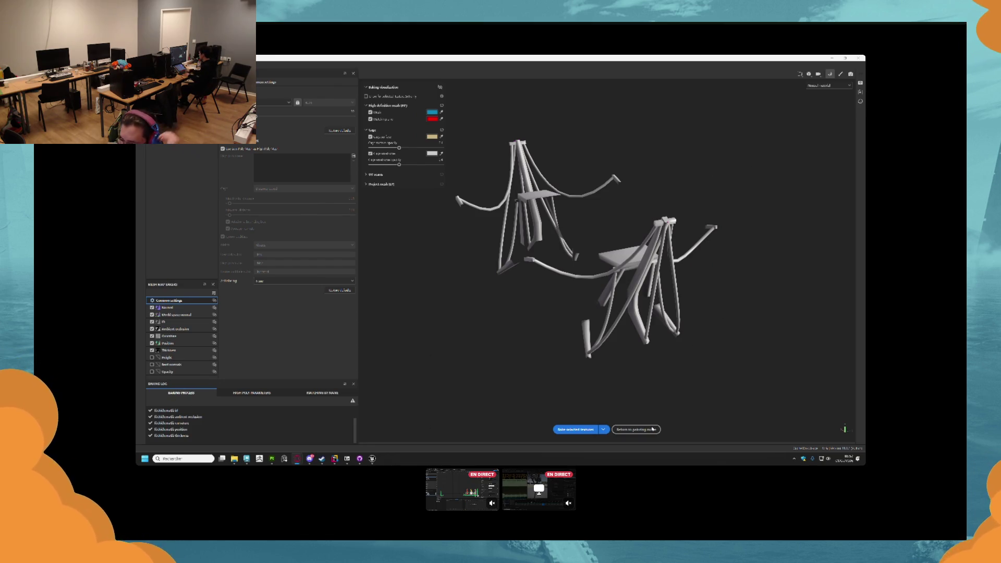
click(636, 429)
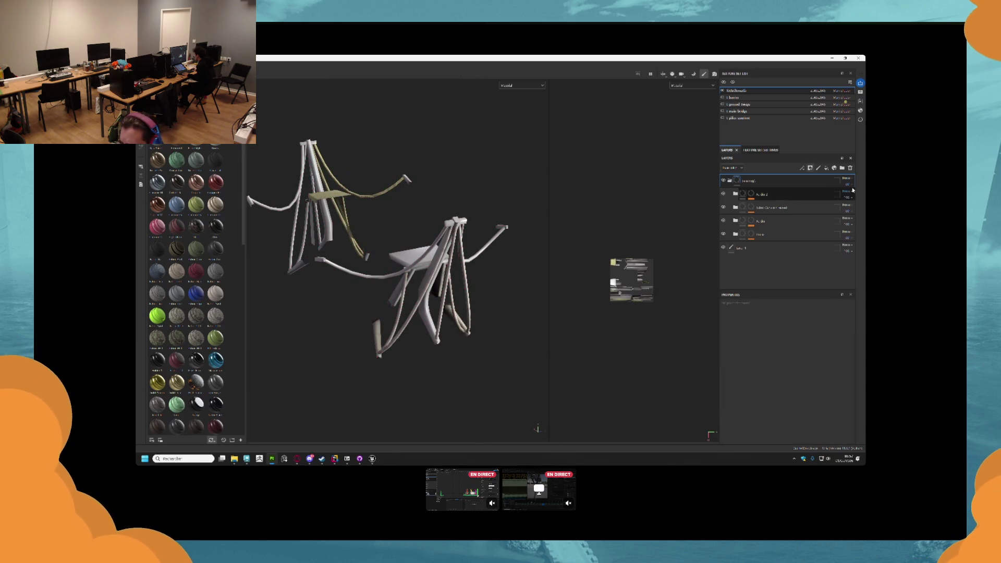
- Add a paint layer to the folder's mask, select it, and switch to Polygon Fill with key 4
click(768, 209)
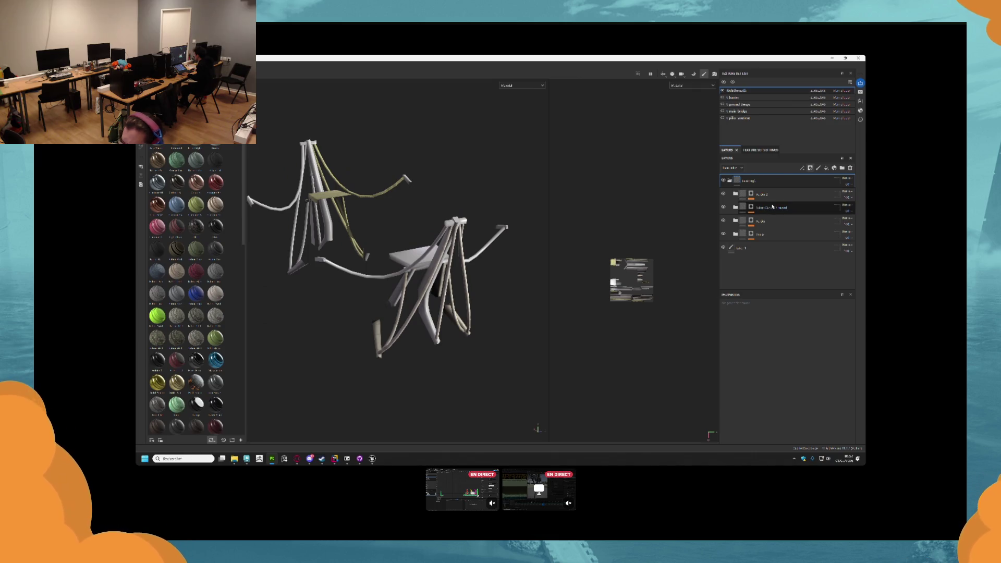
mouse_move(440, 249)
mouse_down()
mouse_move(365, 256)
mouse_move(547, 224)
mouse_up()
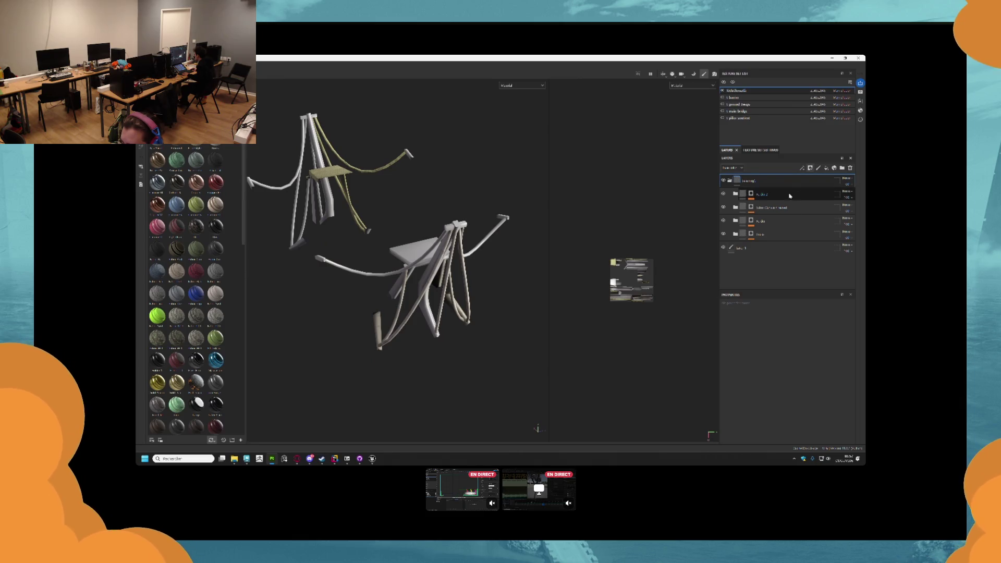
click(752, 195)
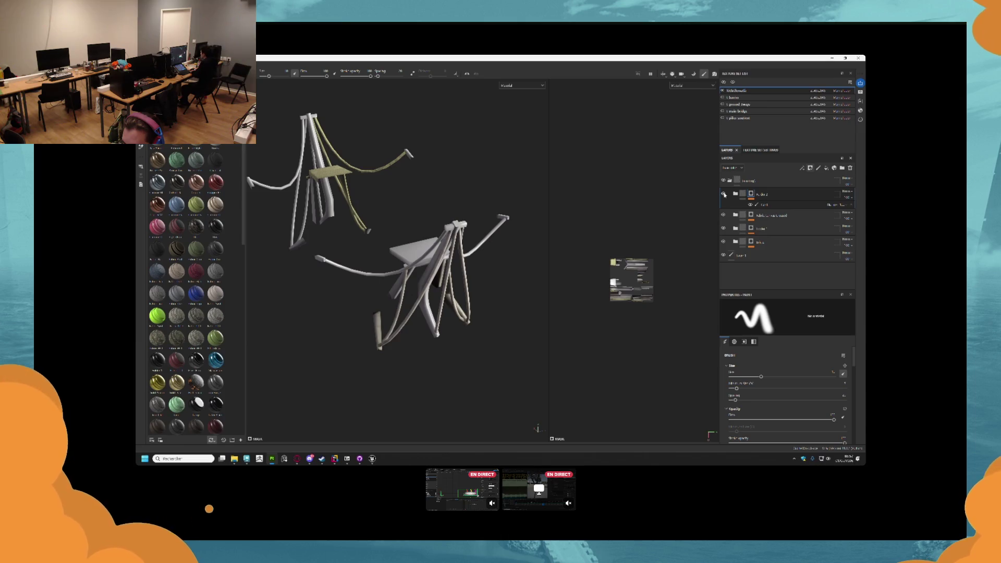
click(732, 194)
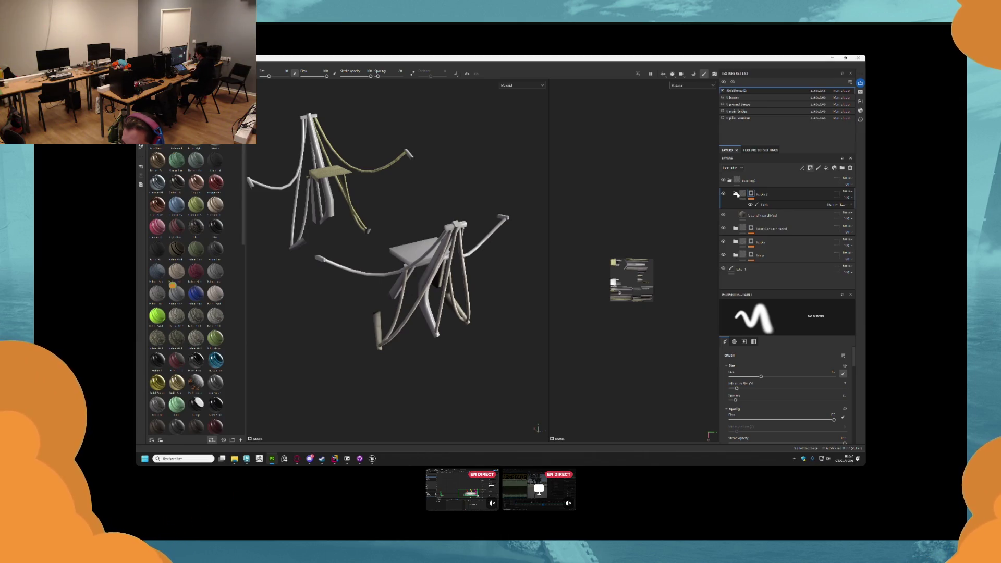
click(850, 167)
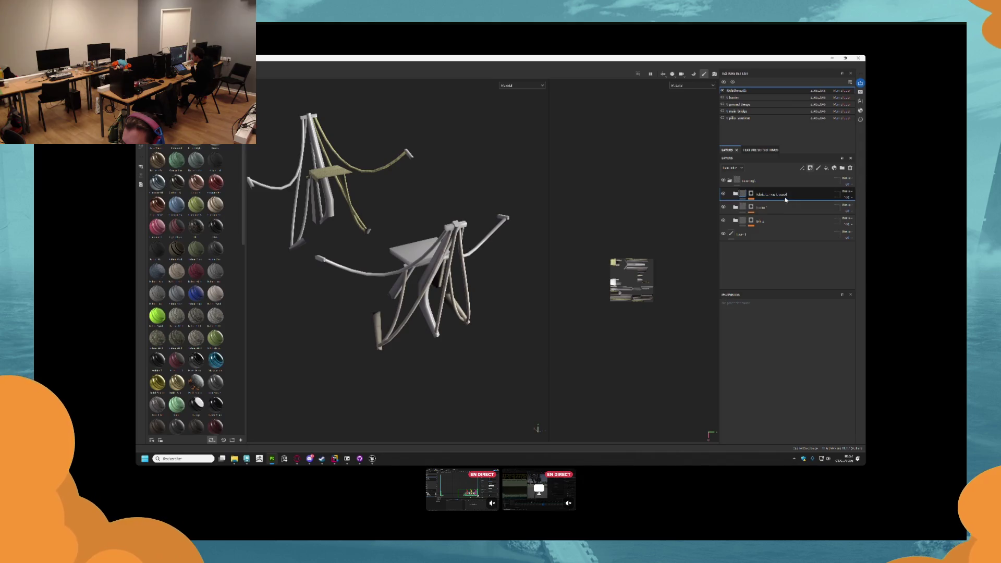
click(749, 194)
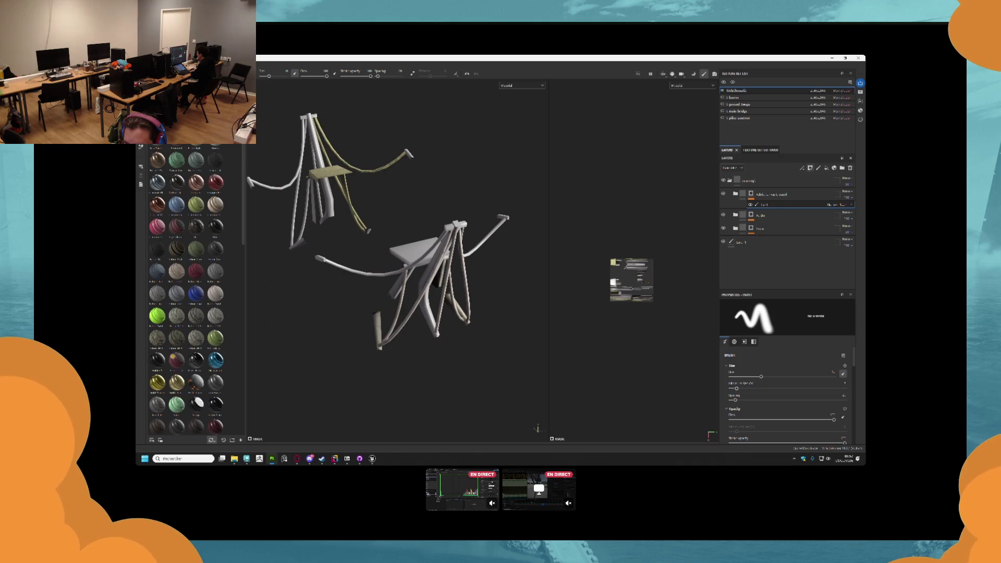
key(4)
click(759, 305)
scroll(603, 277, down, 2)
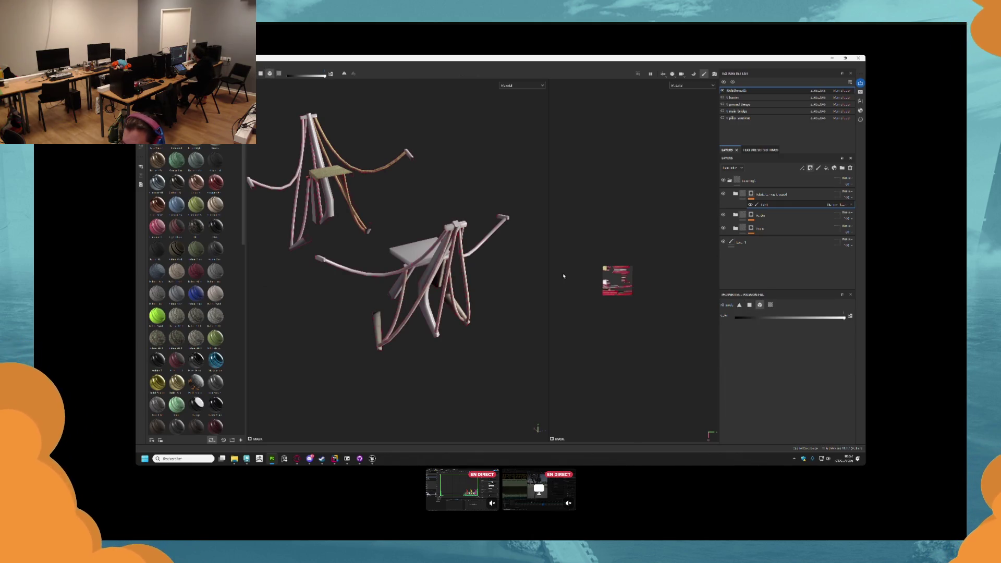
- Fill the rope strand polygons into the mask to reveal the rope material
scroll(470, 230, down, 3)
mouse_move(371, 205)
mouse_down()
mouse_move(493, 313)
mouse_move(494, 265)
mouse_move(469, 273)
mouse_up()
scroll(493, 292, up, 2)
click(424, 277)
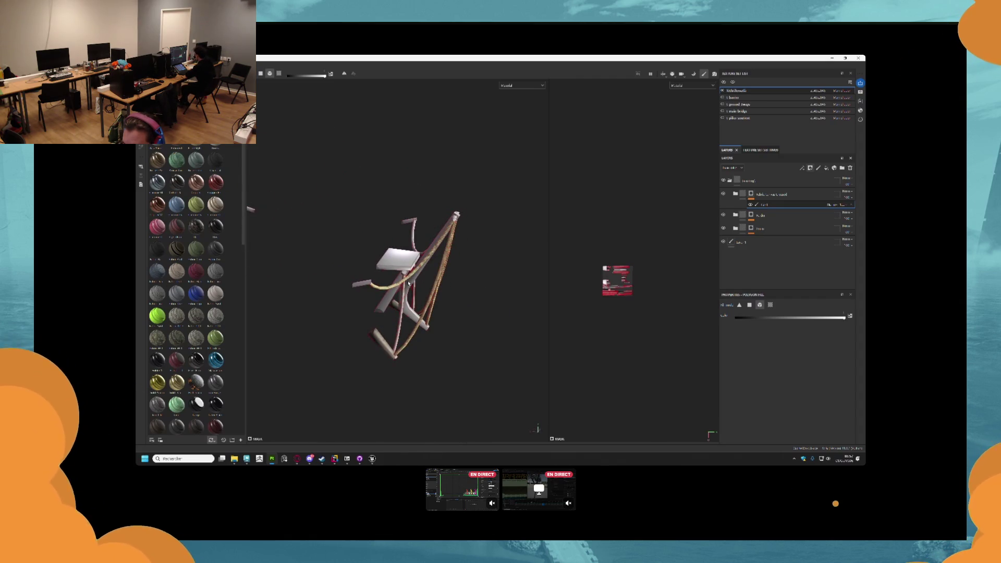
drag(414, 234, 449, 288)
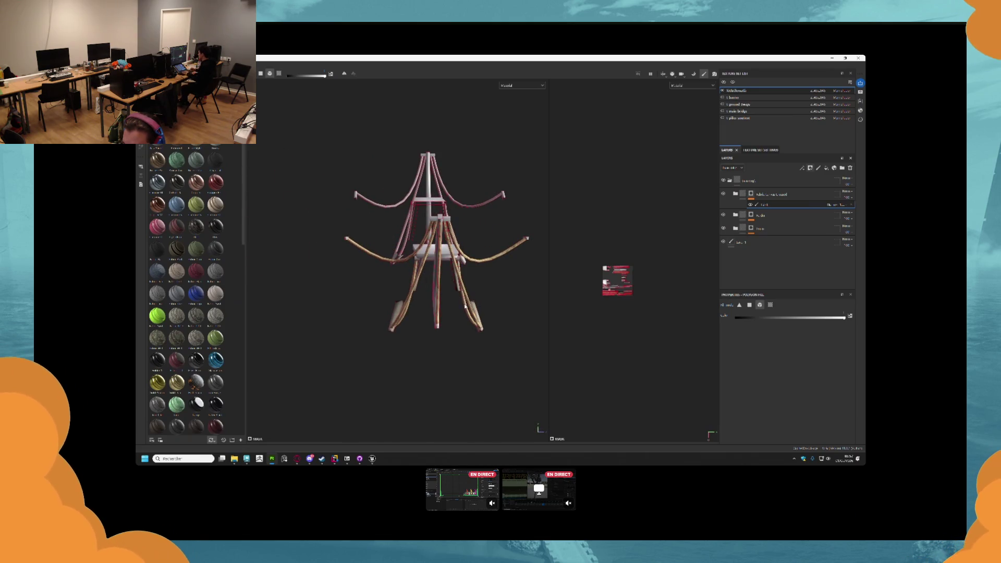
mouse_move(465, 206)
mouse_down()
mouse_move(442, 217)
mouse_move(353, 210)
mouse_move(424, 219)
mouse_up()
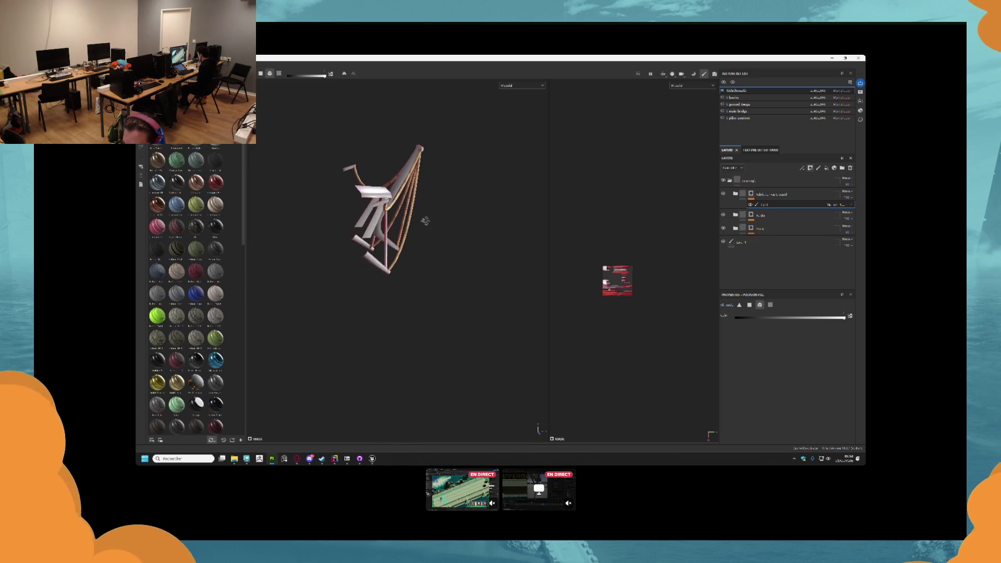
mouse_move(387, 262)
mouse_down()
mouse_move(436, 246)
mouse_move(554, 257)
mouse_move(350, 204)
mouse_up()
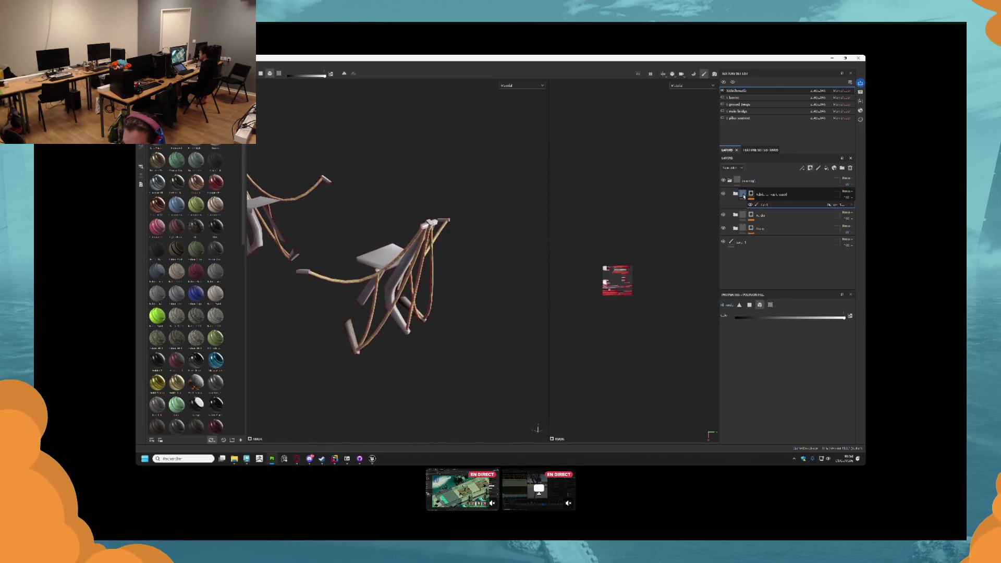
- In the second folder's fill layer, fill the planks of both bridges with brown wood
click(743, 215)
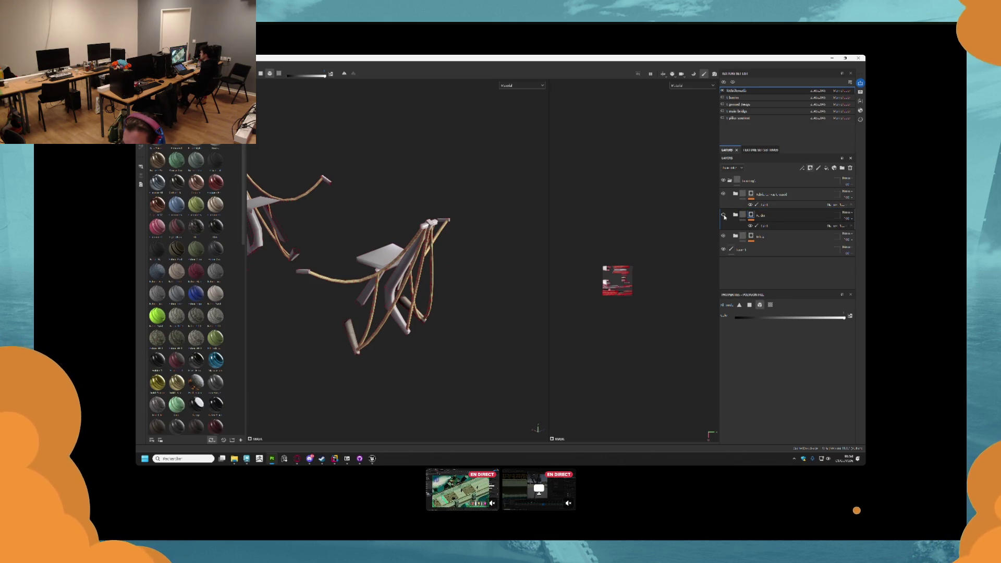
click(761, 226)
mouse_move(523, 245)
mouse_down()
mouse_move(353, 272)
mouse_move(416, 264)
mouse_move(373, 261)
mouse_move(408, 255)
mouse_up()
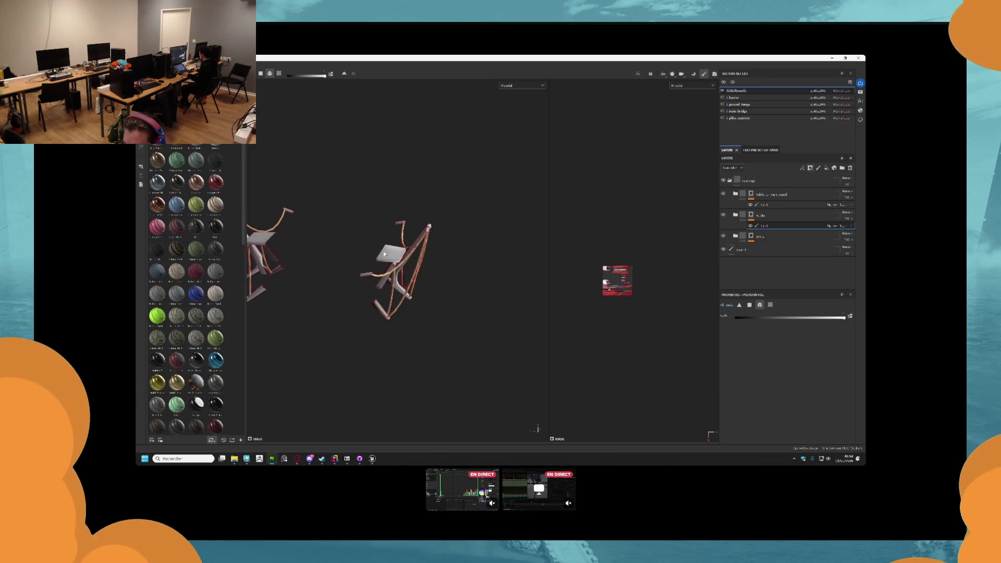
click(389, 257)
drag(342, 218, 431, 351)
scroll(292, 250, up, 2)
drag(297, 202, 401, 295)
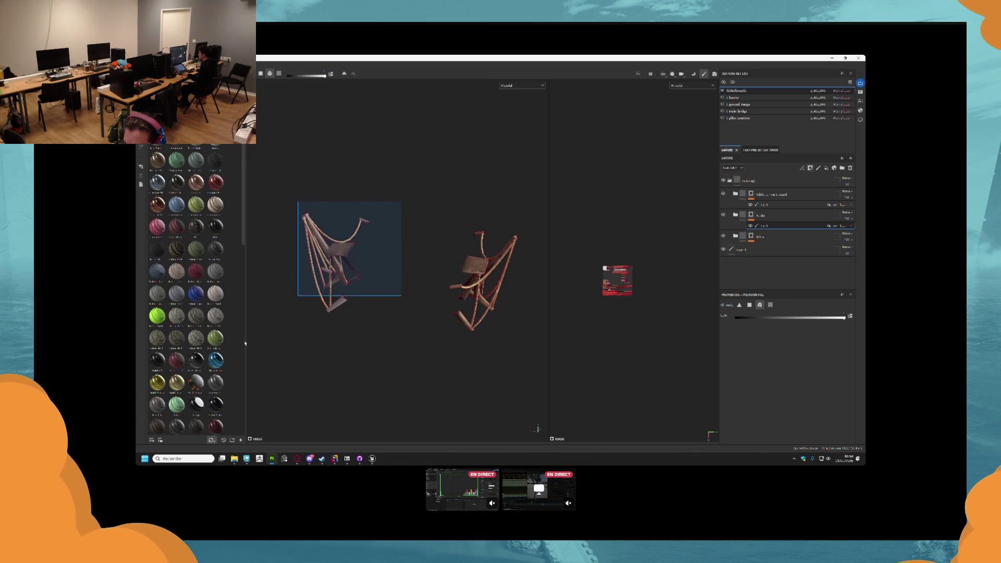
scroll(312, 292, up, 5)
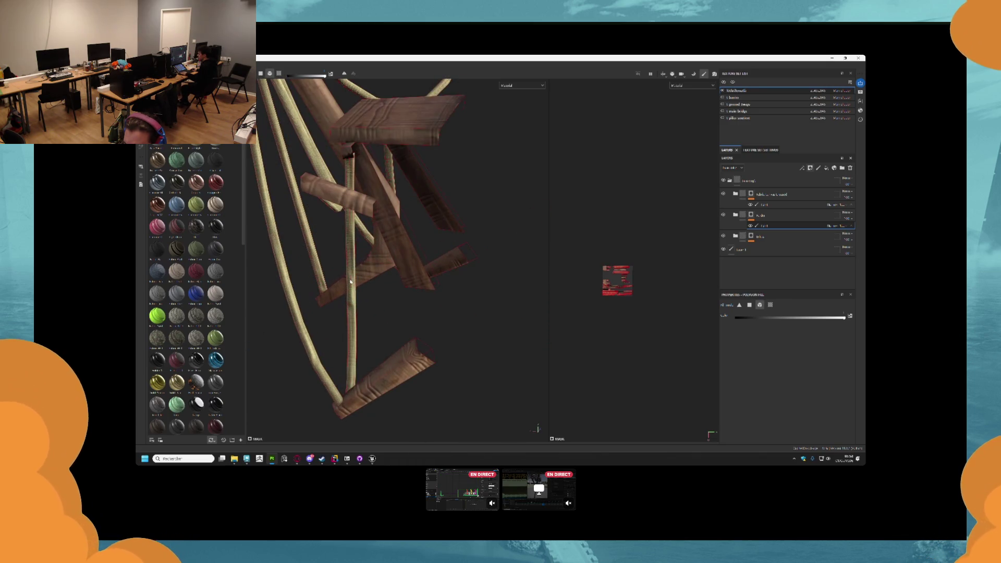
mouse_move(350, 265)
mouse_down()
mouse_move(509, 285)
mouse_move(351, 308)
mouse_move(443, 334)
mouse_up()
scroll(482, 296, down, 3)
mouse_move(543, 238)
mouse_down()
mouse_move(538, 368)
mouse_move(438, 291)
mouse_move(366, 285)
mouse_move(426, 222)
mouse_up()
mouse_move(545, 304)
mouse_down()
mouse_move(429, 315)
mouse_move(529, 277)
mouse_move(459, 266)
mouse_up()
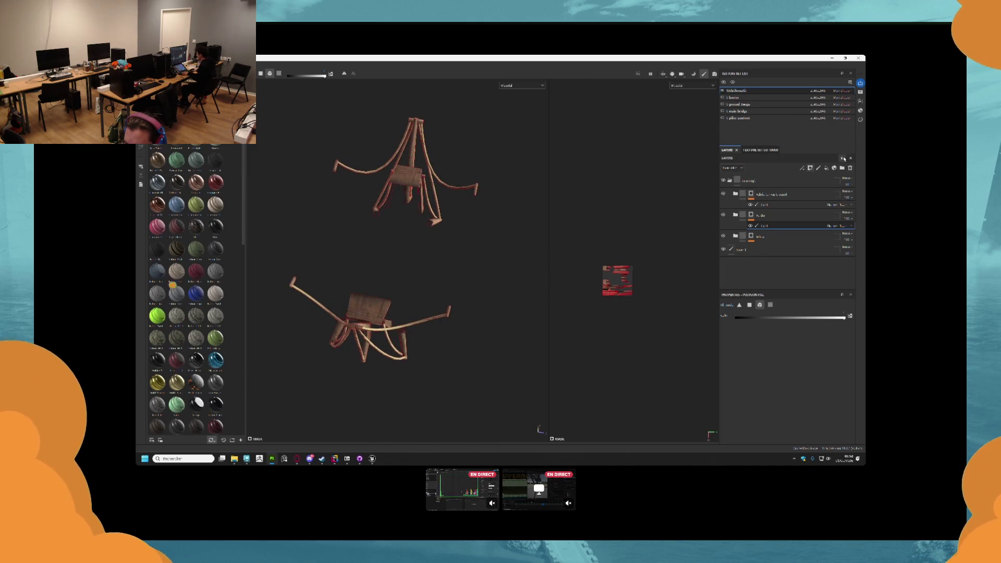
- Delete Layer 1 from the stack, then restore it with undo
key(Delete)
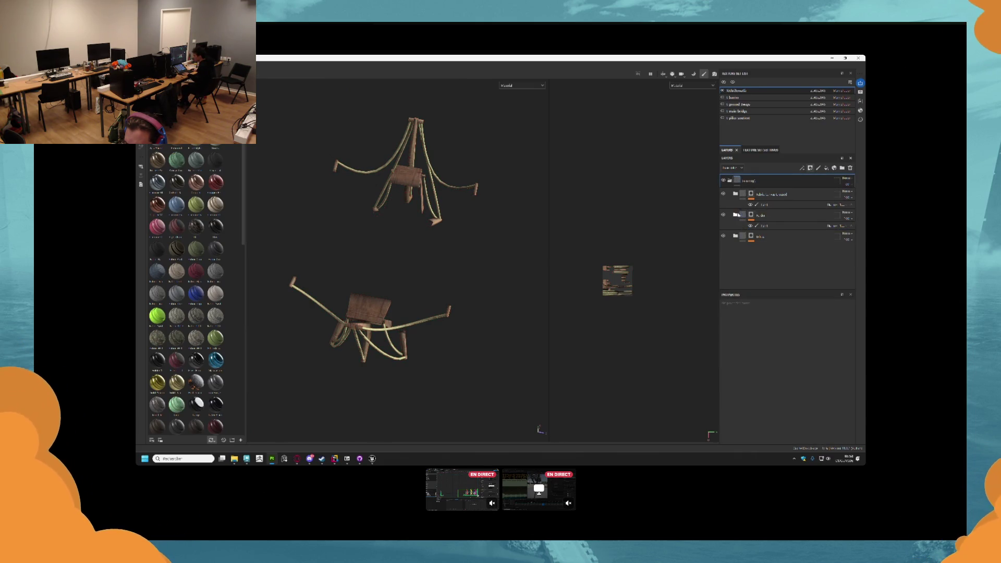
key(ctrl+z)
mouse_move(422, 230)
mouse_down()
mouse_move(445, 154)
mouse_move(474, 154)
mouse_move(453, 171)
mouse_move(489, 166)
mouse_up()
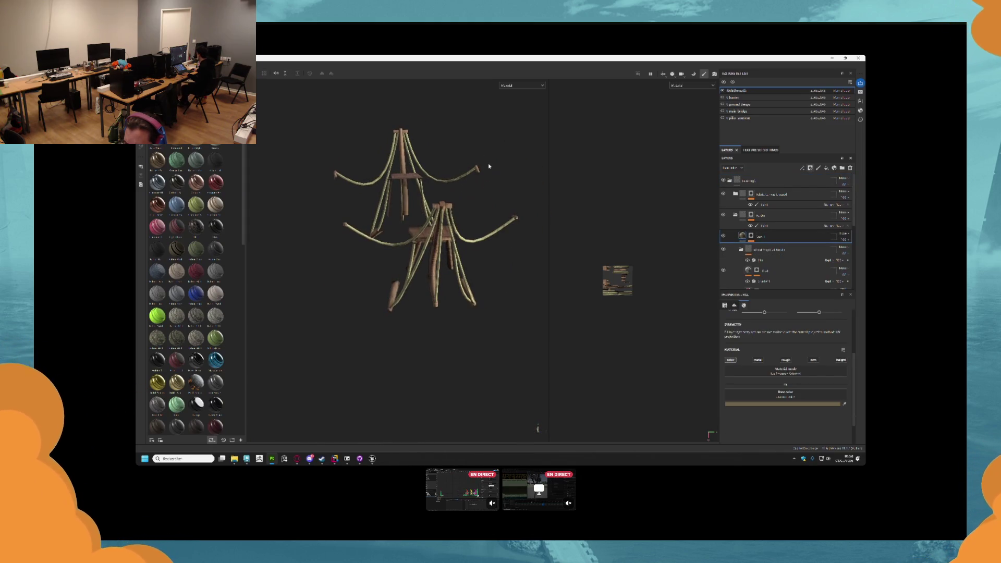
- Cancel the project save and bring up Export Textures, listing the five texture sets
key(ctrl+s)
click(472, 65)
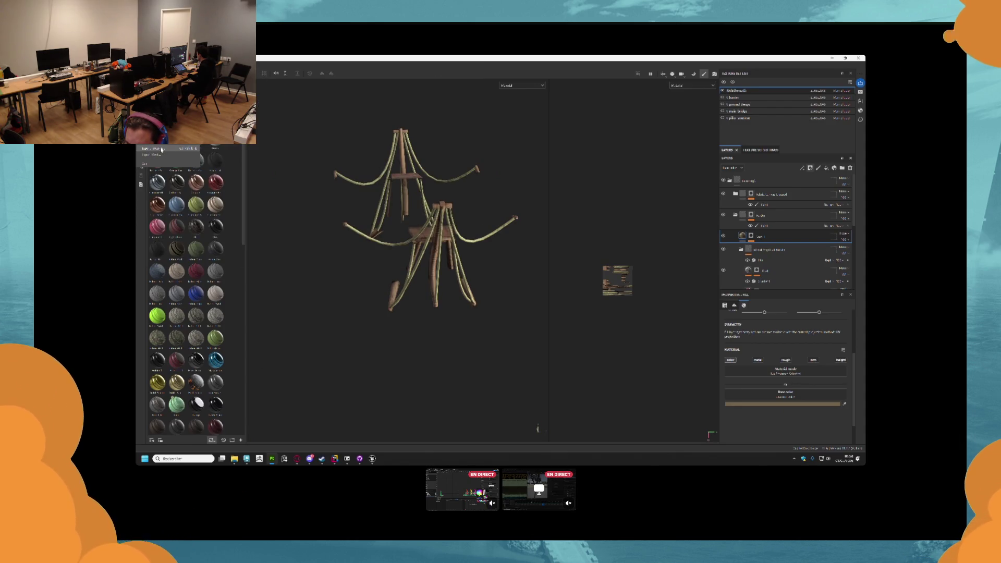
key(ctrl+shift+e)
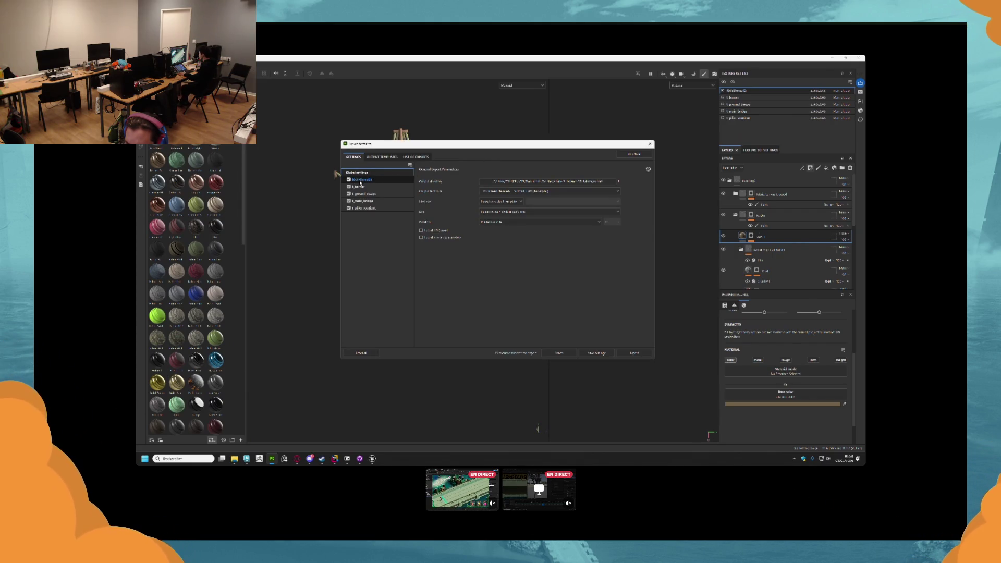
- Create a new folder 'te' in Documents > sbj and set it as the output directory
click(516, 182)
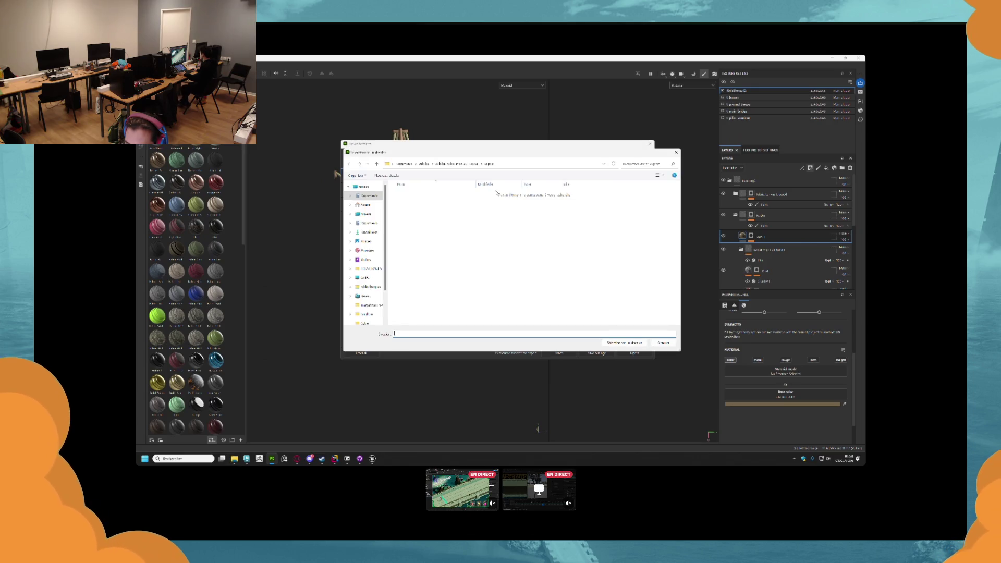
click(369, 196)
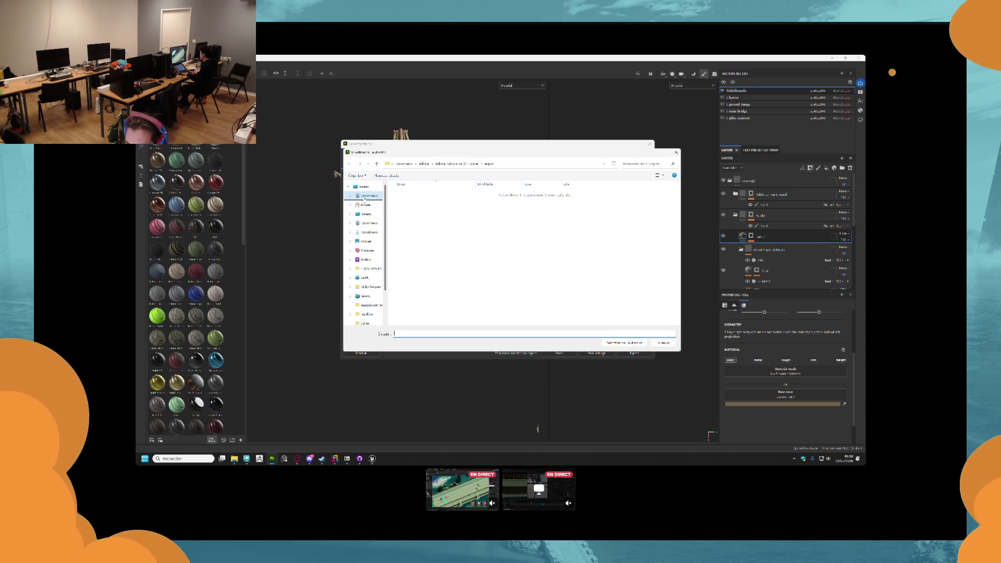
double_click(404, 251)
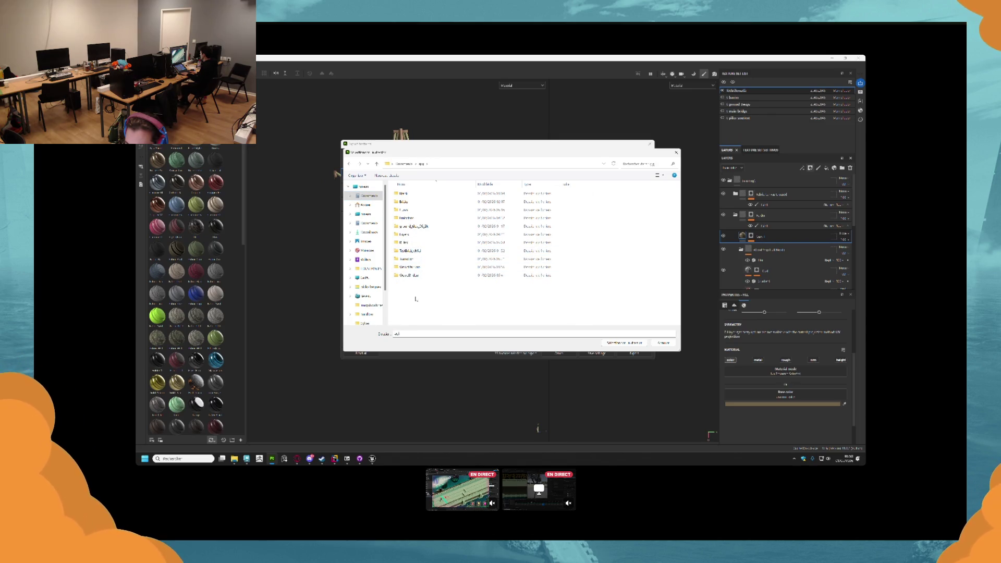
right_click(416, 298)
mouse_move(480, 370)
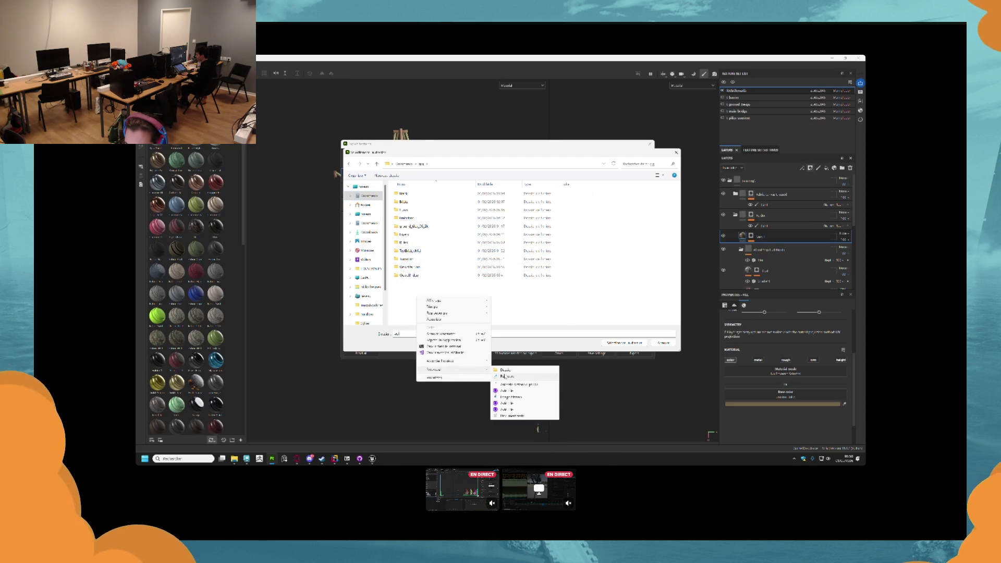
click(510, 372)
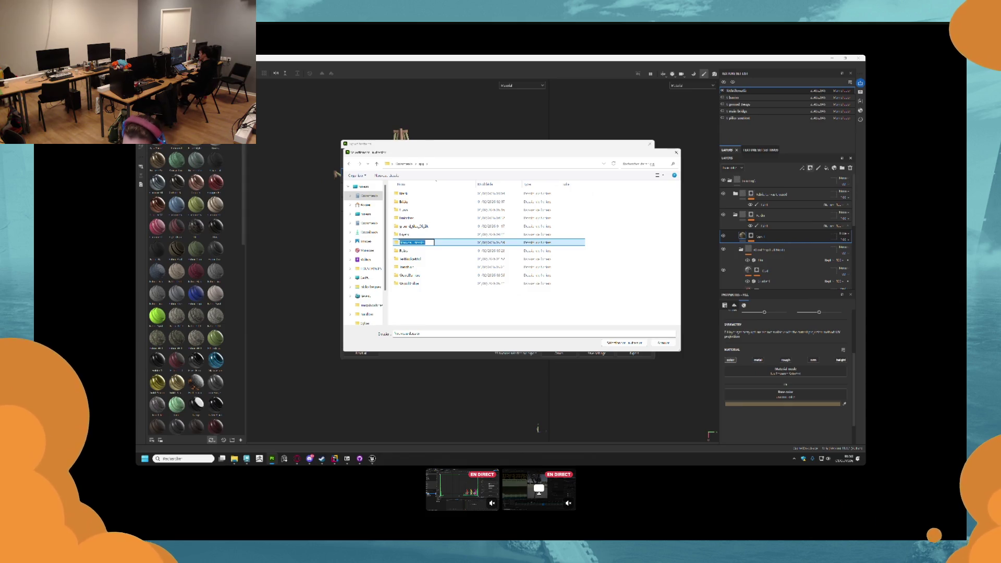
text(Interi)
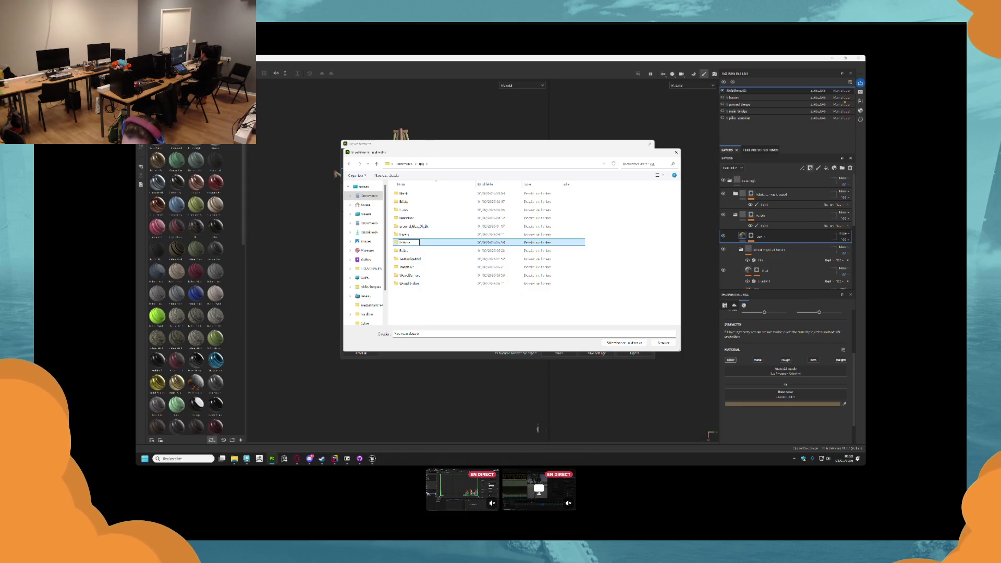
key(Return)
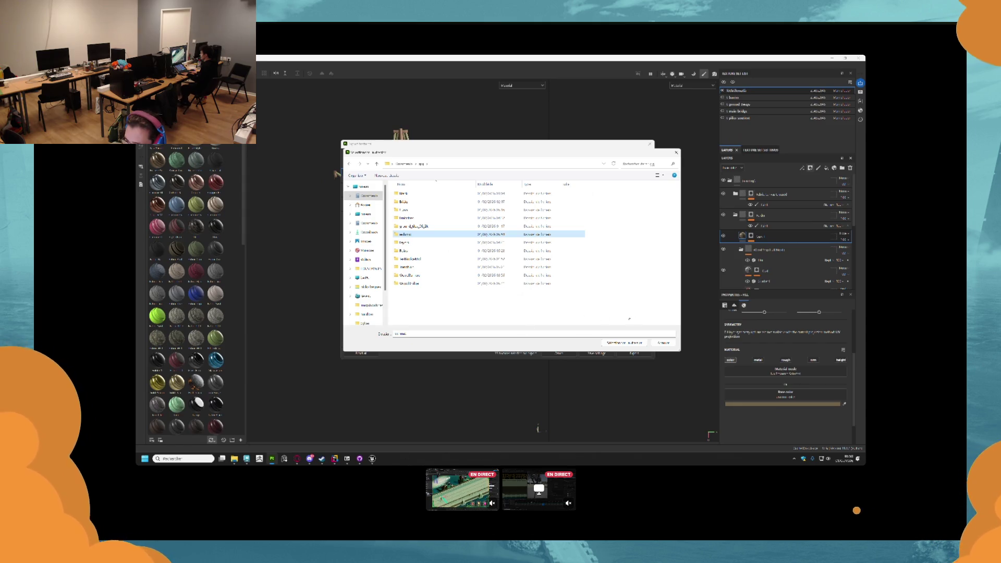
click(624, 343)
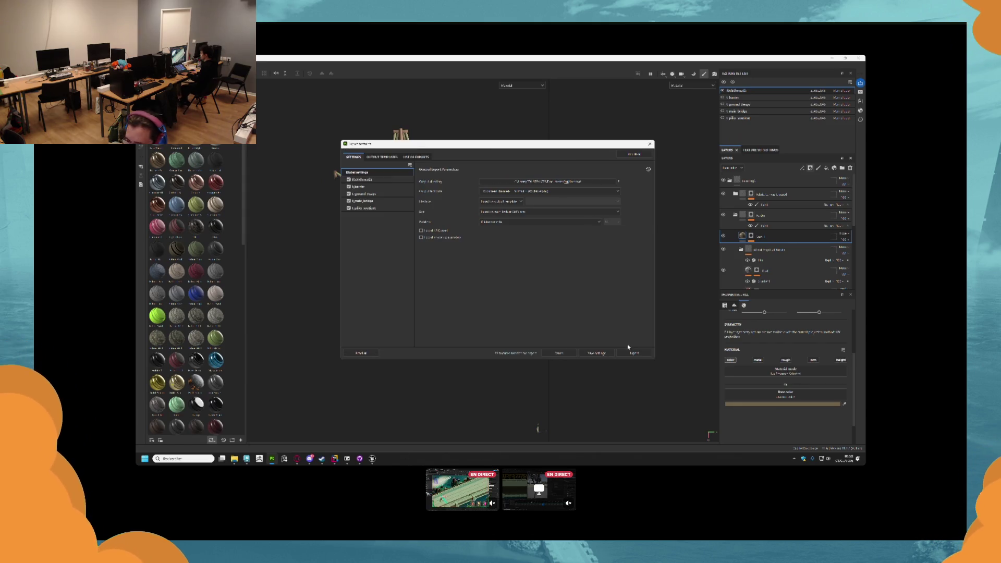
- Choose the Unreal Engine 4 (Packed) template and untick t_barrier, t_ground_ways, t_main_bridge and t_pillar
click(542, 191)
scroll(526, 222, down, 5)
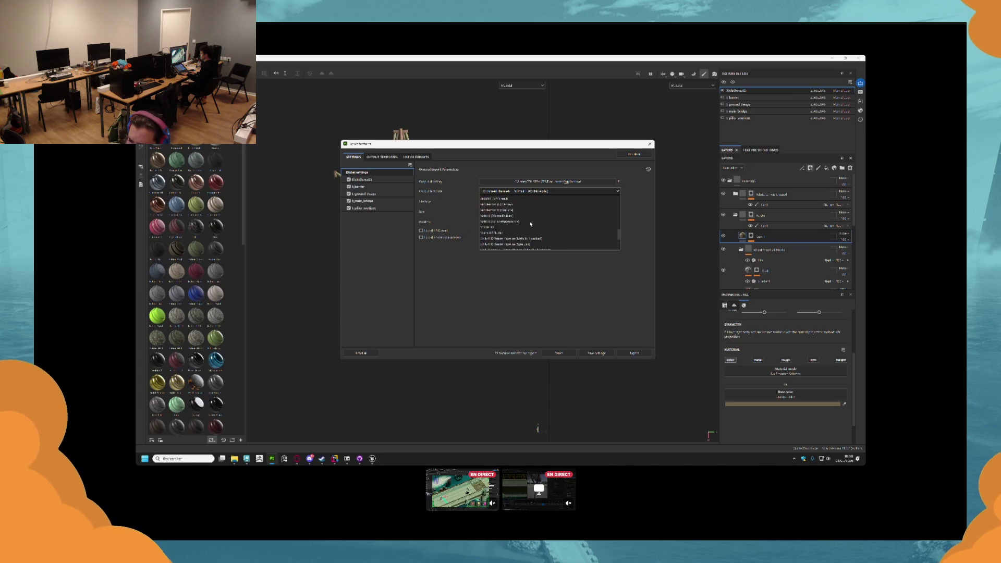
click(519, 217)
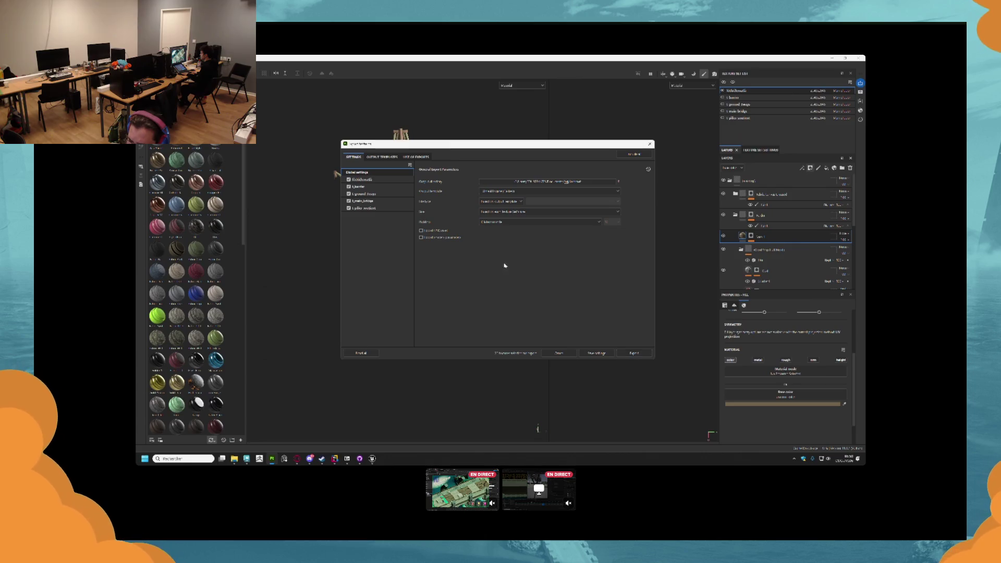
click(349, 186)
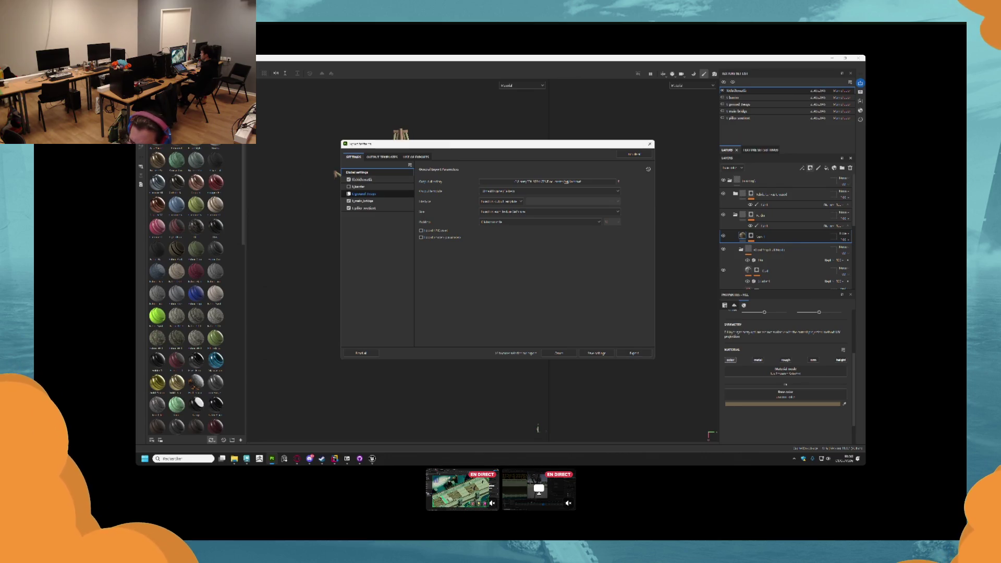
click(349, 193)
click(348, 201)
click(349, 208)
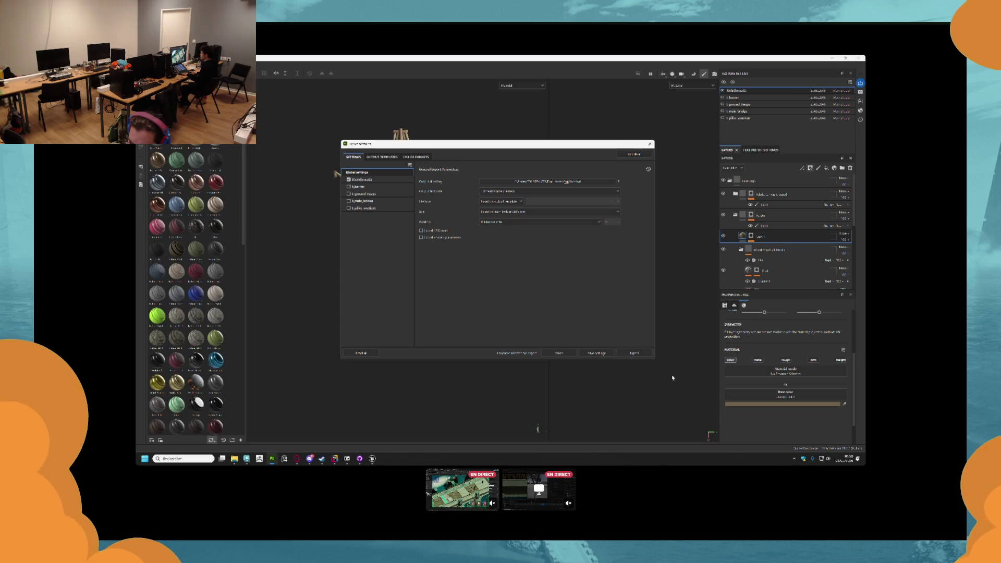
- Export the remaining texture set and return to Unreal Engine
click(634, 353)
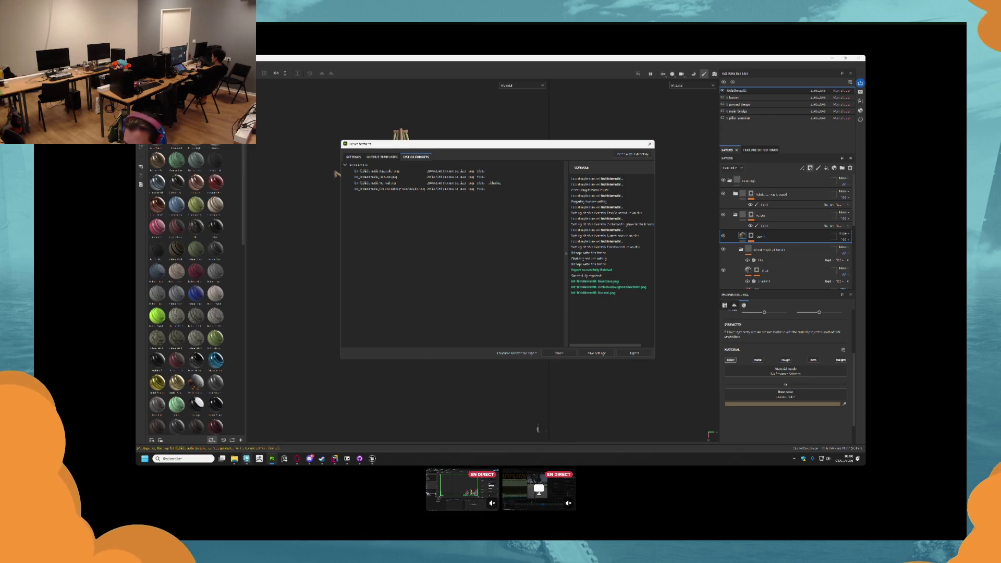
mouse_move(372, 458)
click(399, 422)
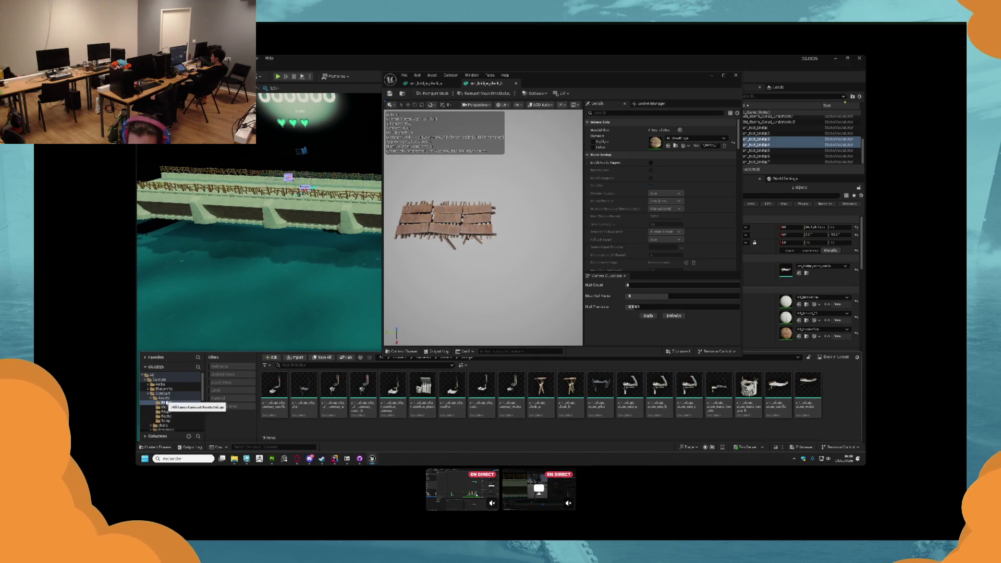
- Open the Materials > Bridge folder in the Content Browser
scroll(172, 410, down, 3)
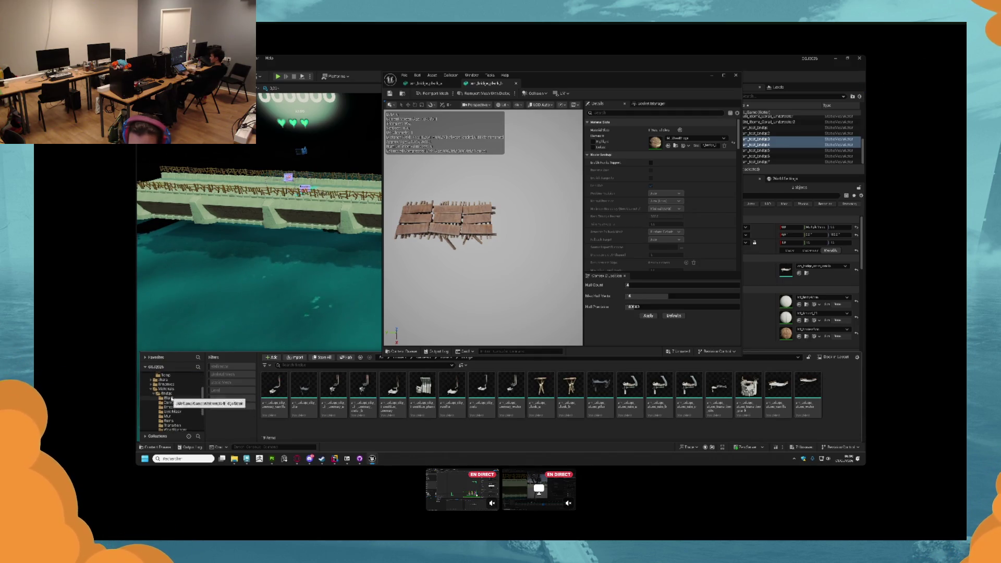
click(166, 389)
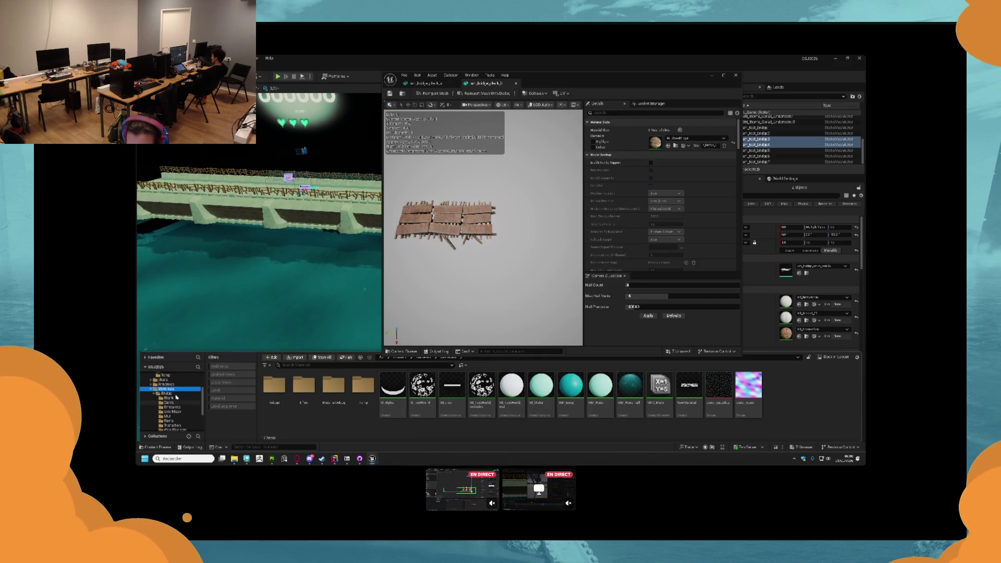
double_click(274, 388)
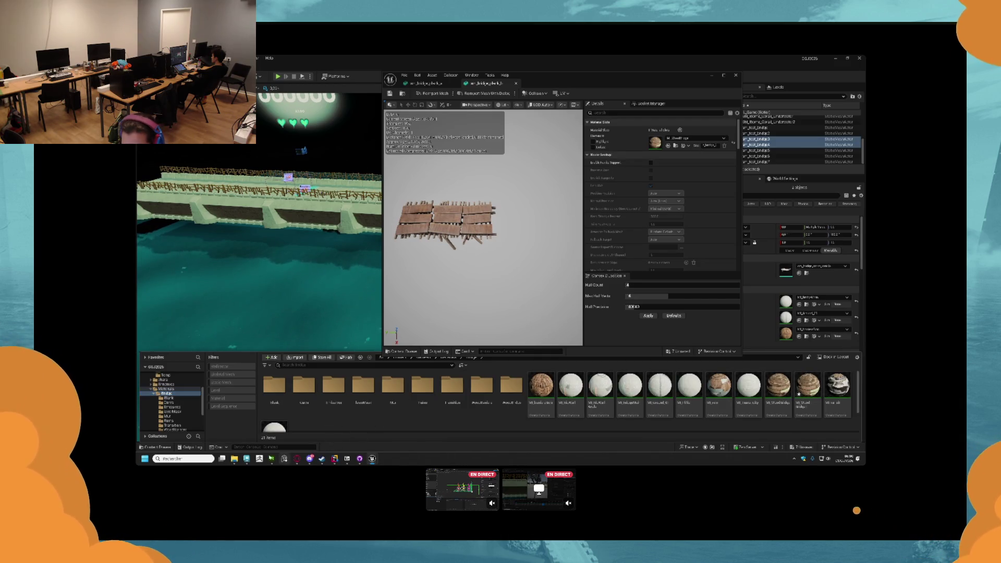
- Bring the exported texture folder from File Explorer into the Content Browser to import it
key(alt+Tab)
click(363, 261)
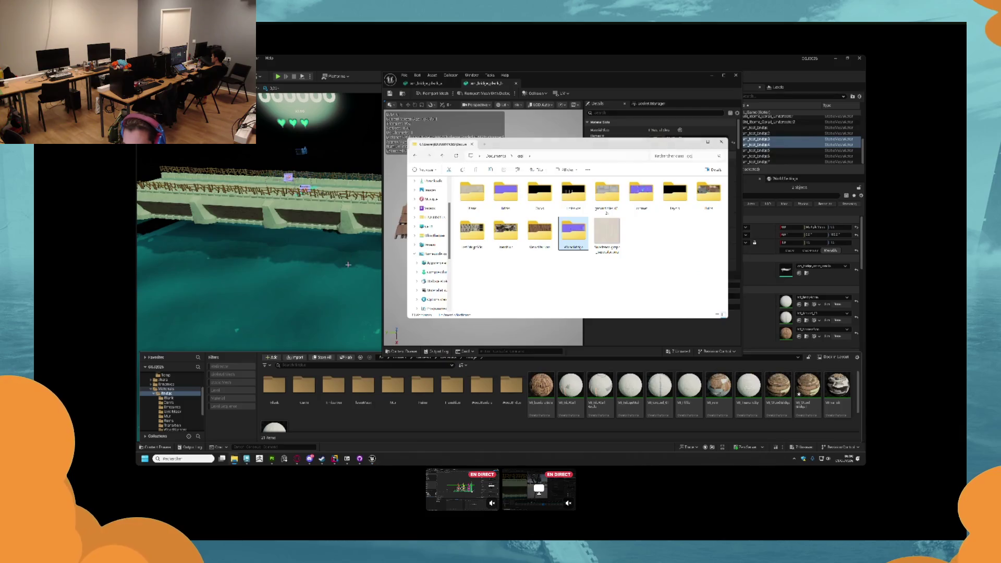
click(566, 266)
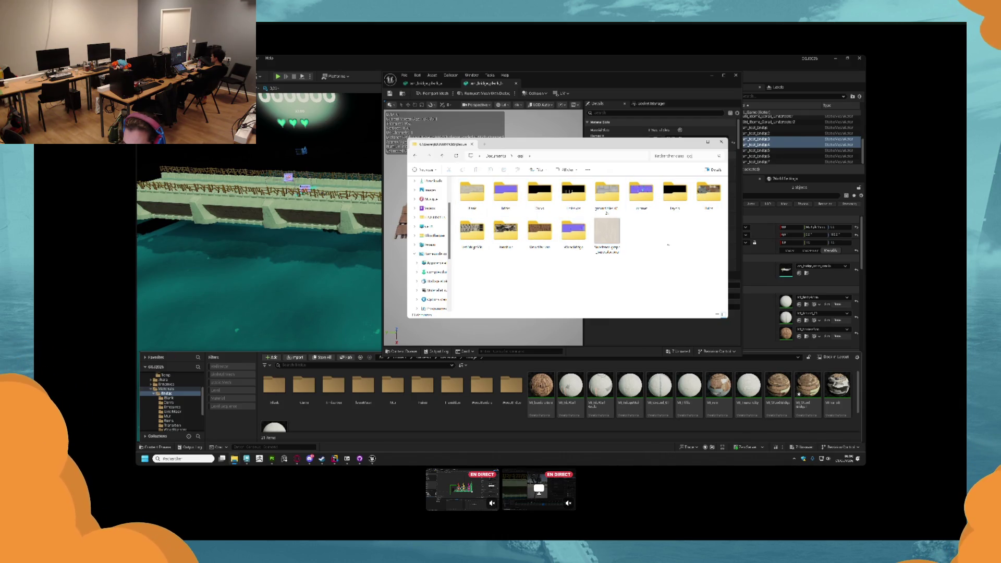
click(643, 205)
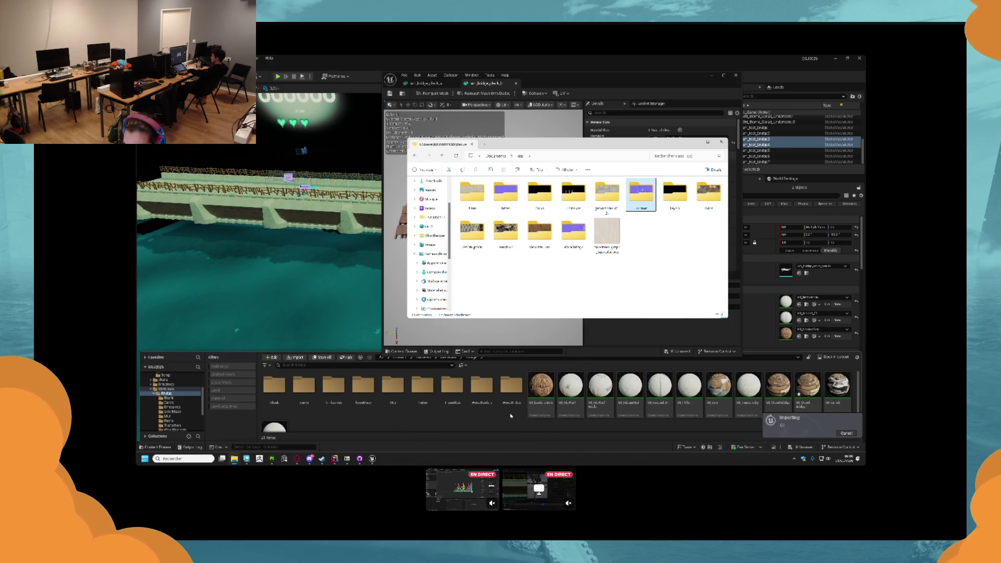
click(548, 390)
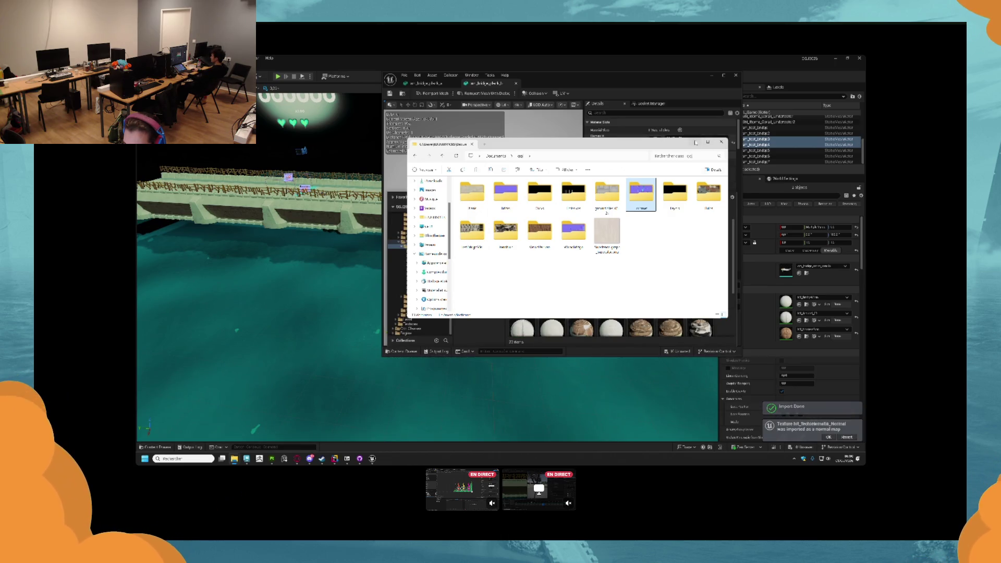
- Duplicate MI_WoodBridge with Ctrl+D, confirm the new MI_ name and open the copy
click(695, 142)
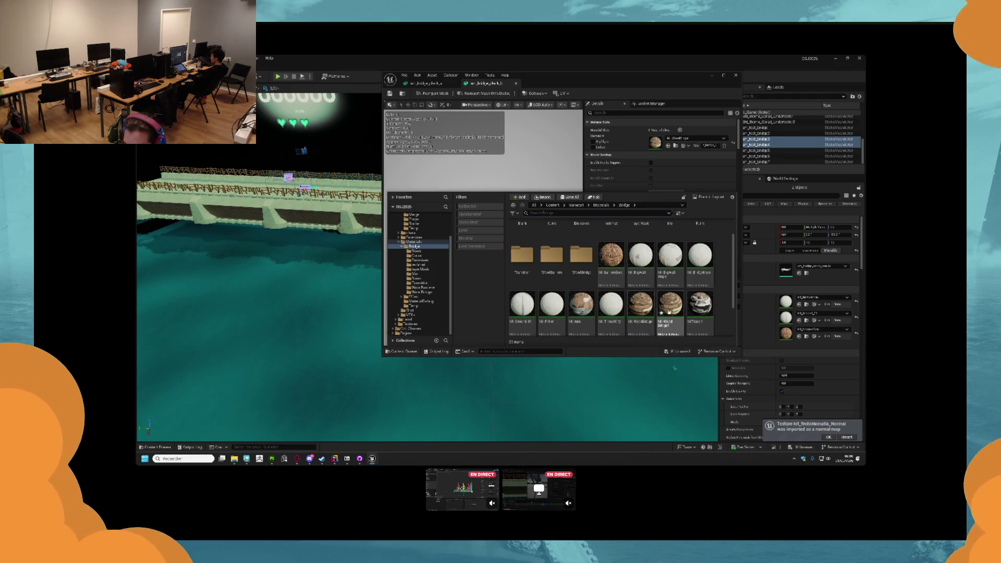
scroll(662, 308, down, 2)
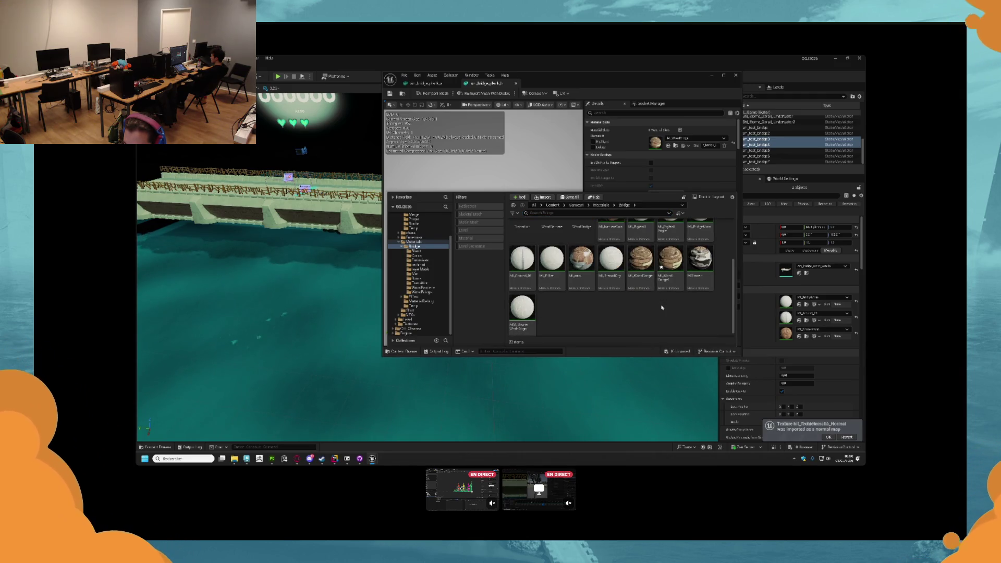
click(641, 256)
key(ctrl+d)
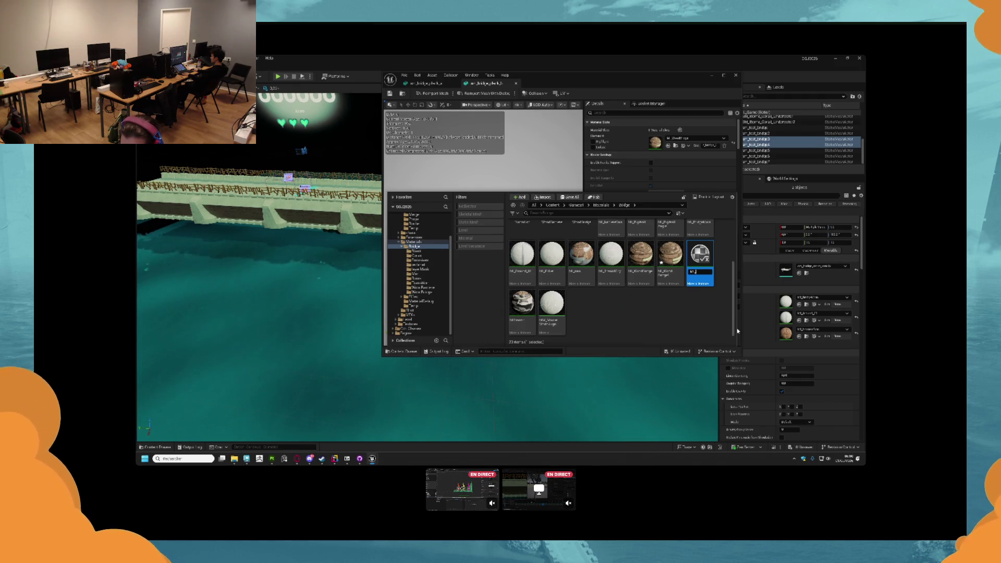
key(Return)
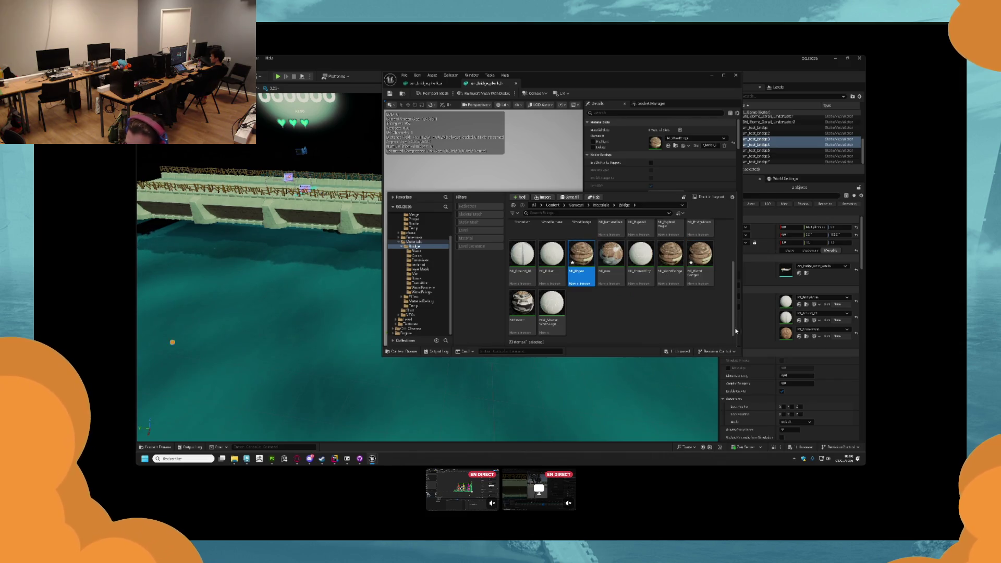
double_click(586, 267)
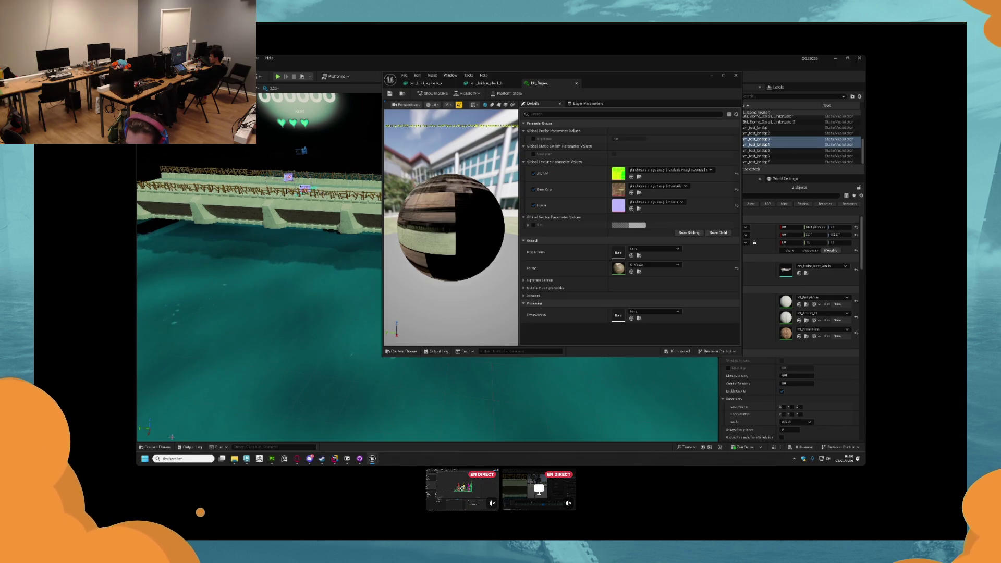
- Assign the imported BaseColor and Normal textures to the Base Color and Normal slots
click(153, 448)
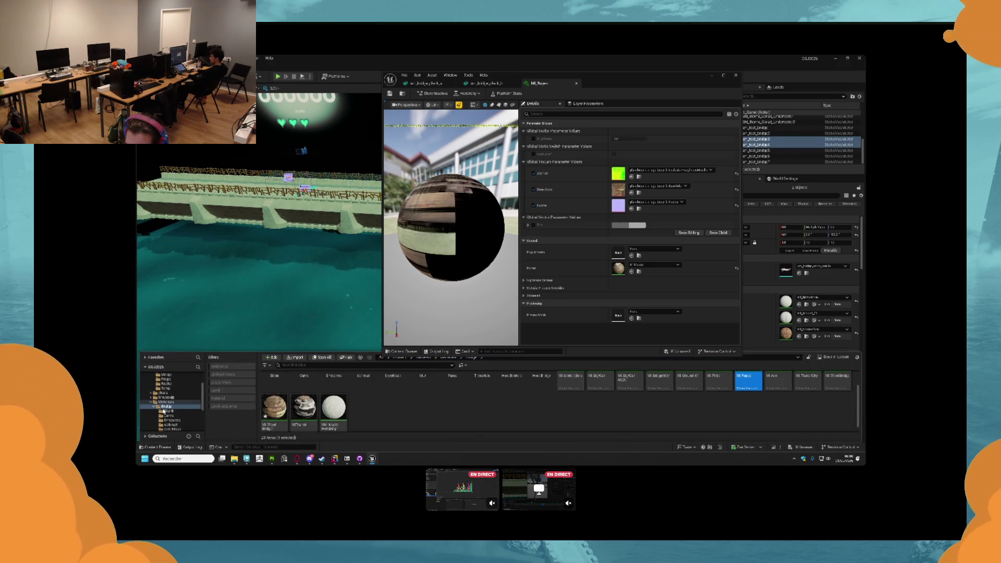
scroll(166, 410, up, 2)
click(167, 388)
scroll(169, 404, down, 3)
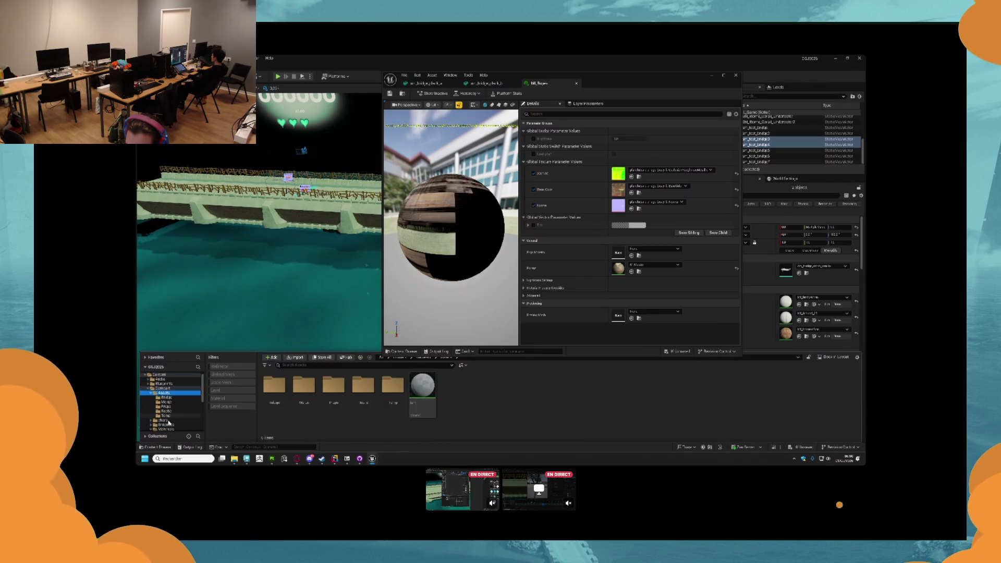
scroll(172, 417, down, 2)
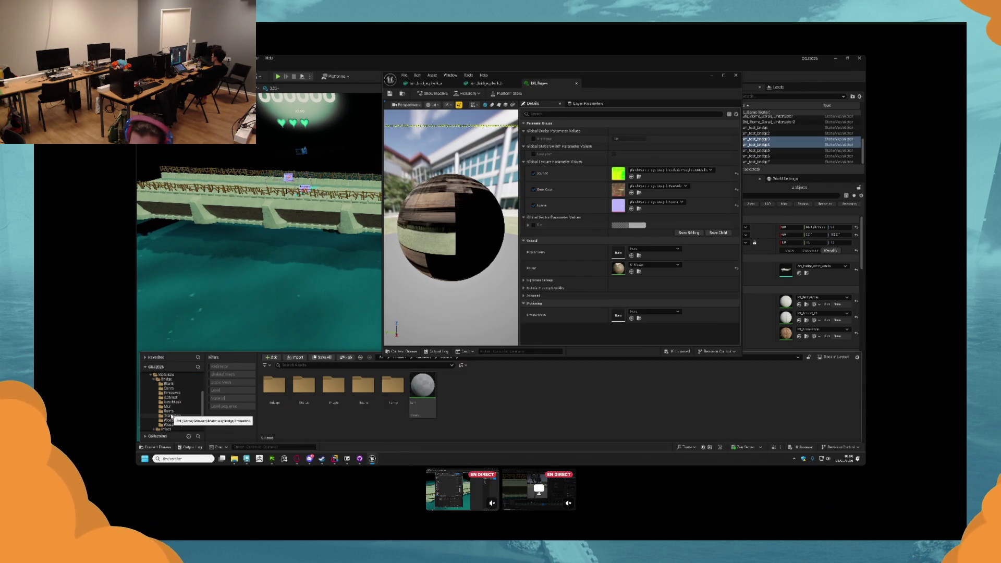
click(176, 390)
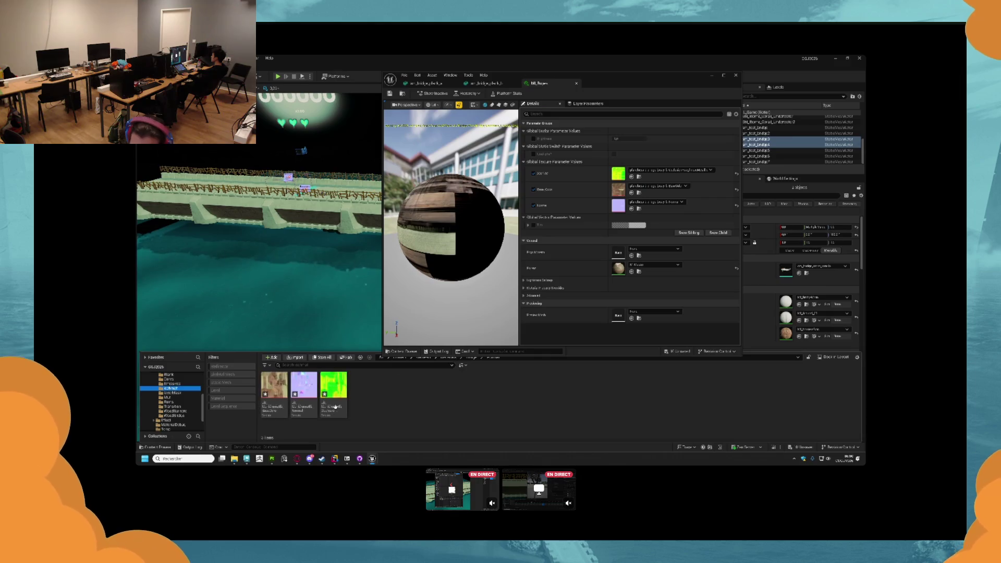
mouse_move(274, 387)
mouse_down()
mouse_move(462, 257)
mouse_move(652, 188)
mouse_up()
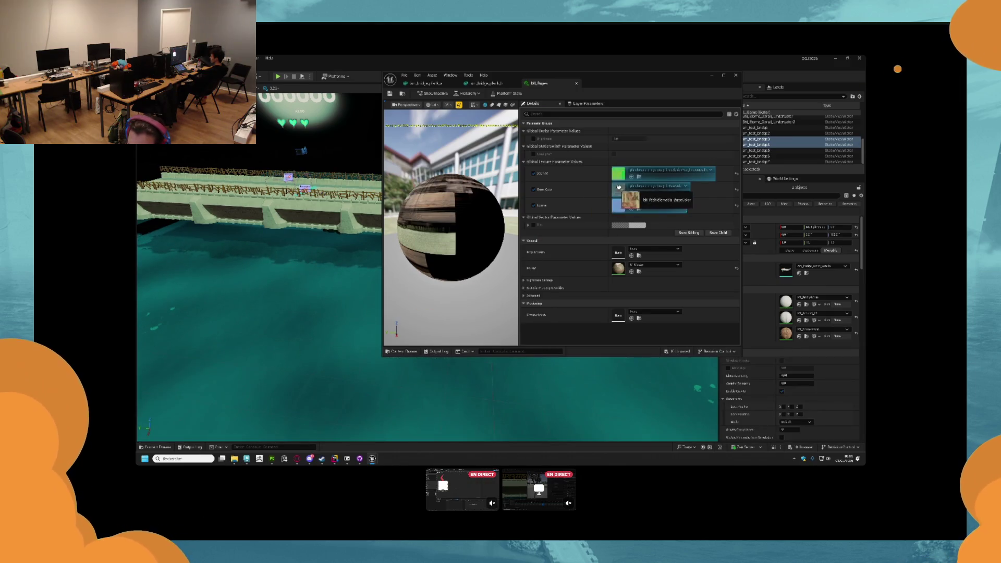
key(ctrl+space)
drag(304, 429, 620, 205)
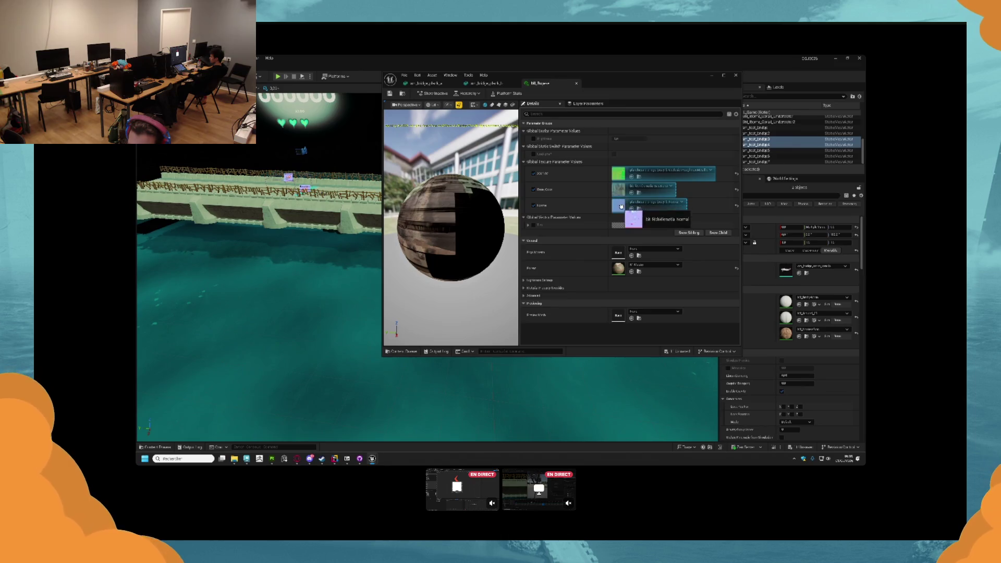
- Turn off sRGB on the green texture and put it in the first texture slot
key(ctrl+space)
click(342, 391)
double_click(341, 391)
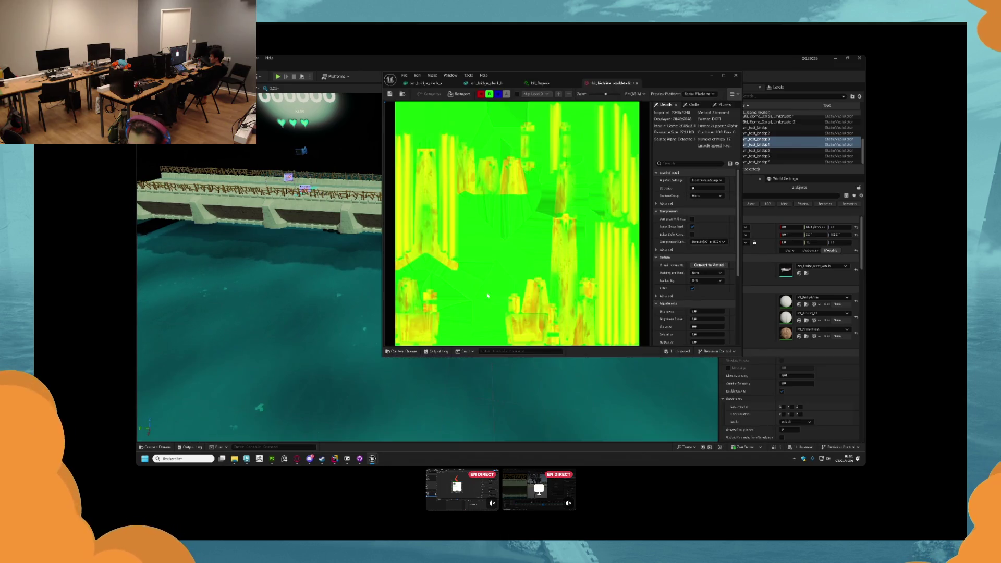
click(692, 288)
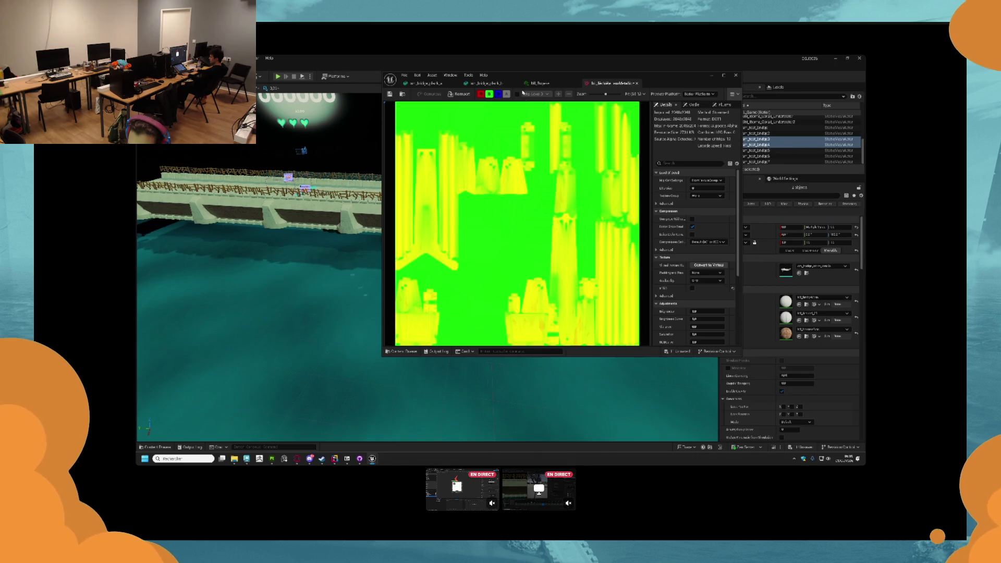
click(637, 83)
key(ctrl+space)
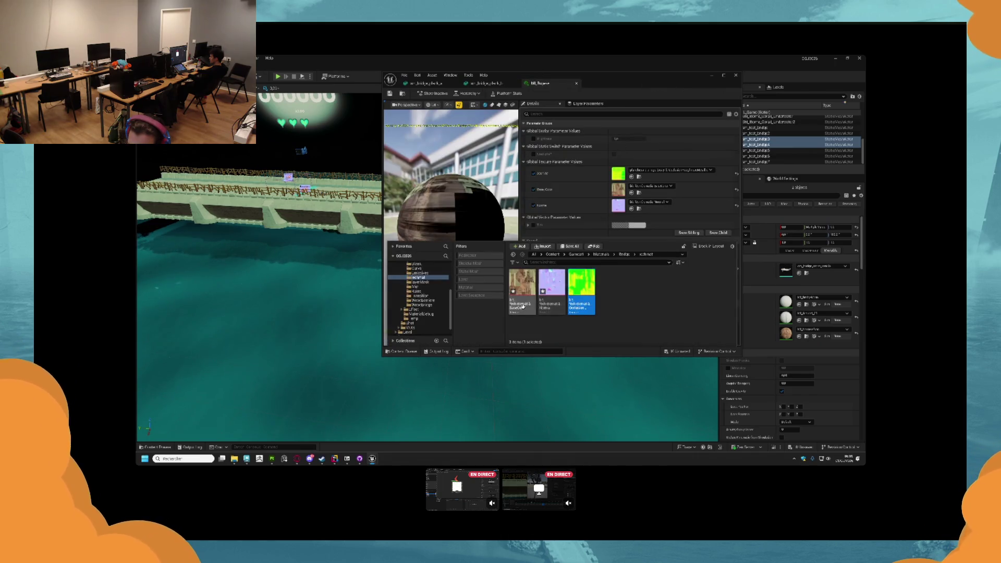
drag(577, 286, 616, 173)
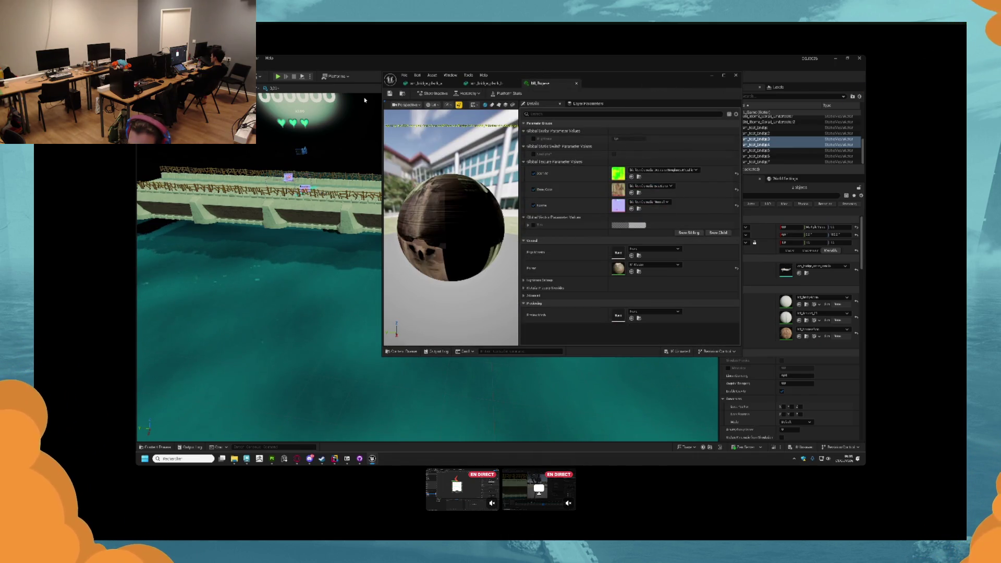
click(482, 83)
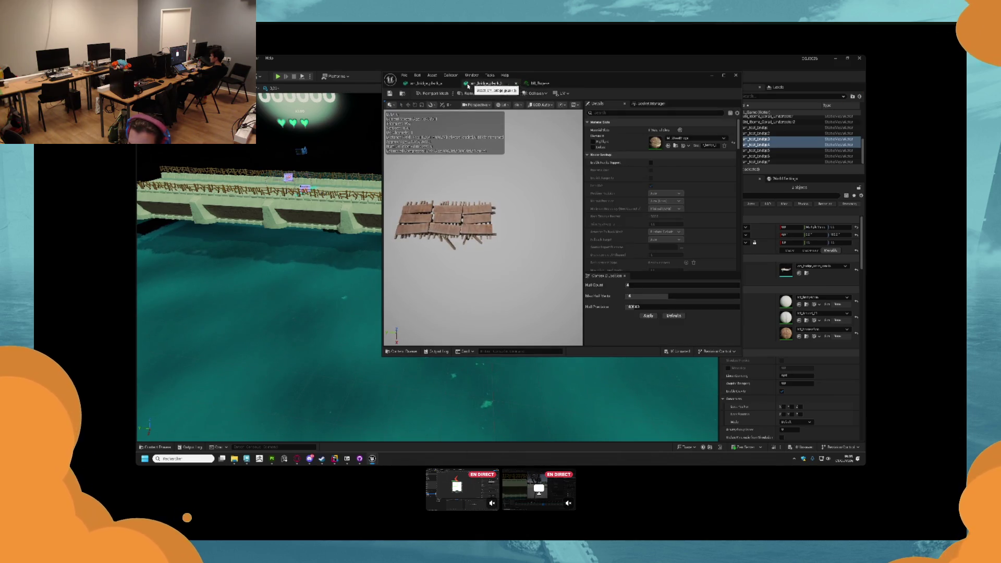
- Close the plank mesh editor and open the bridge pillar mesh from Assets > Bridge
click(425, 84)
click(541, 84)
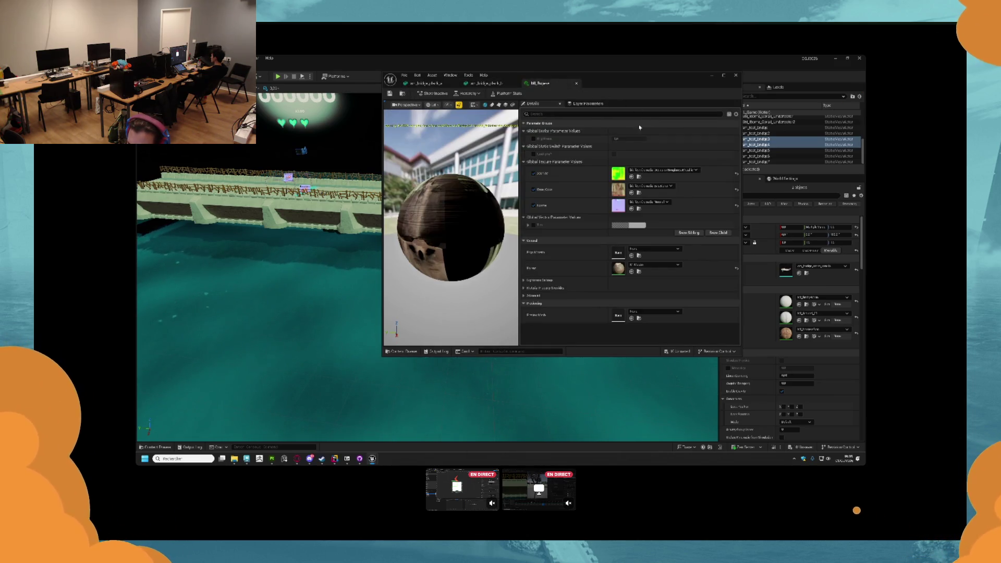
key(ctrl+space)
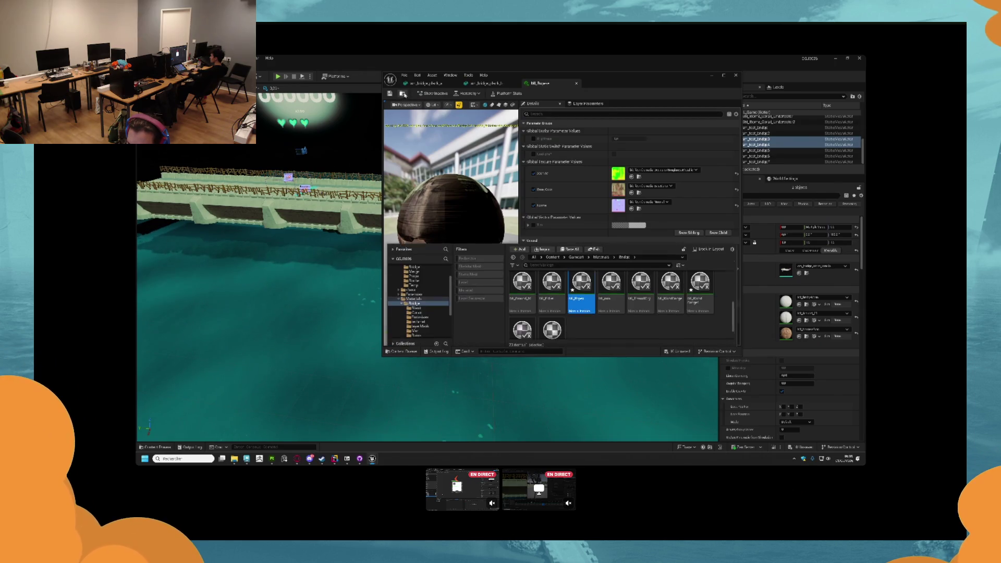
click(457, 84)
click(456, 84)
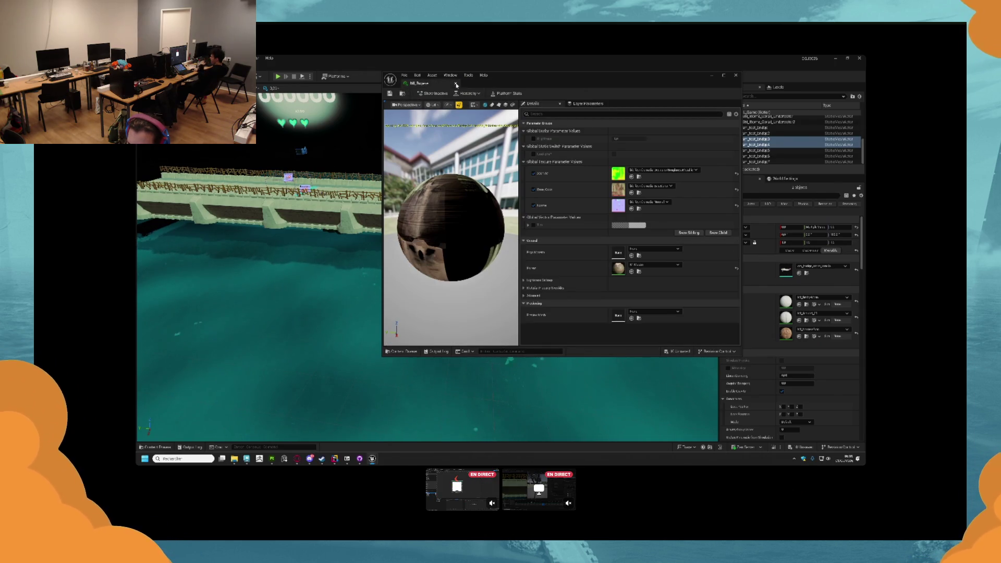
click(161, 448)
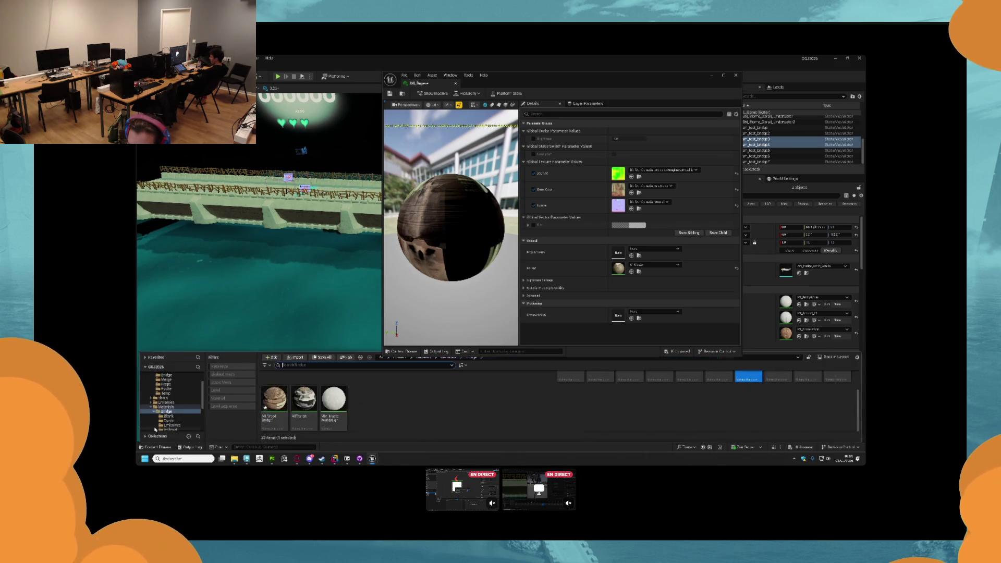
click(166, 393)
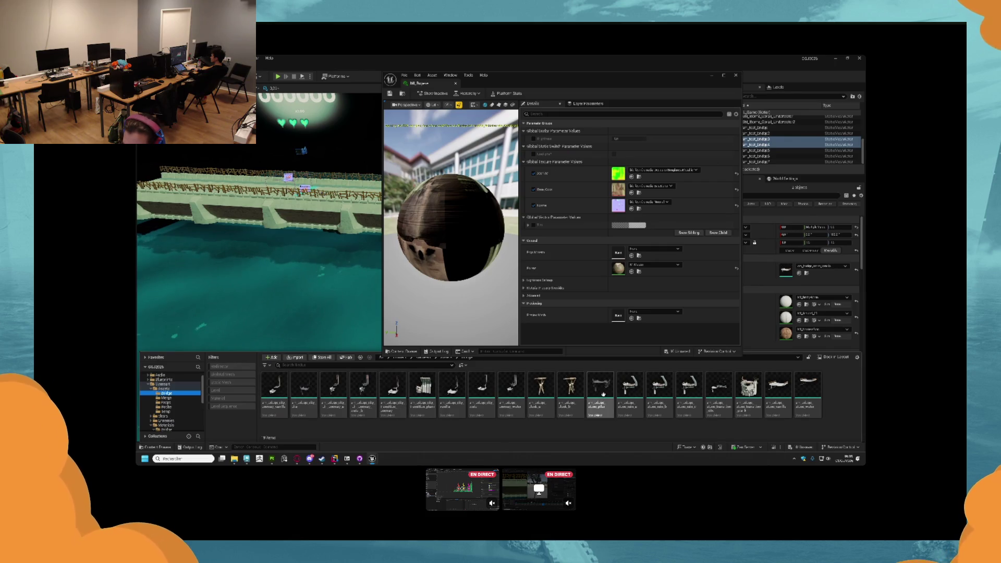
drag(603, 406, 603, 401)
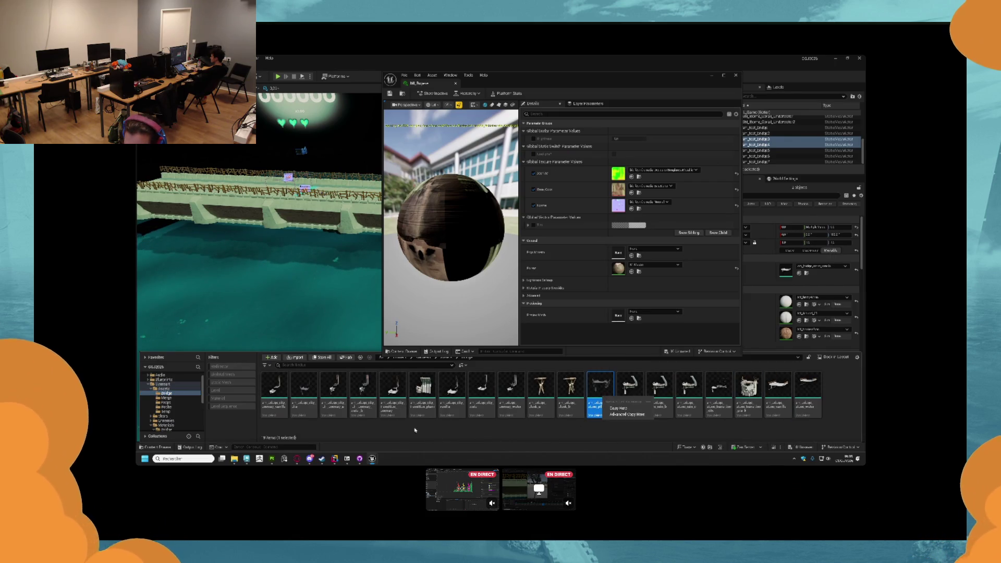
ctrl+click(301, 395)
double_click(302, 395)
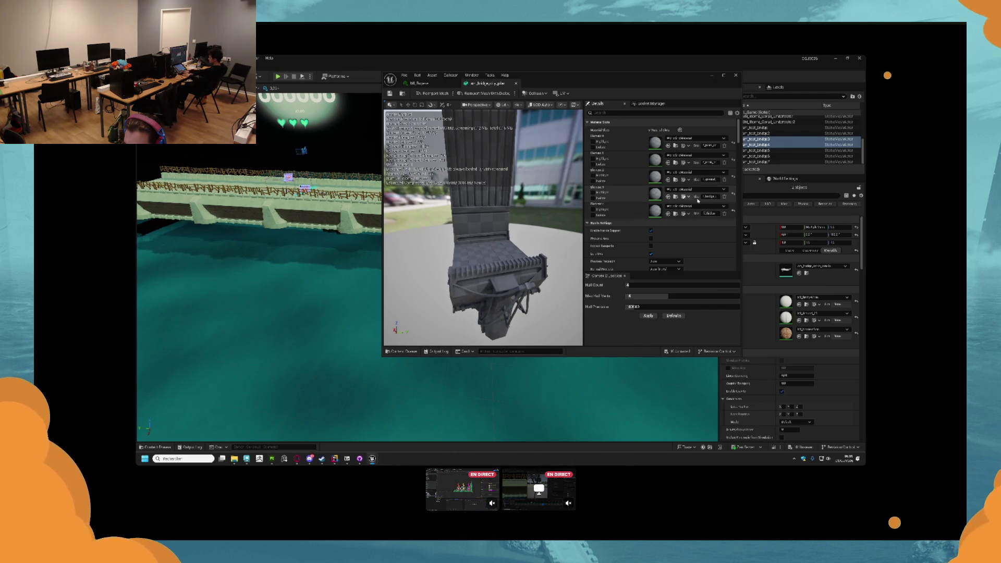
- Assign M_Ropes to Element 4, a 'wood' material to Element 3, and M_Ground to Element 2
click(423, 84)
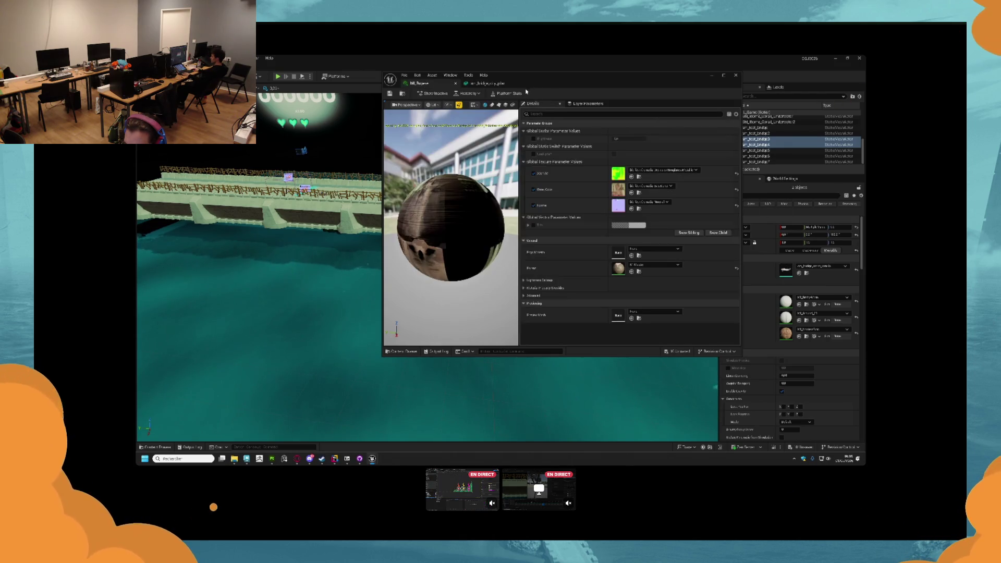
click(402, 94)
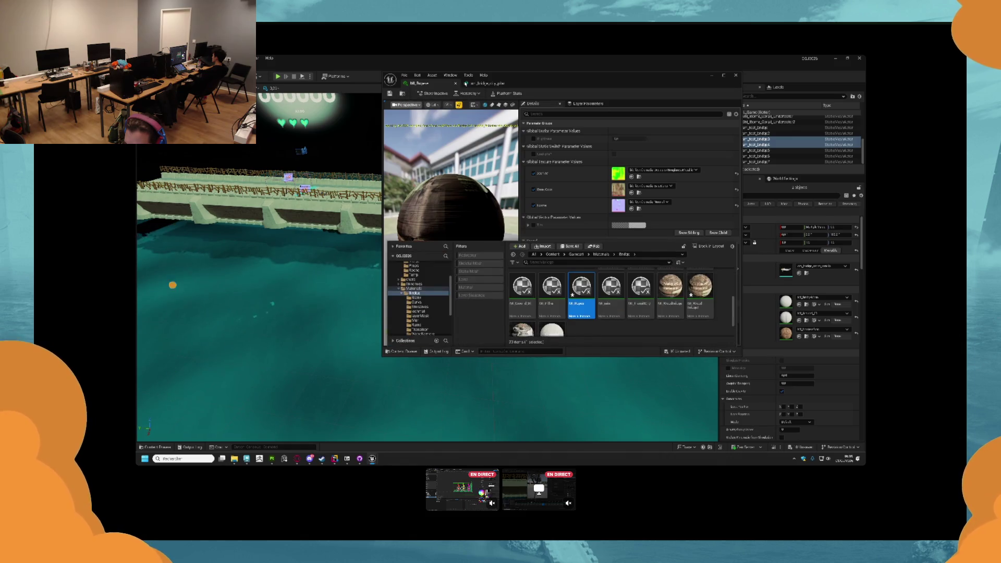
click(485, 83)
click(669, 214)
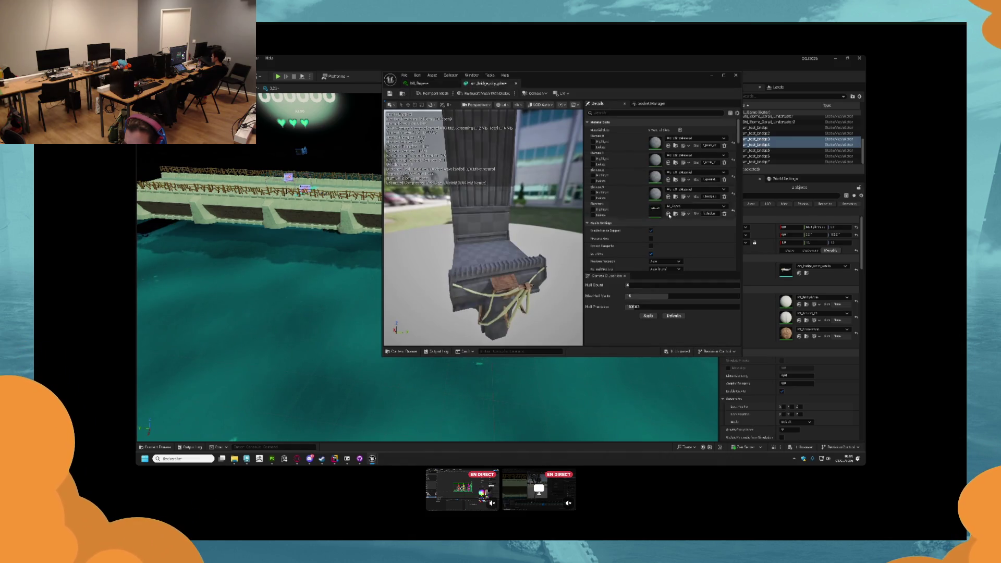
click(668, 197)
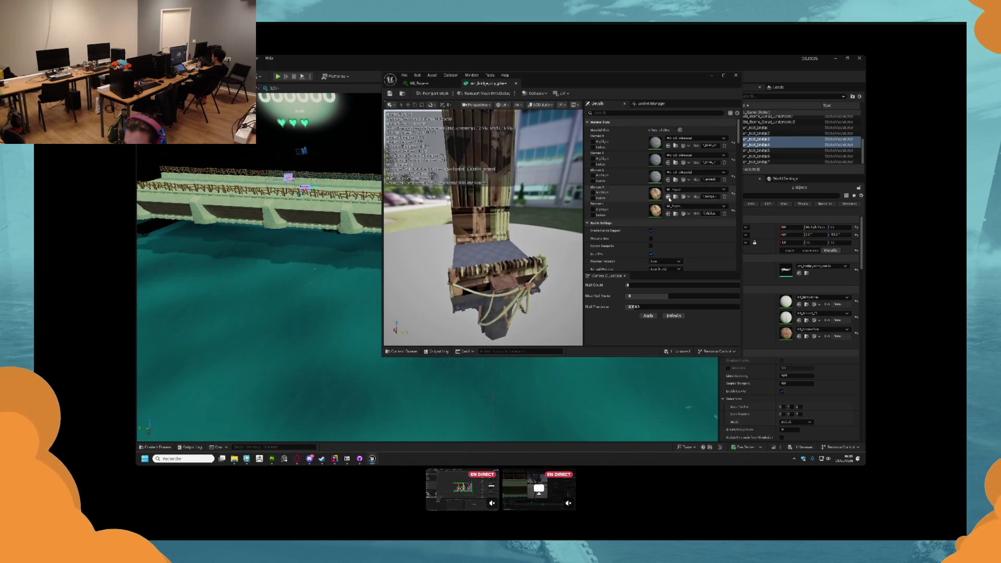
click(725, 190)
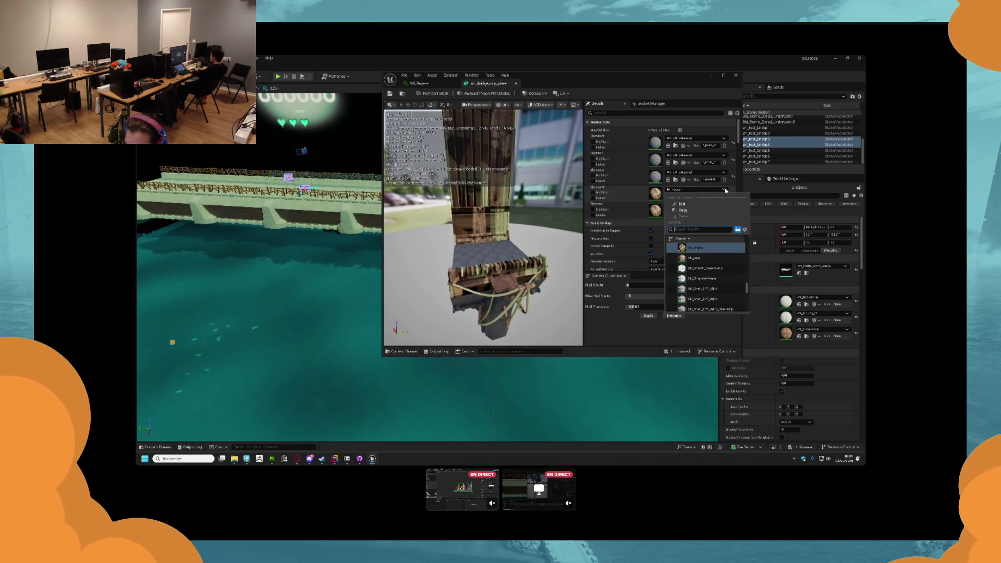
text(wood)
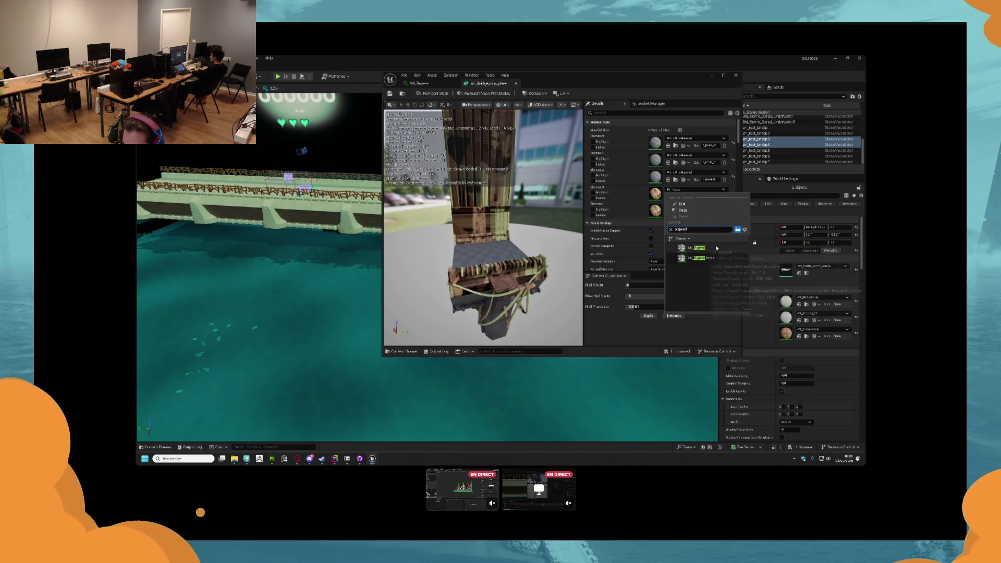
click(696, 247)
drag(691, 215, 682, 175)
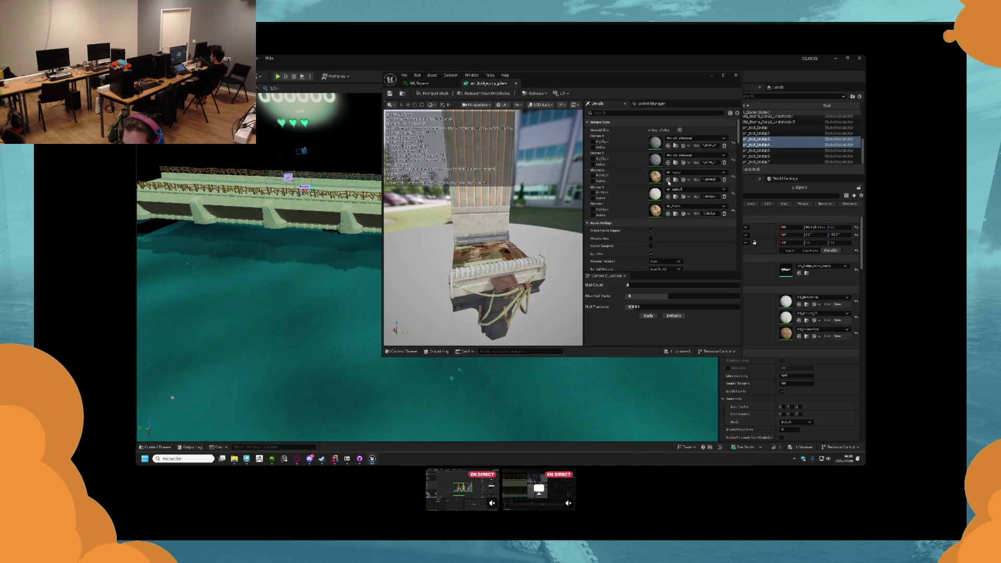
click(683, 174)
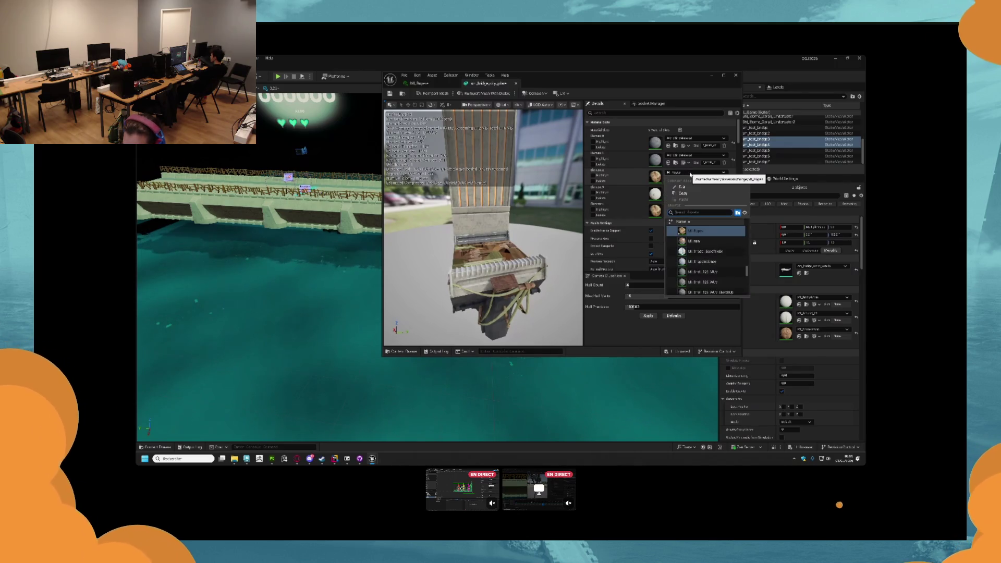
text(ground)
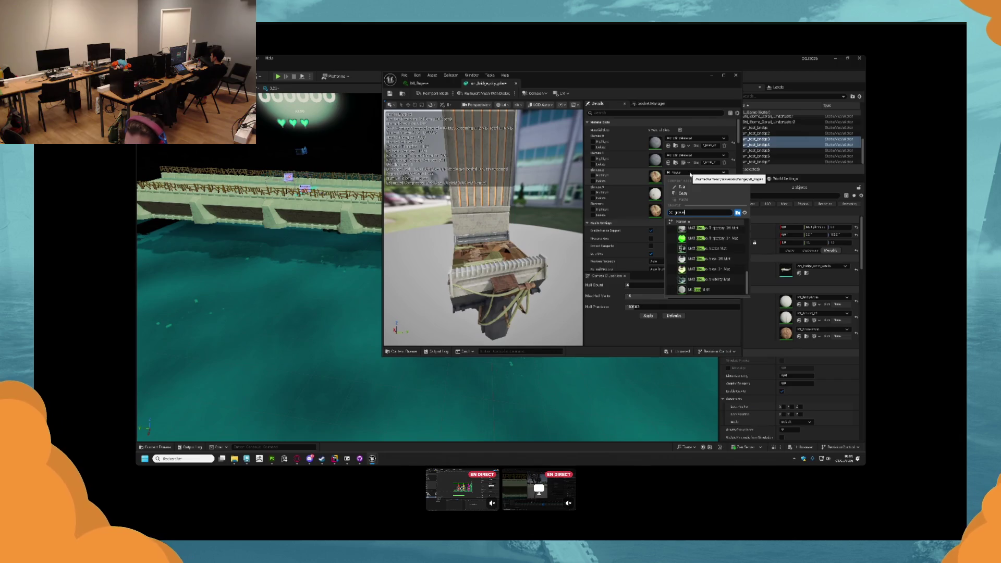
click(704, 282)
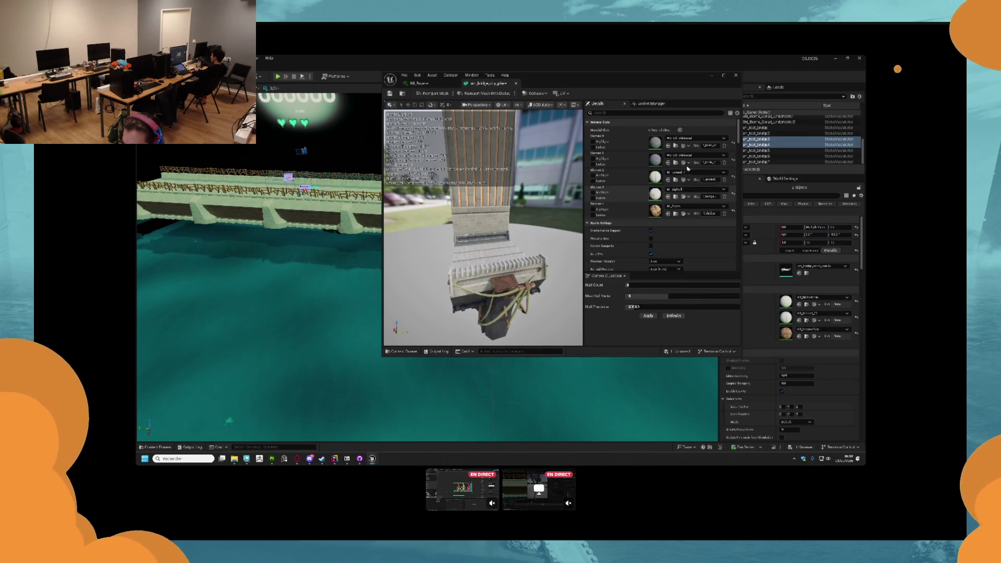
- Assign M_Bridge to Element 1 and the 'pl' material to Element 0, then inspect the pillar base
click(667, 162)
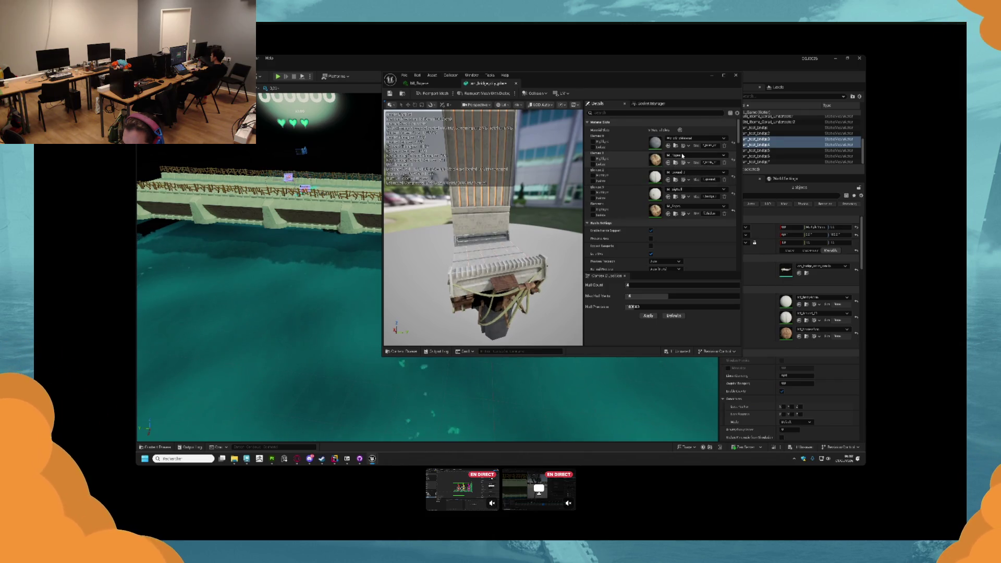
click(682, 156)
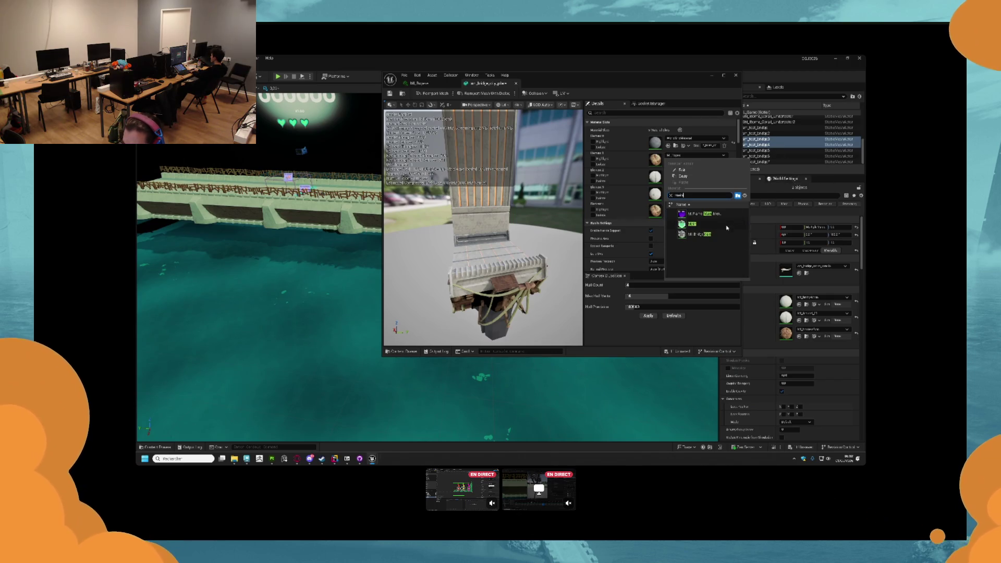
click(718, 235)
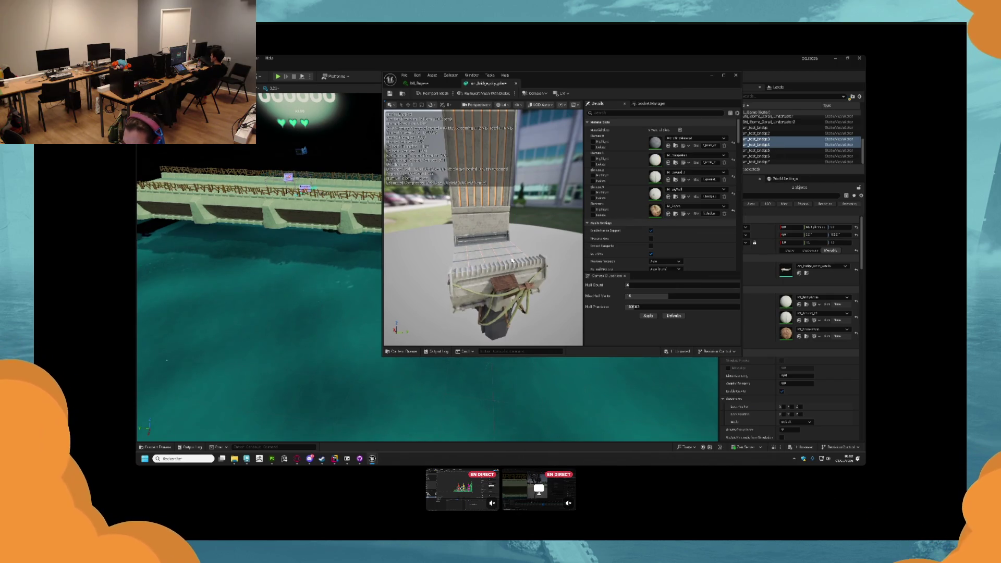
drag(523, 252, 526, 271)
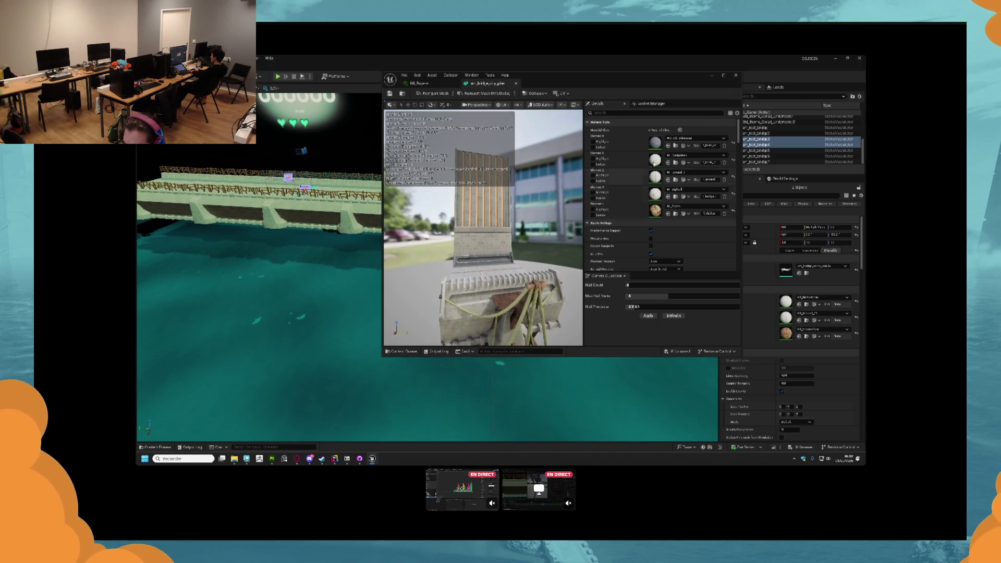
click(679, 140)
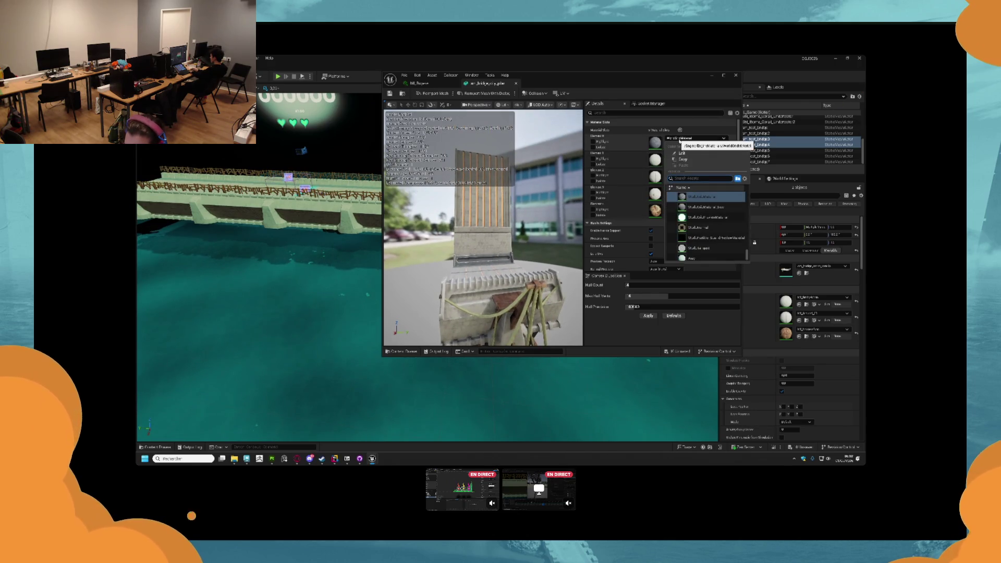
text(pl)
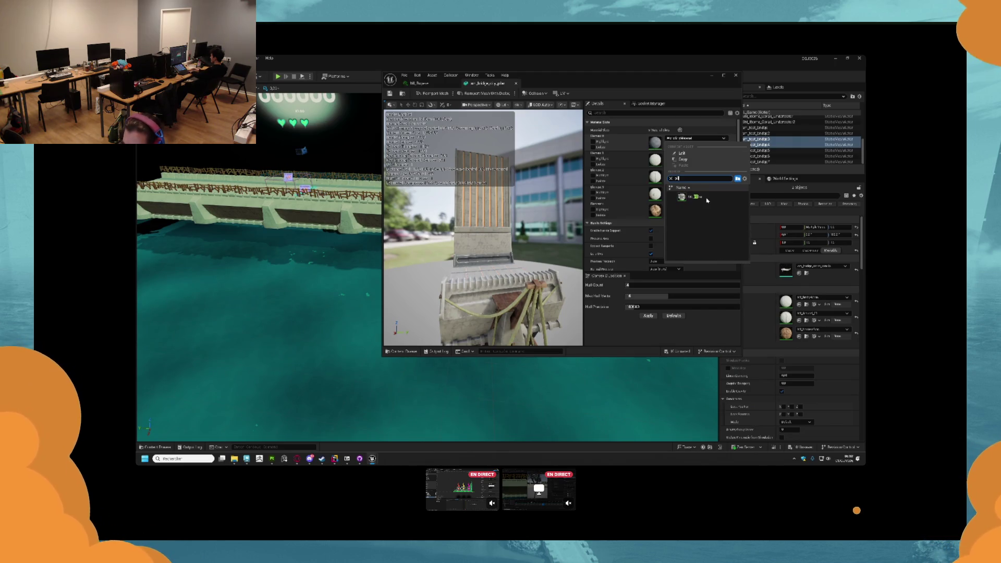
click(694, 197)
drag(522, 272, 522, 313)
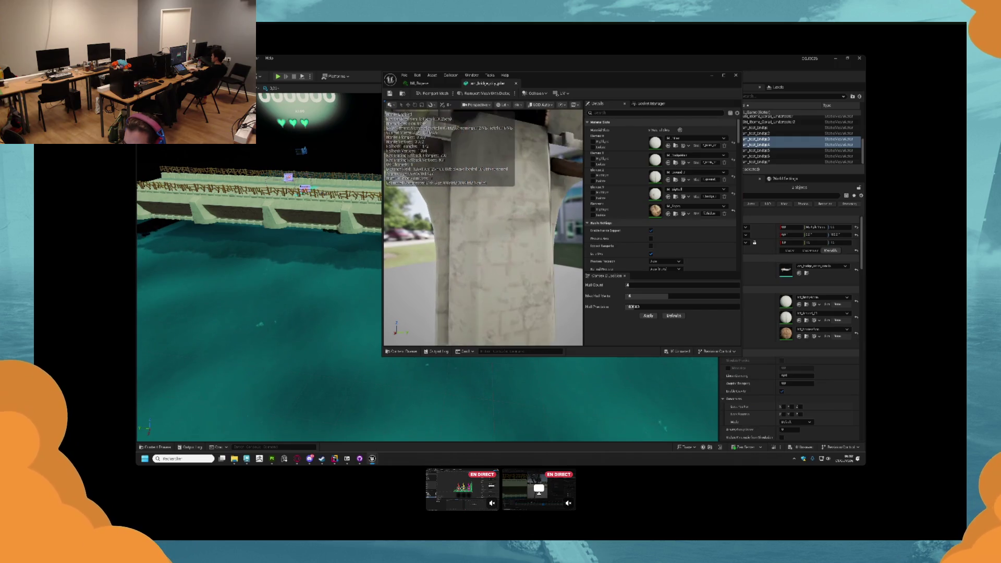
mouse_move(498, 258)
mouse_down()
mouse_move(497, 285)
mouse_move(530, 312)
mouse_move(496, 193)
mouse_move(475, 268)
mouse_up()
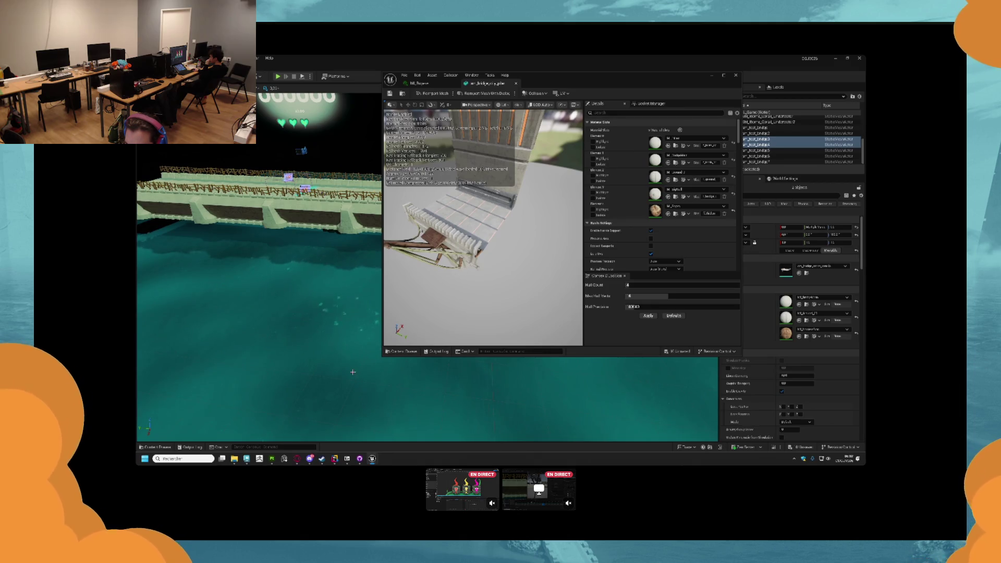
click(156, 448)
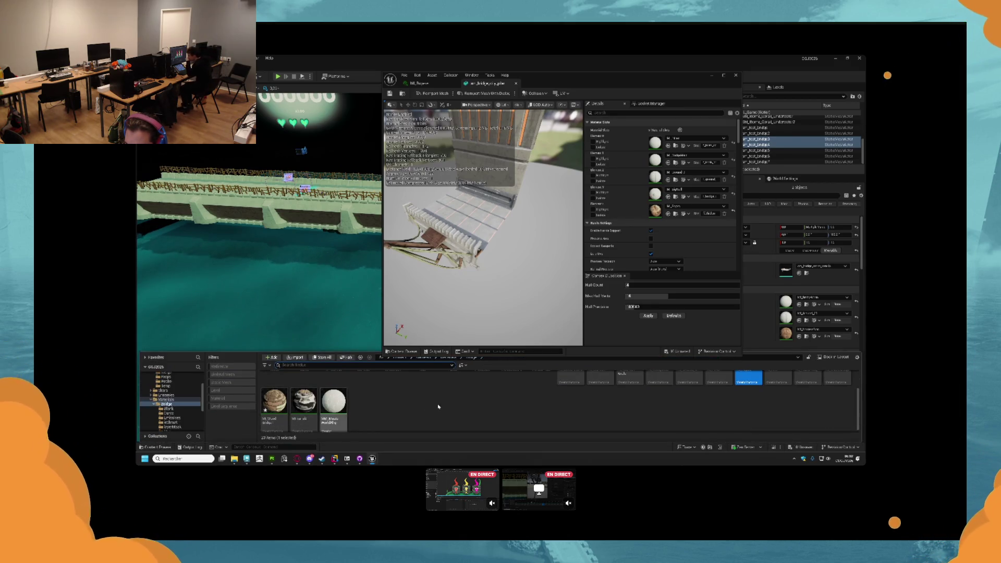
scroll(172, 402, up, 2)
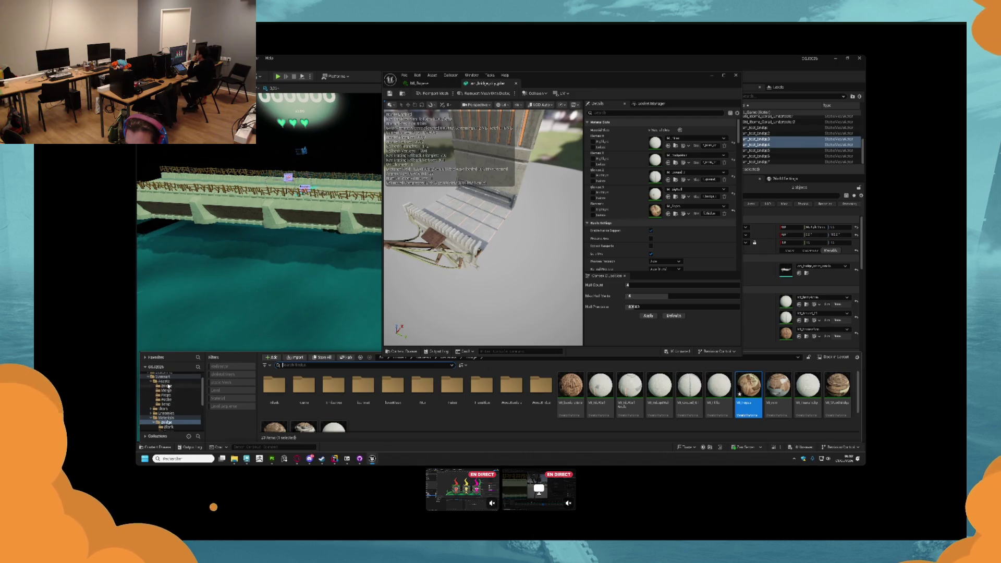
click(166, 386)
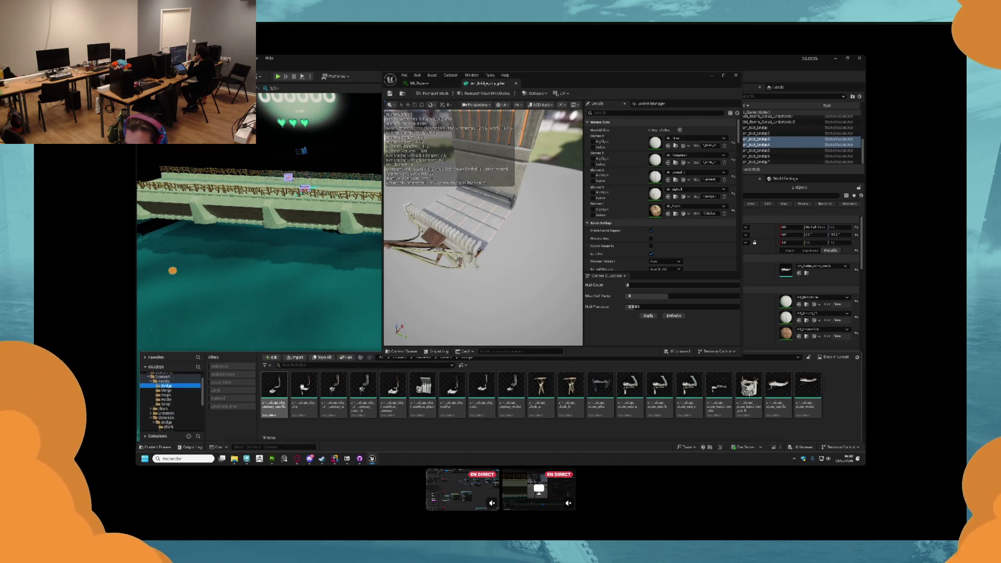
click(512, 391)
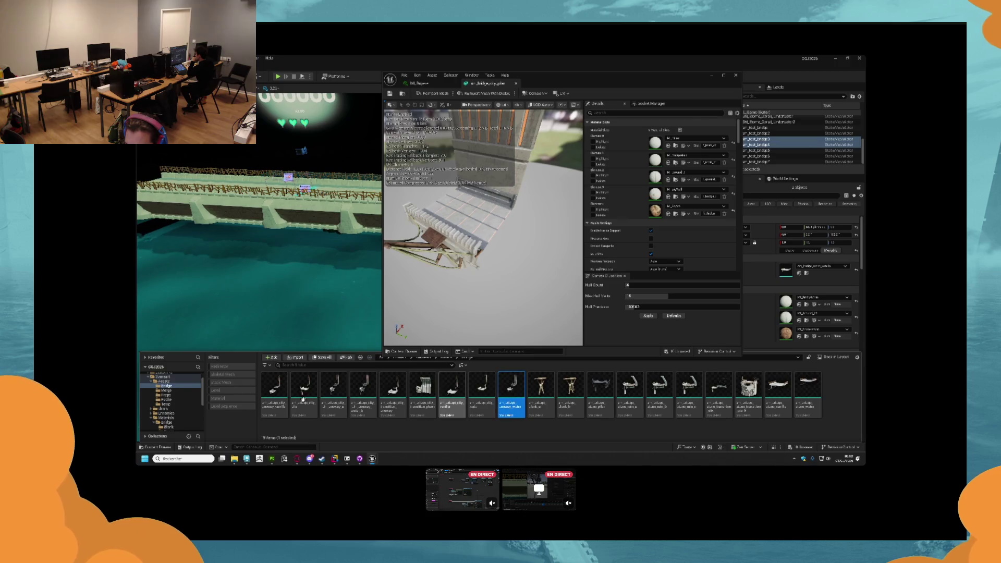
shift+click(274, 391)
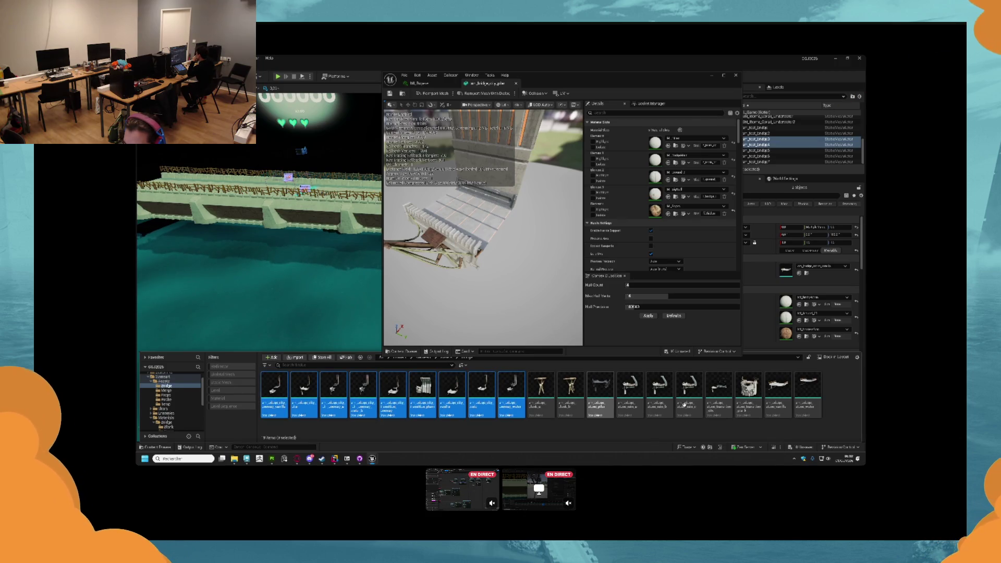
ctrl+click(599, 397)
drag(600, 396, 728, 415)
shift+click(801, 389)
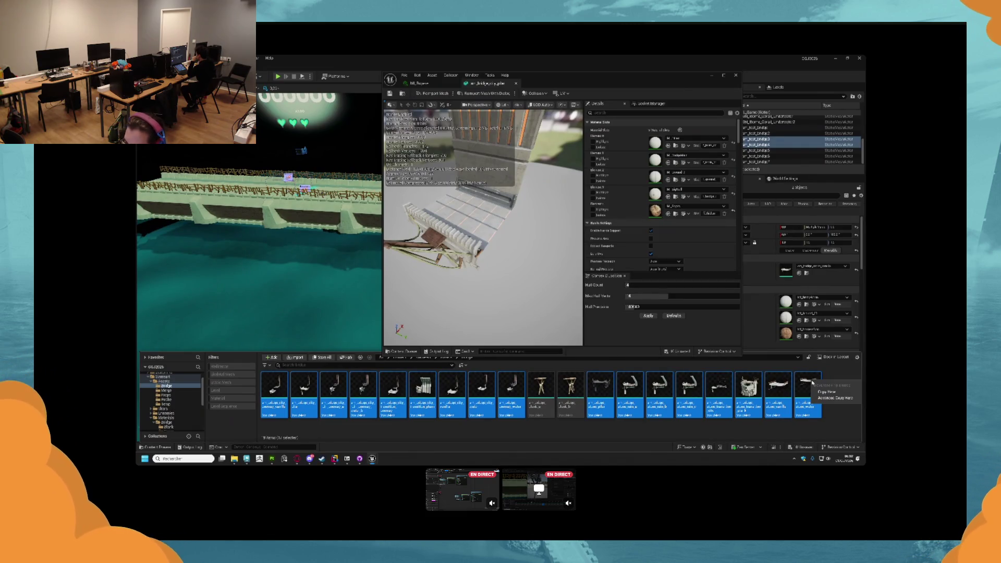
click(800, 377)
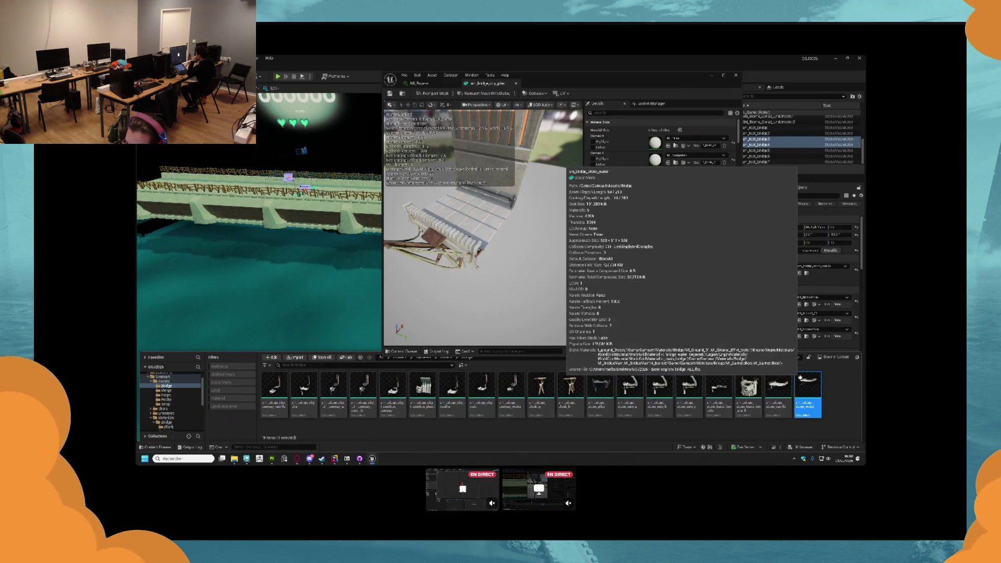
key(ctrl+z)
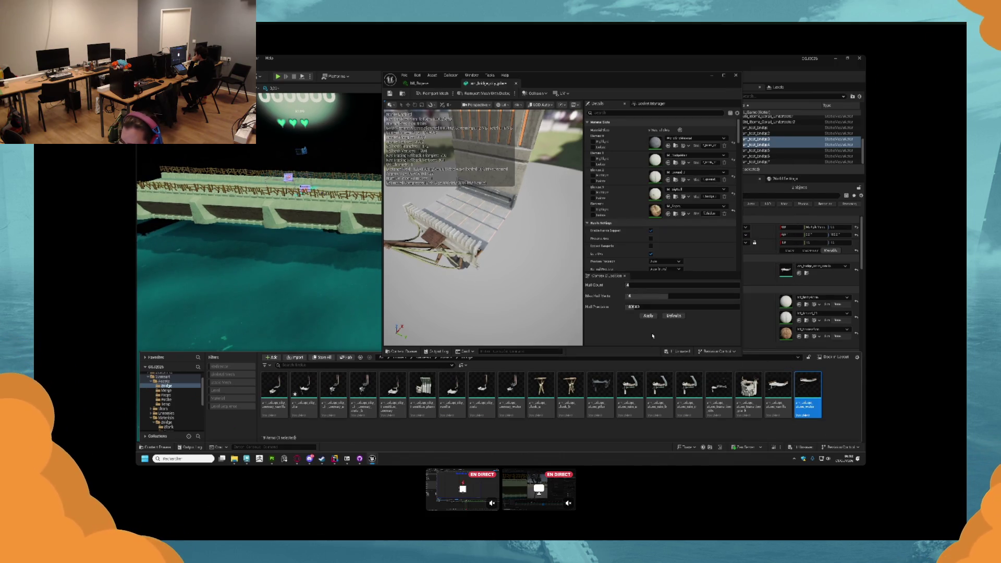
key(ctrl+y)
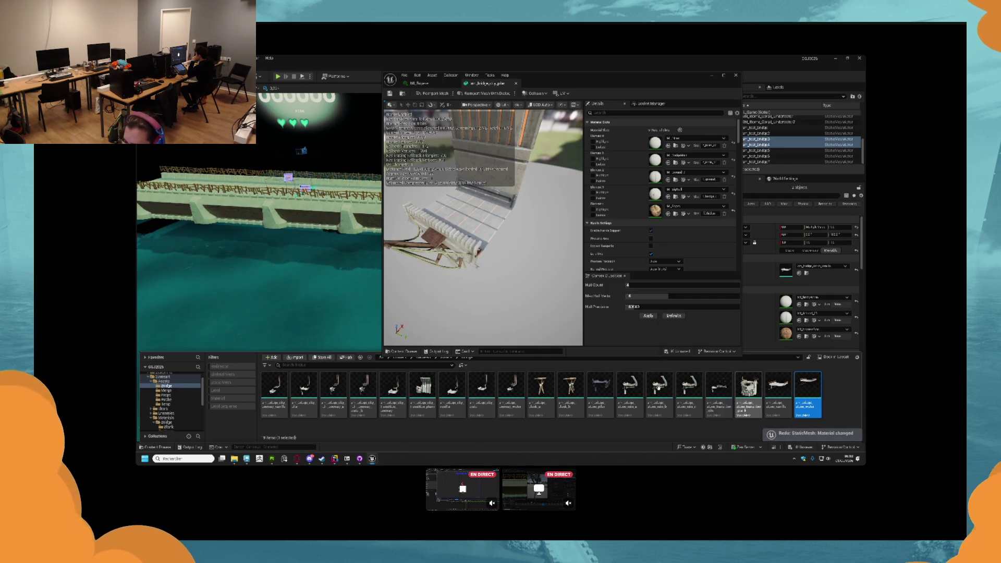
shift+click(599, 392)
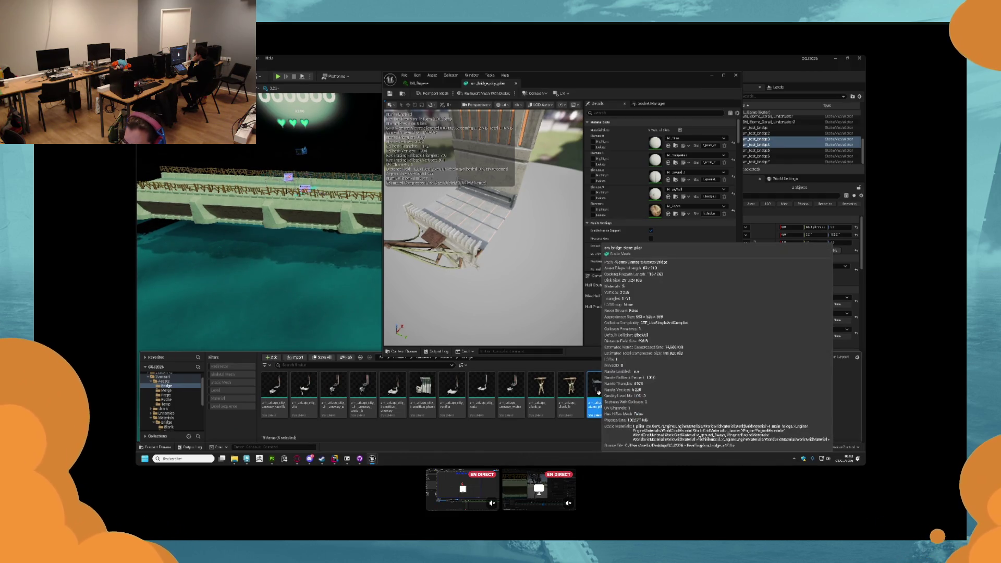
key(Return)
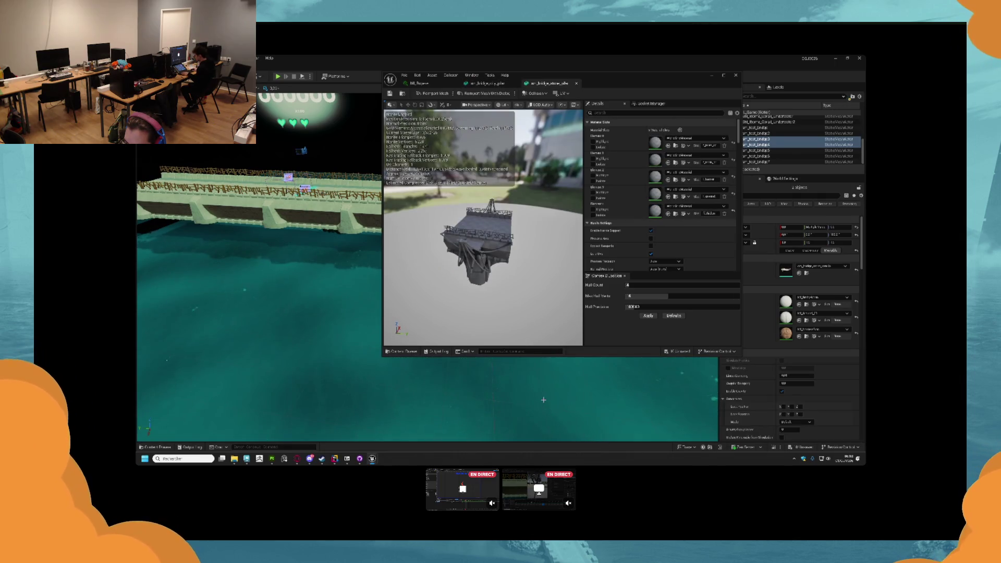
click(577, 83)
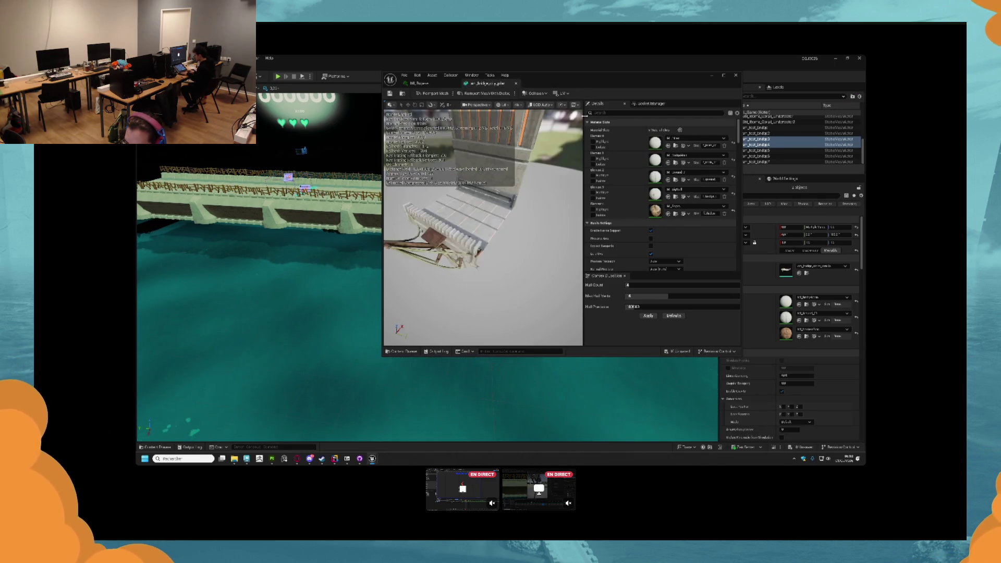
- Select the bridge meshes in the Bridge folder and open them all for editing, adding one more
key(ctrl+space)
click(639, 293)
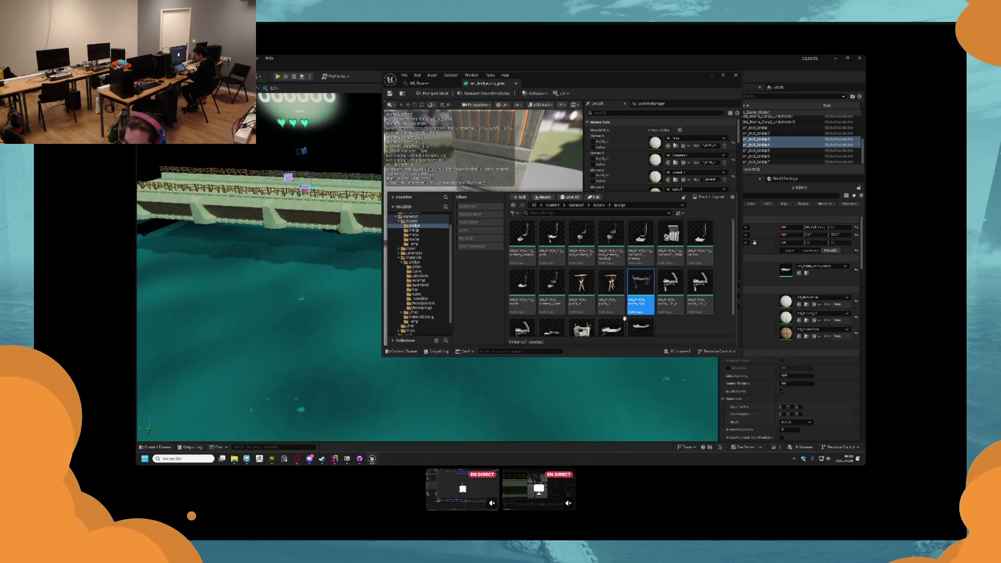
shift+click(641, 326)
right_click(641, 327)
click(443, 125)
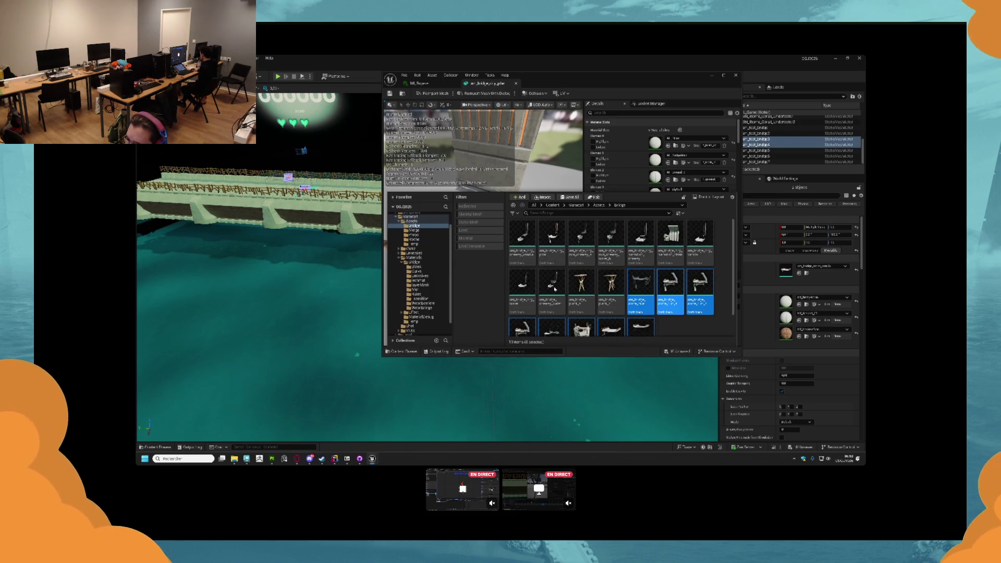
key(ctrl+space)
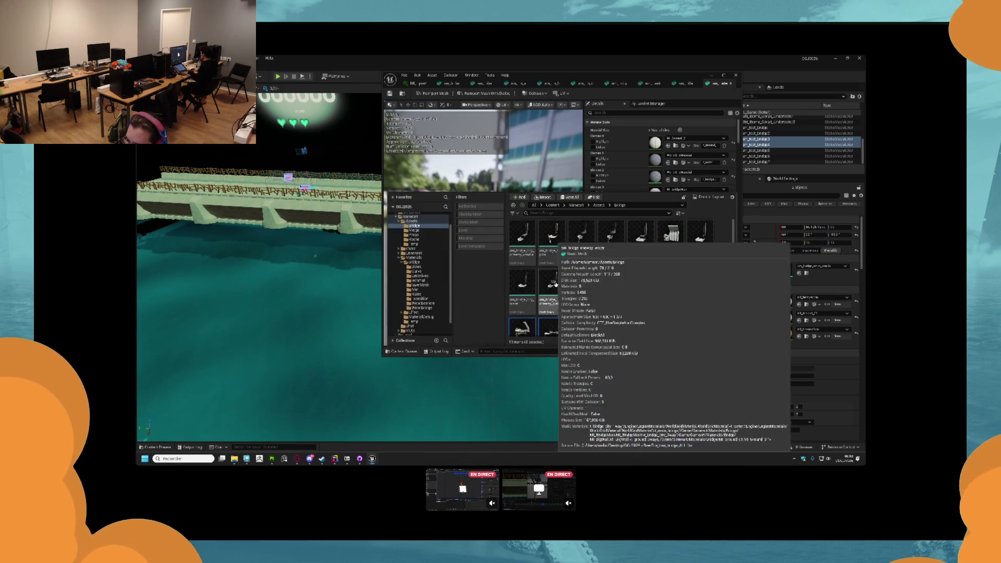
shift+click(526, 245)
right_click(526, 245)
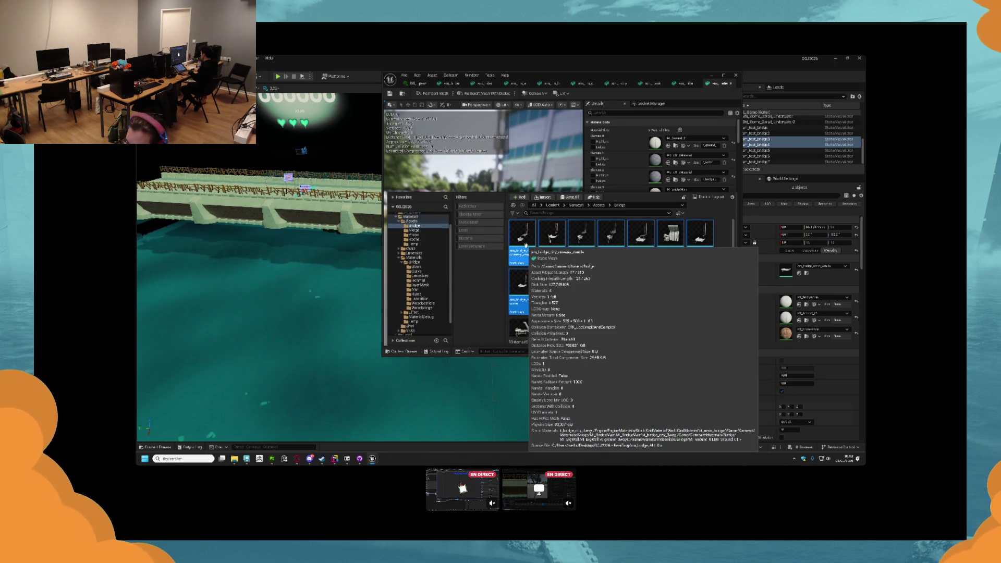
click(542, 253)
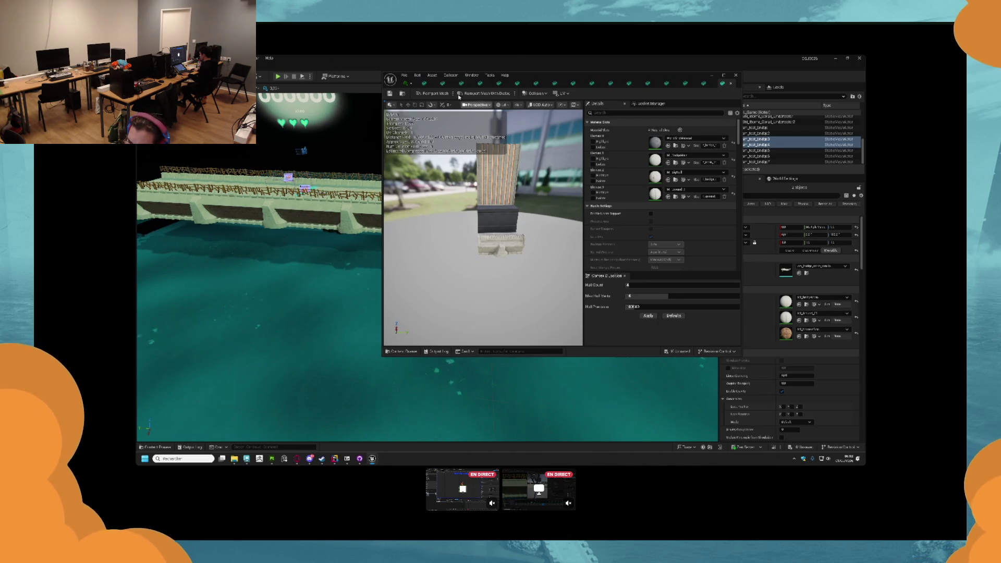
- Review the open bridge mesh tabs and material instance, ending on the pillar platform mesh
click(424, 83)
drag(499, 207, 475, 244)
click(444, 84)
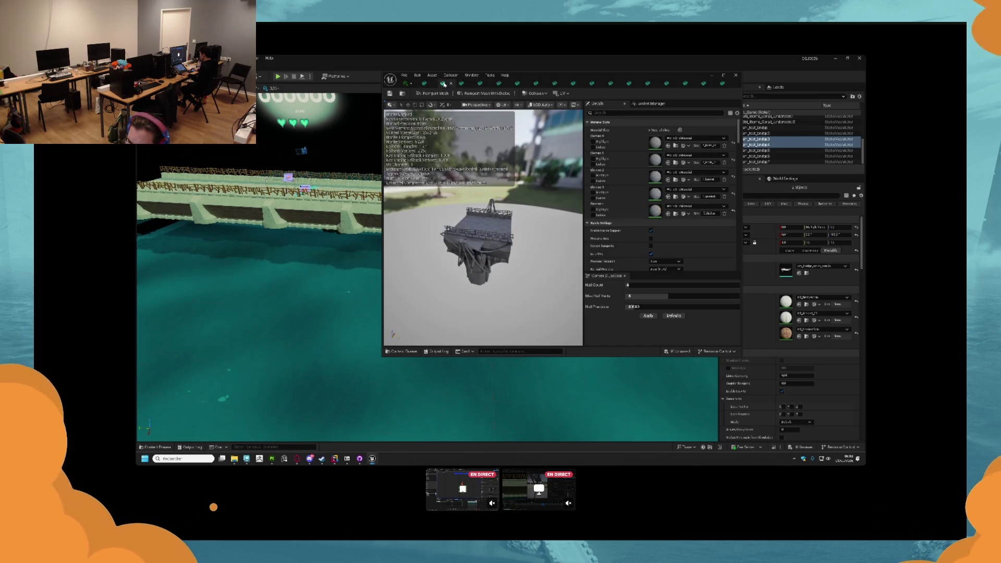
scroll(507, 231, up, 3)
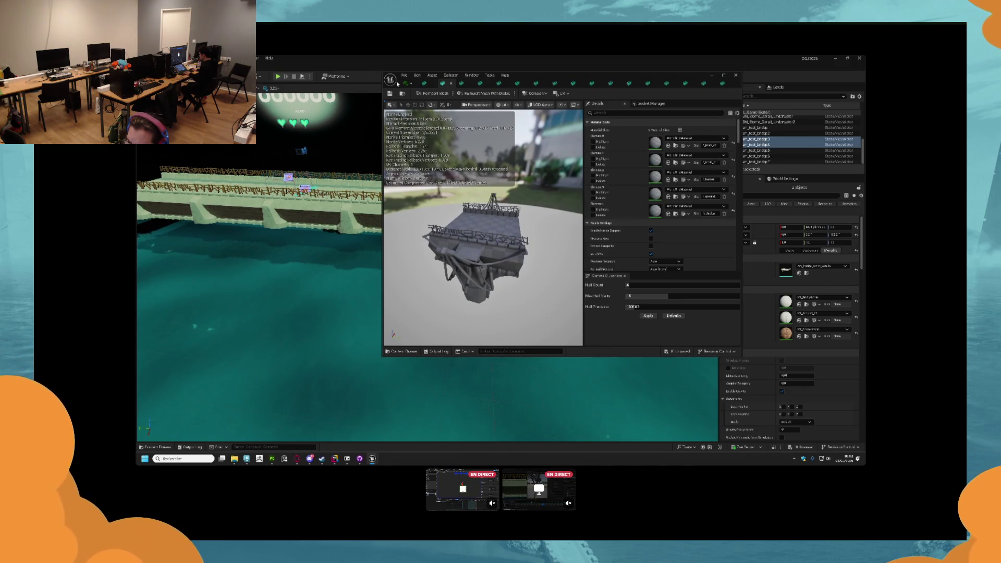
click(404, 84)
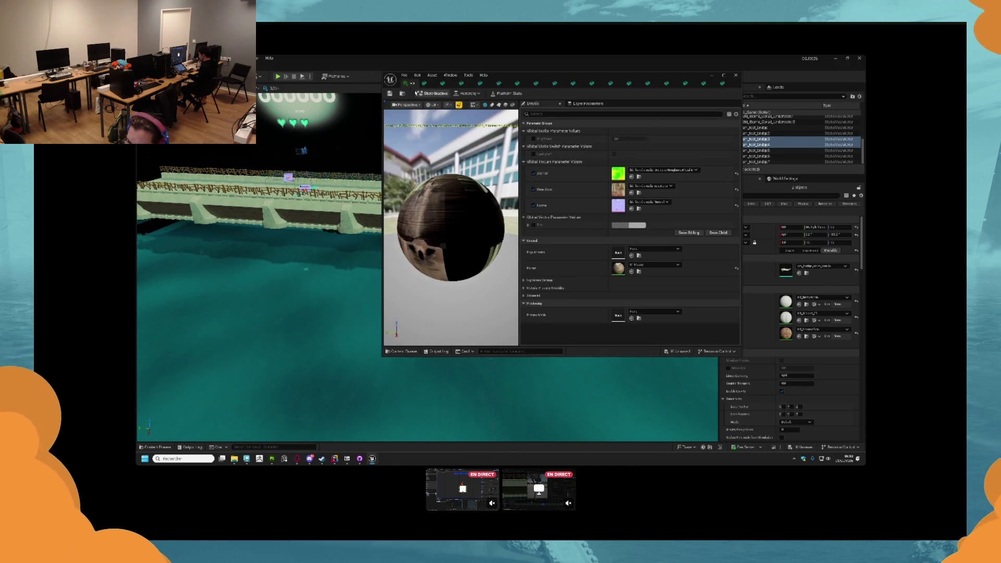
key(ctrl+space)
click(437, 83)
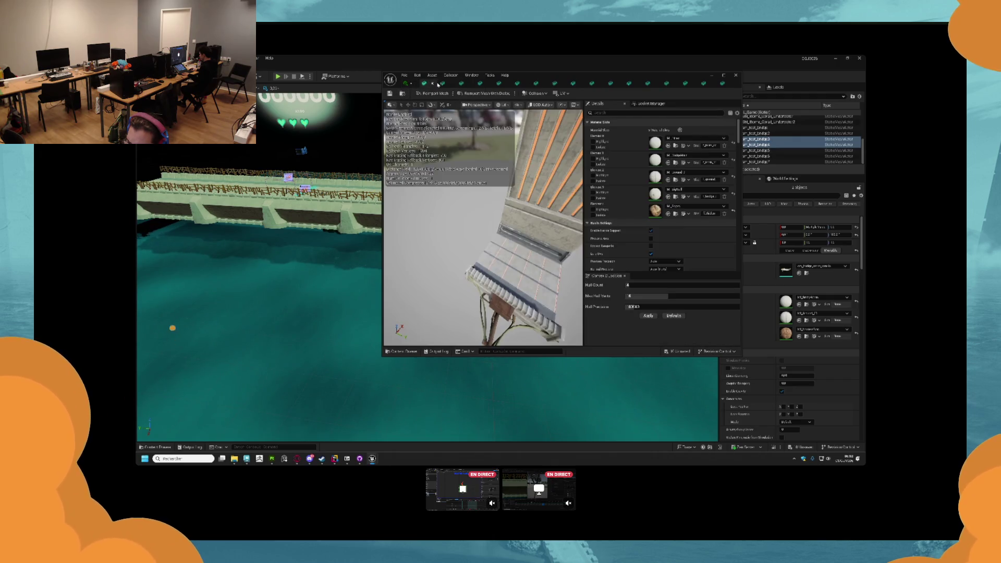
click(434, 84)
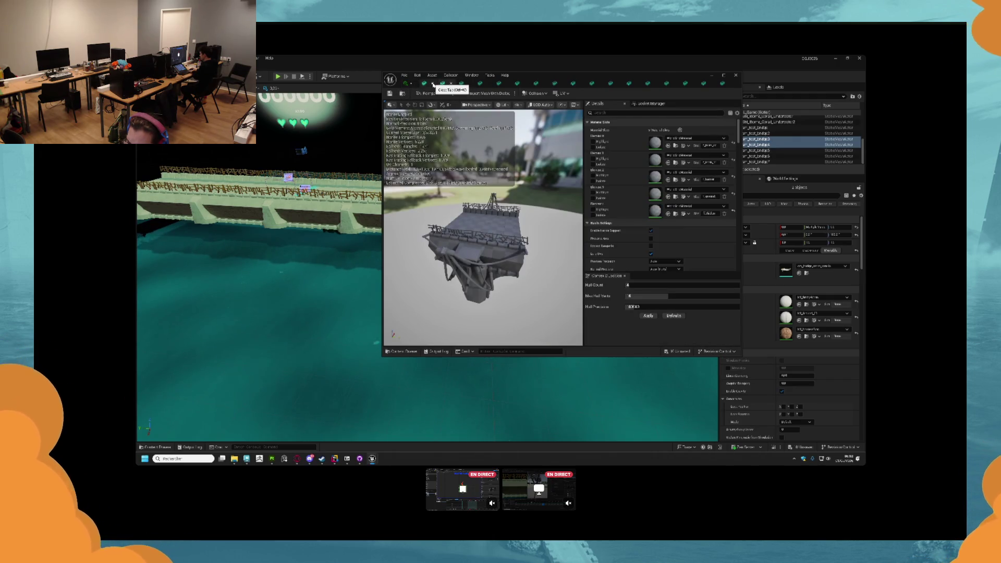
- Assign the 'pilier' pillar material to Element 0 and another material to Element 1
click(674, 146)
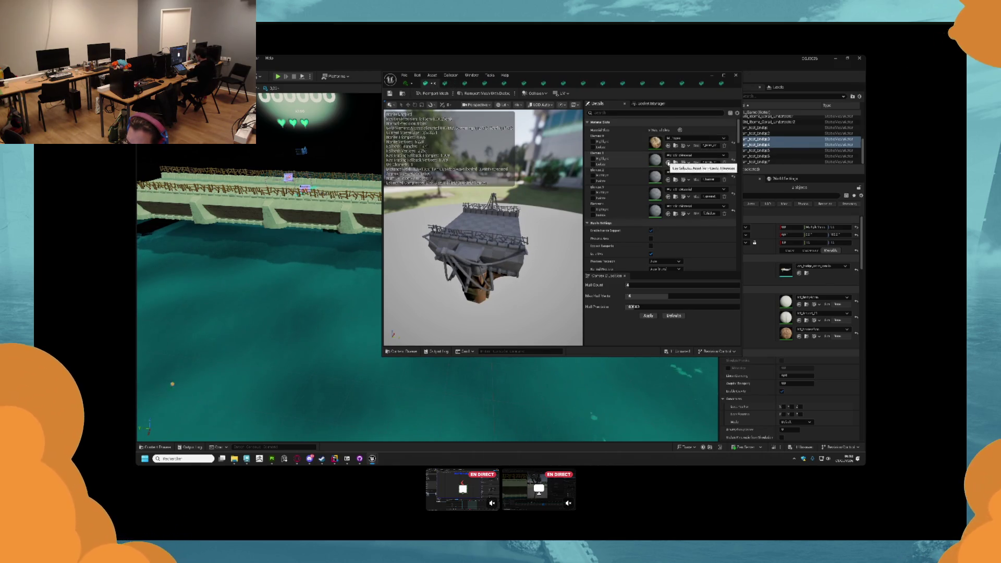
click(686, 139)
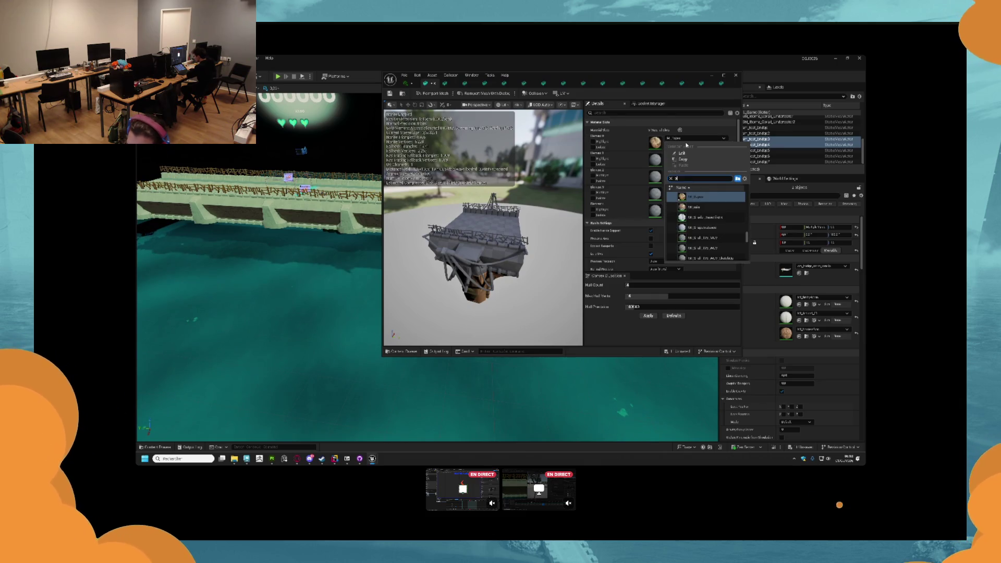
text(ilier)
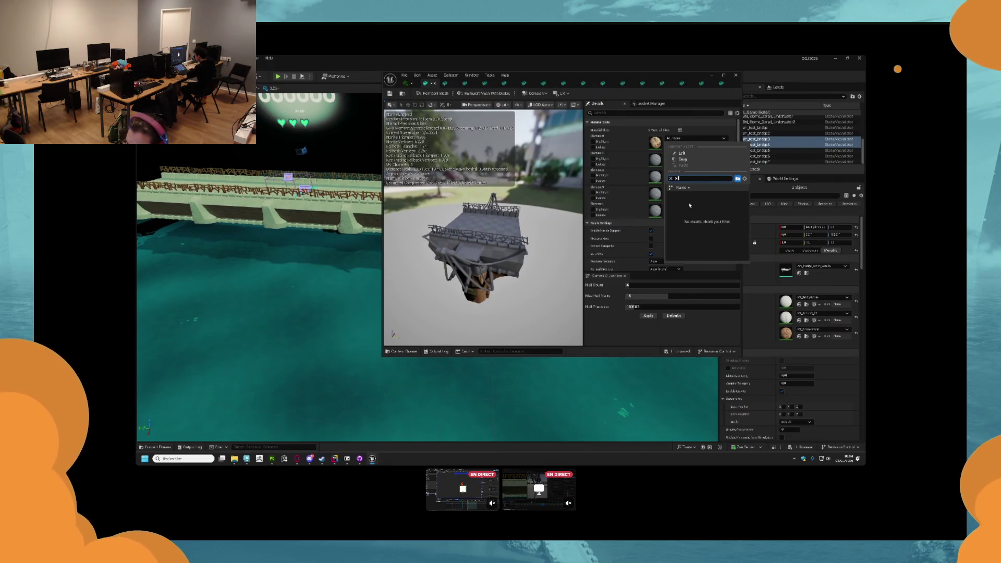
key(BackSpace)
key(BackSpace)
click(689, 198)
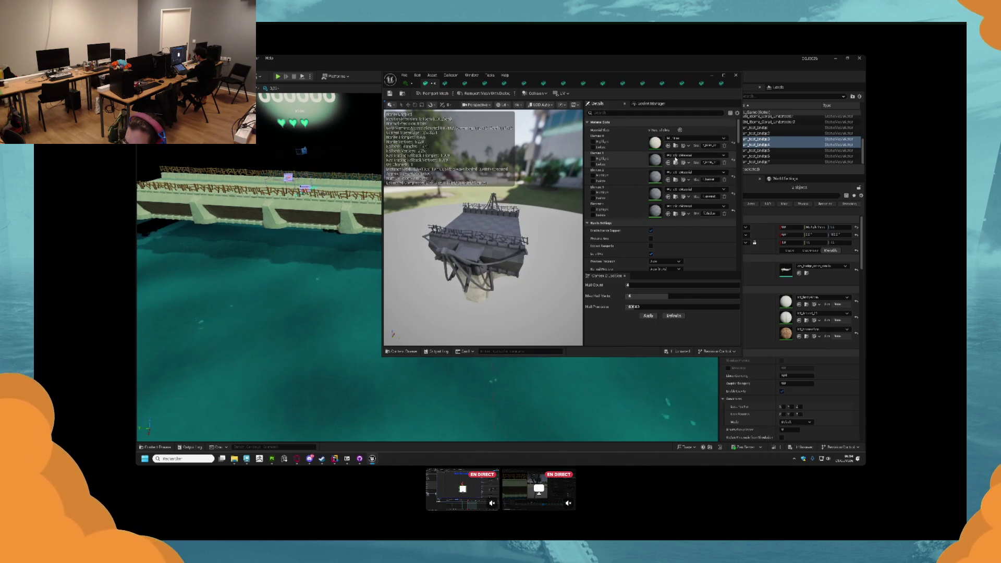
click(668, 163)
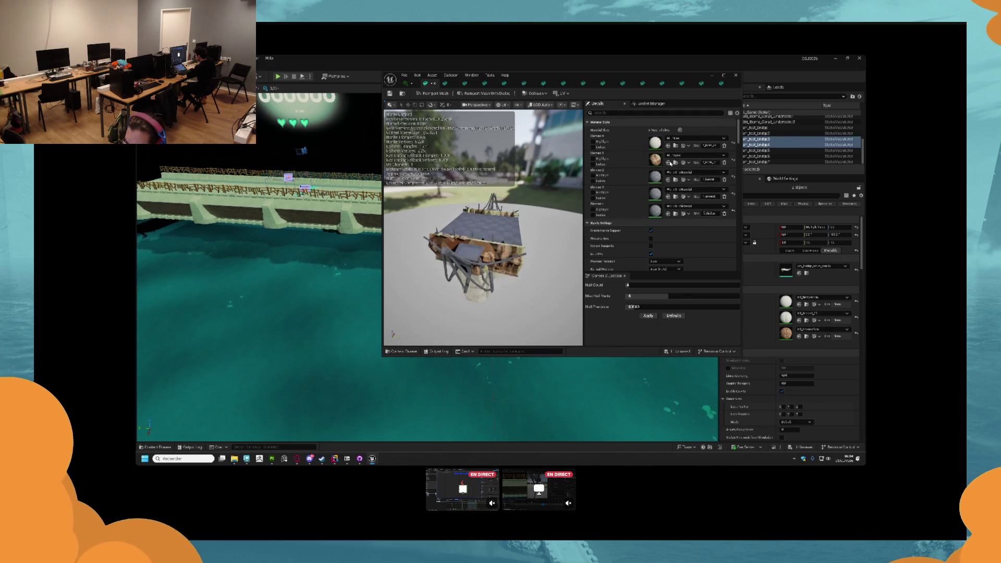
click(677, 156)
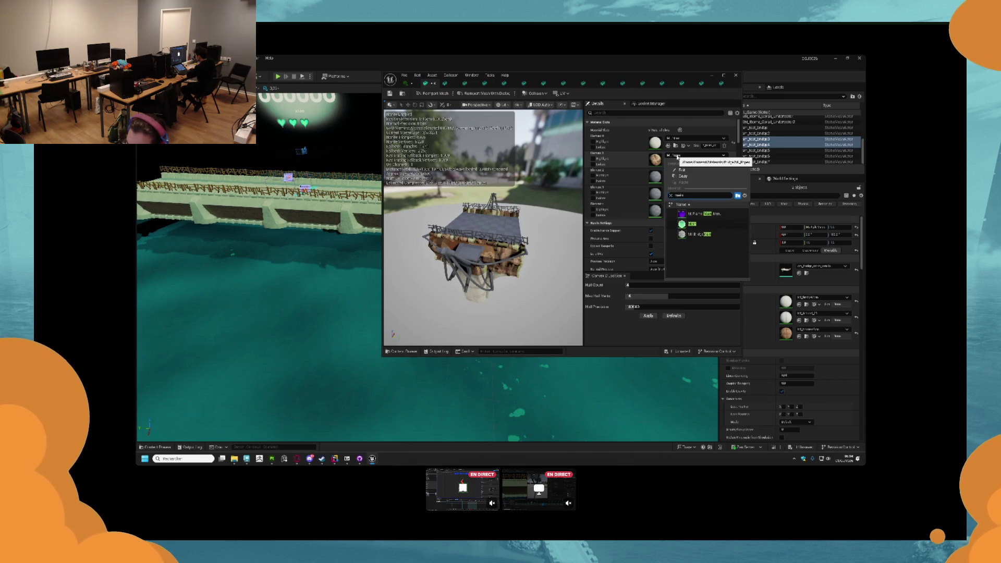
click(701, 234)
- Give Element 2 its only matching material and assign M_Ground to Element 3
click(668, 179)
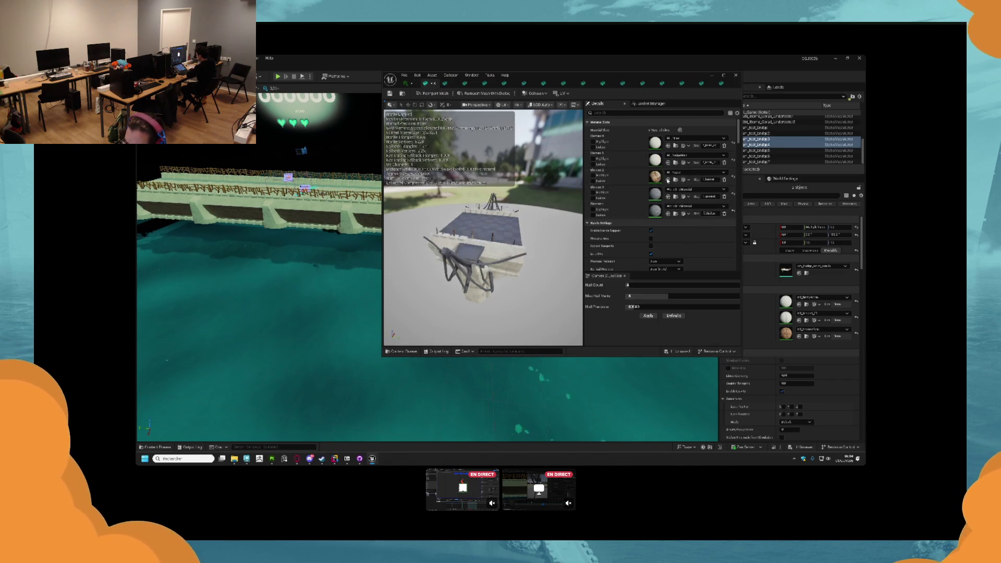
click(673, 173)
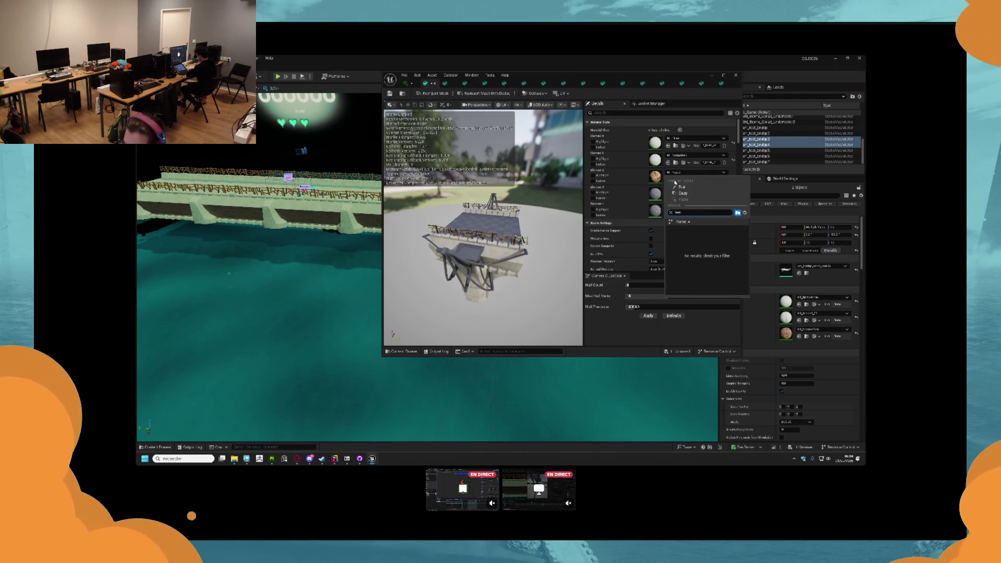
click(693, 230)
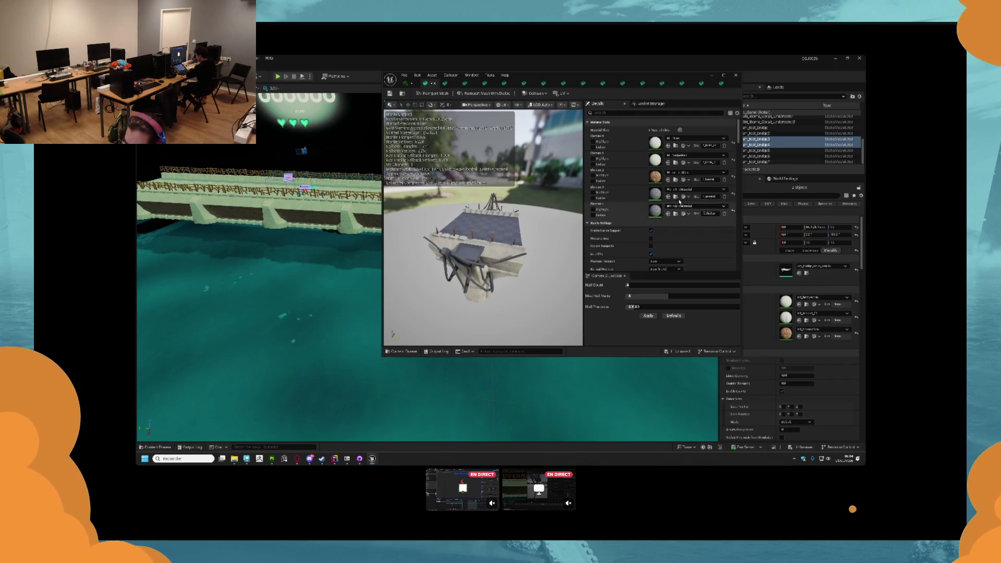
click(668, 197)
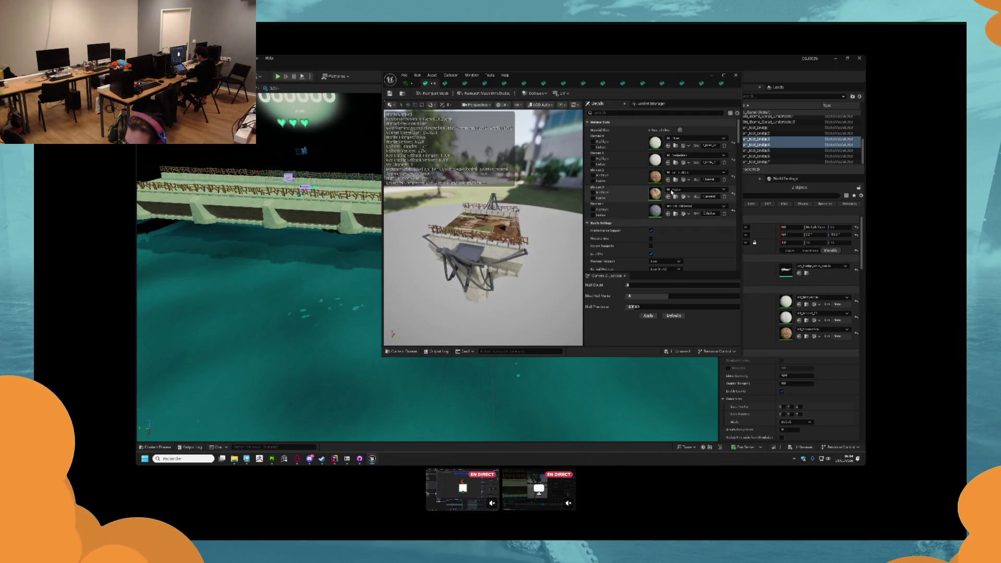
click(672, 191)
text(round)
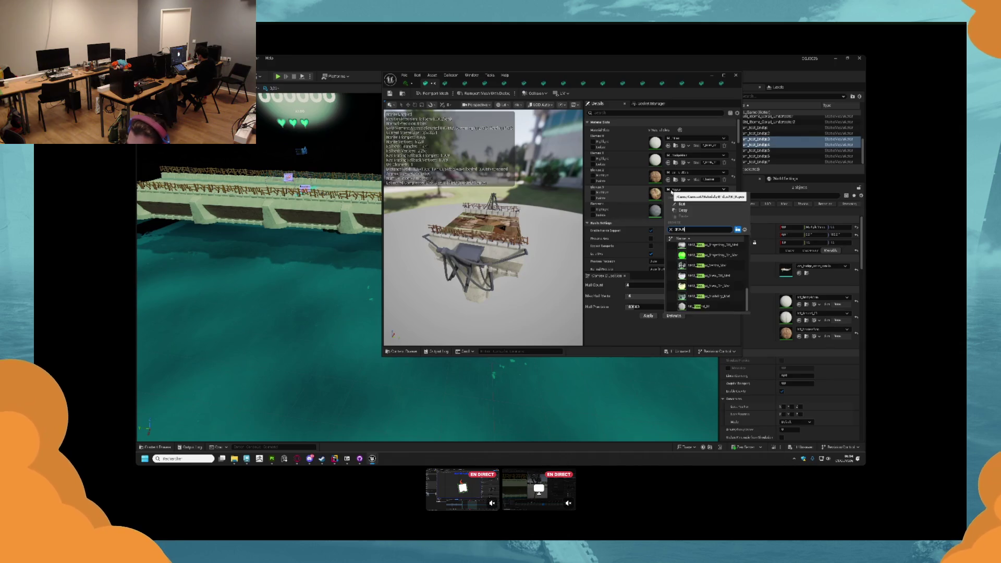
click(697, 300)
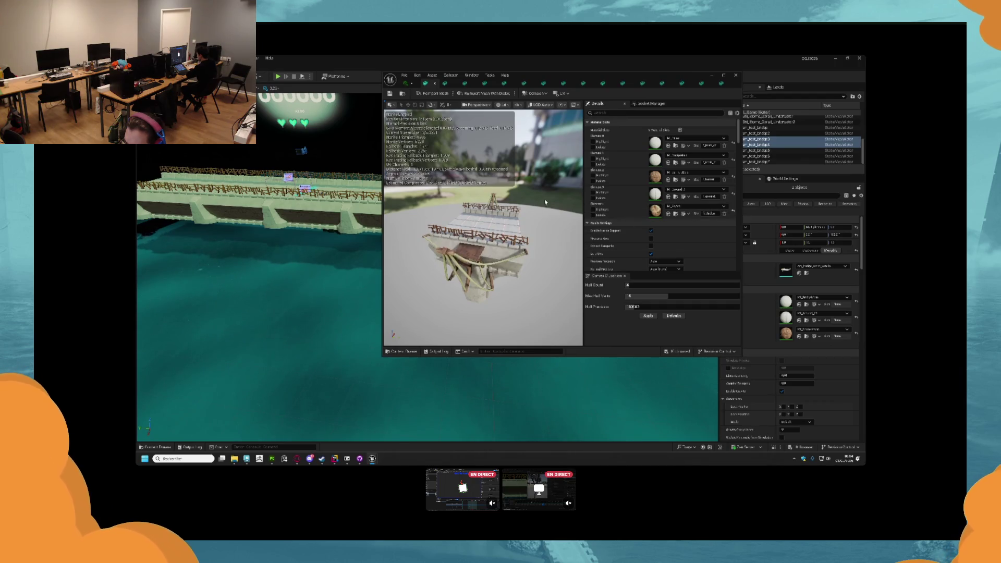
click(447, 83)
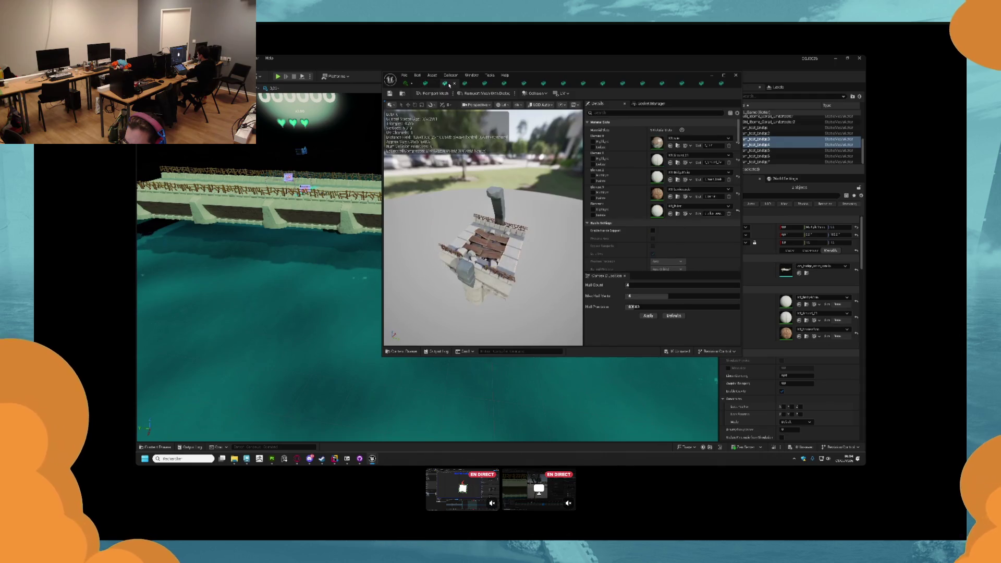
- Orbit and inspect the rope bridge and bridge-deck meshes in their editor tabs
drag(519, 236, 493, 235)
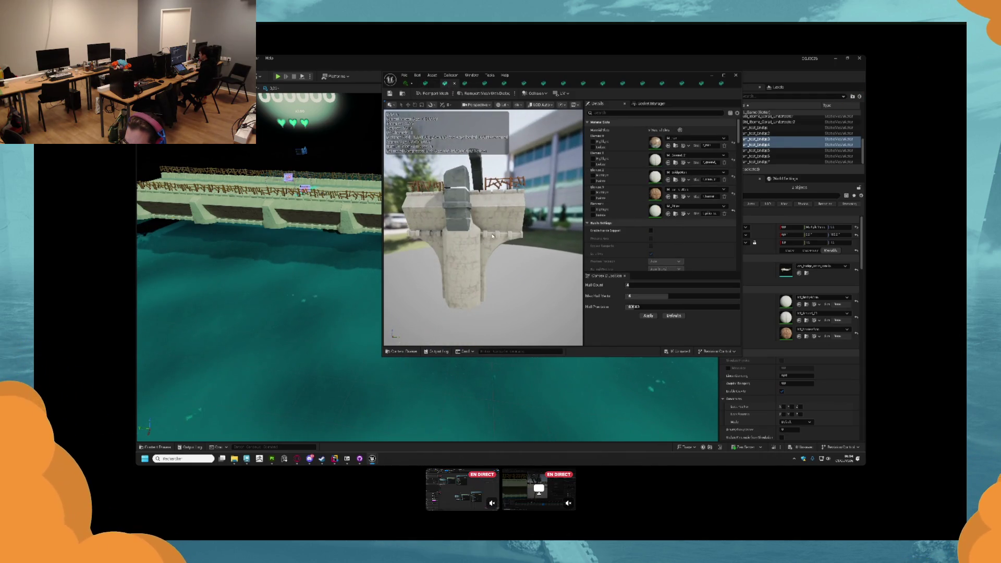
click(425, 84)
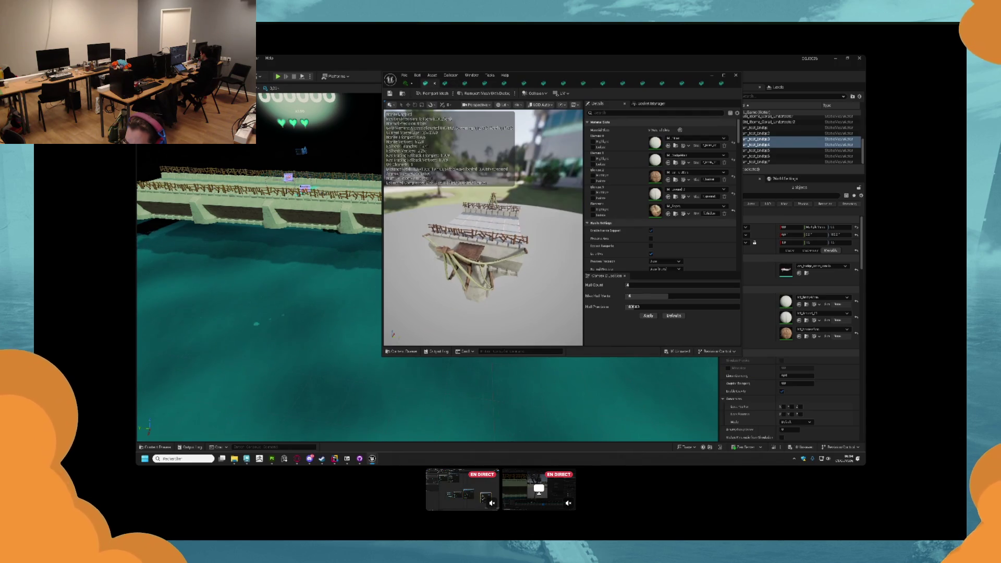
drag(482, 229, 482, 258)
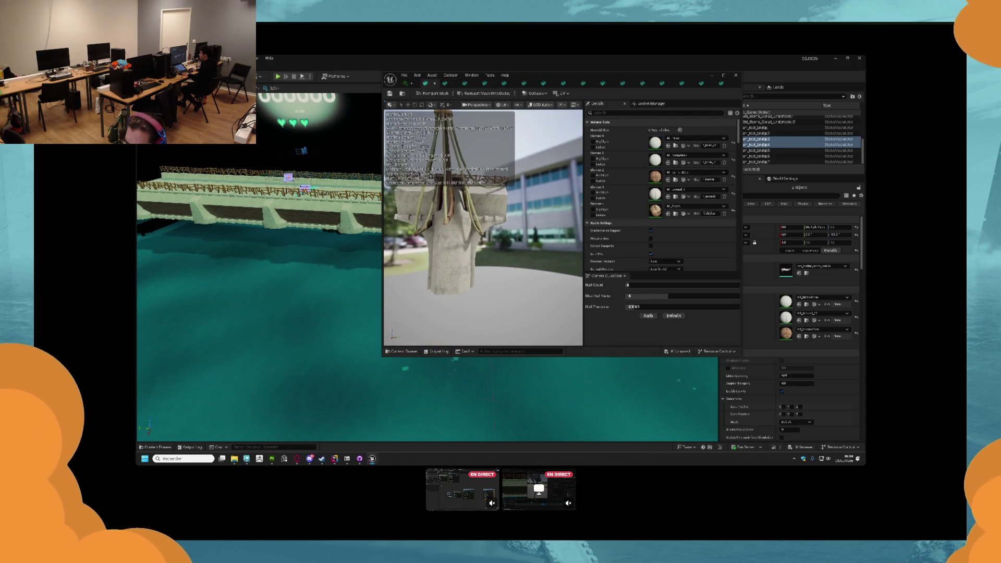
click(444, 83)
click(465, 83)
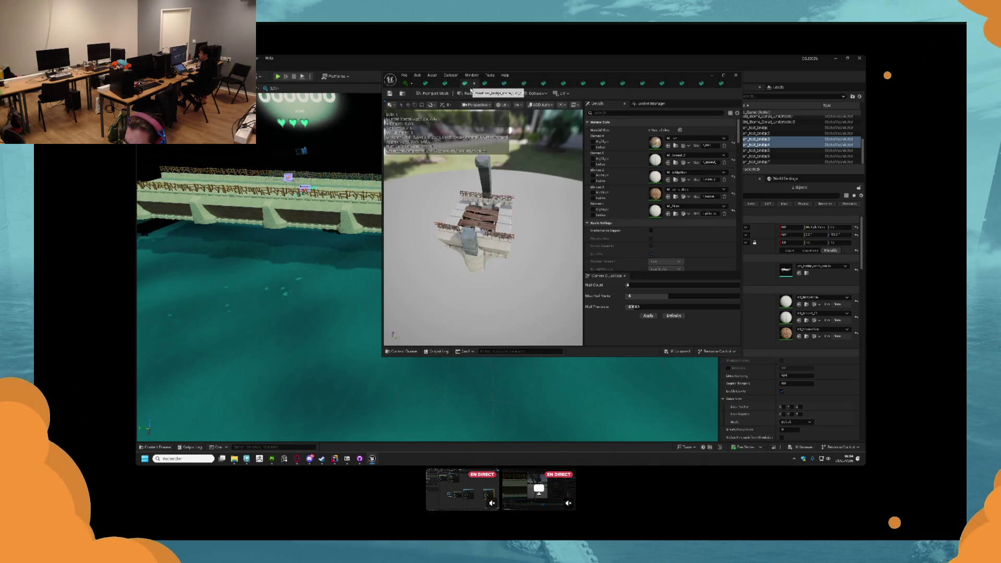
click(484, 83)
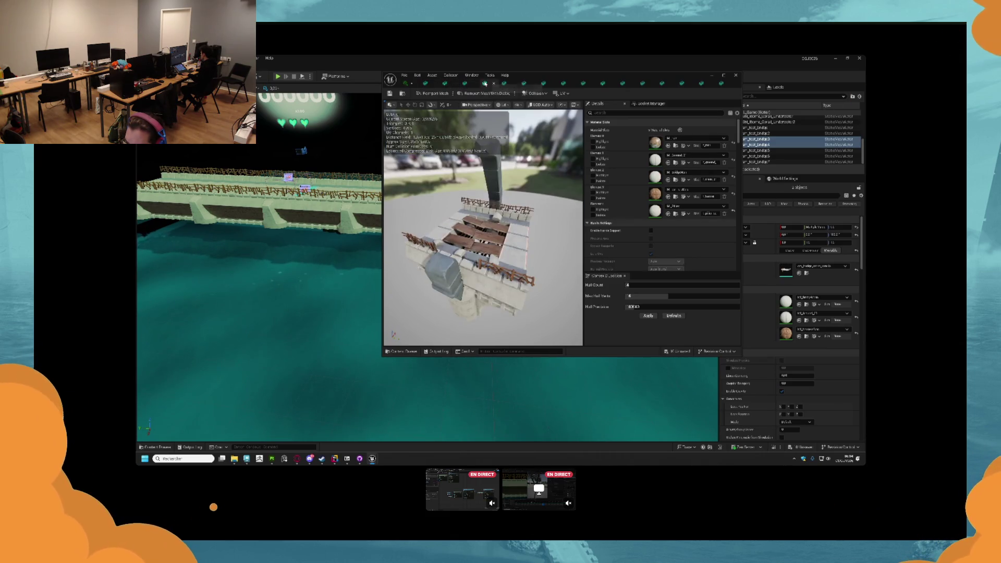
- Step through the tall pillar, flat deck, pole section and tower mesh tabs
click(506, 84)
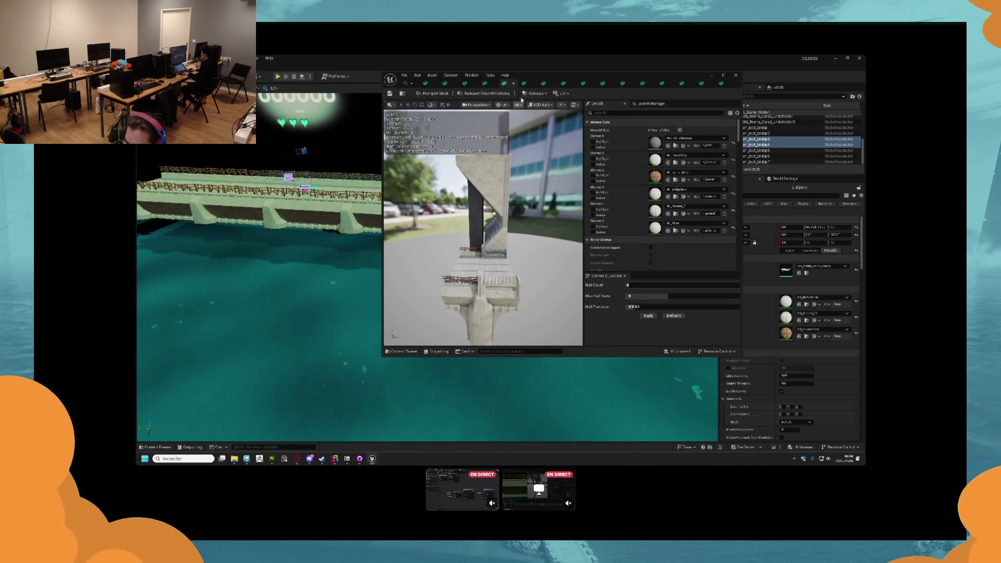
click(524, 83)
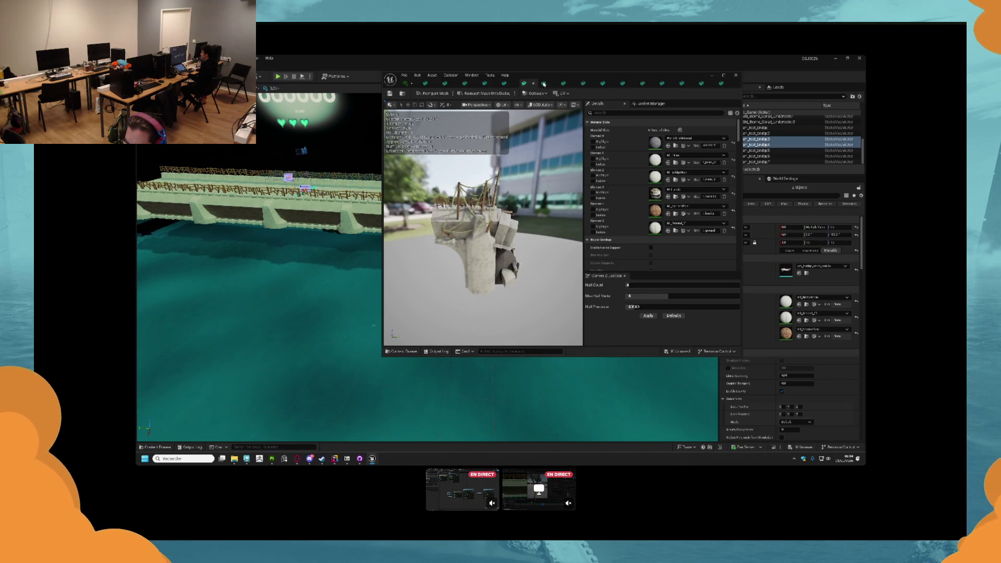
click(544, 84)
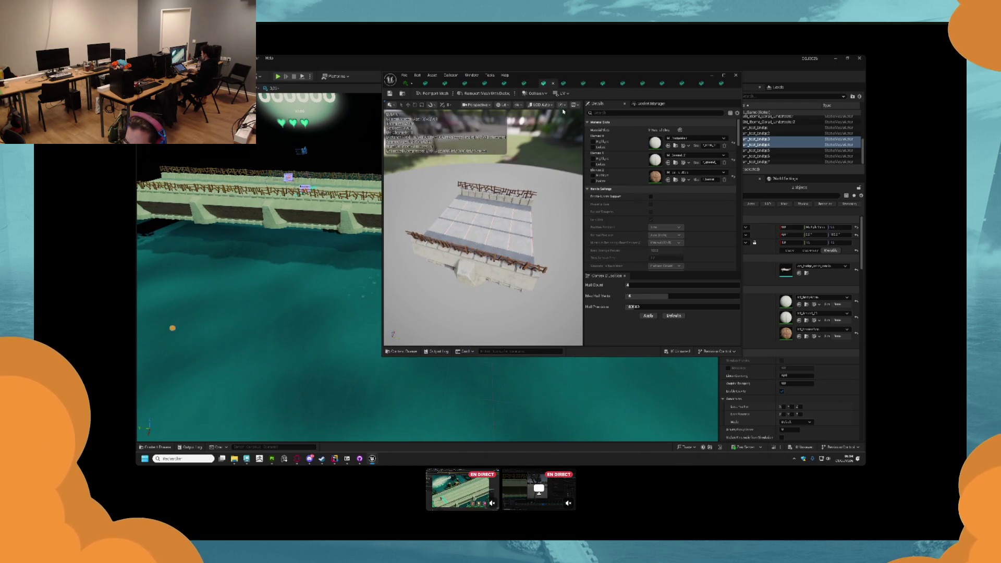
click(566, 84)
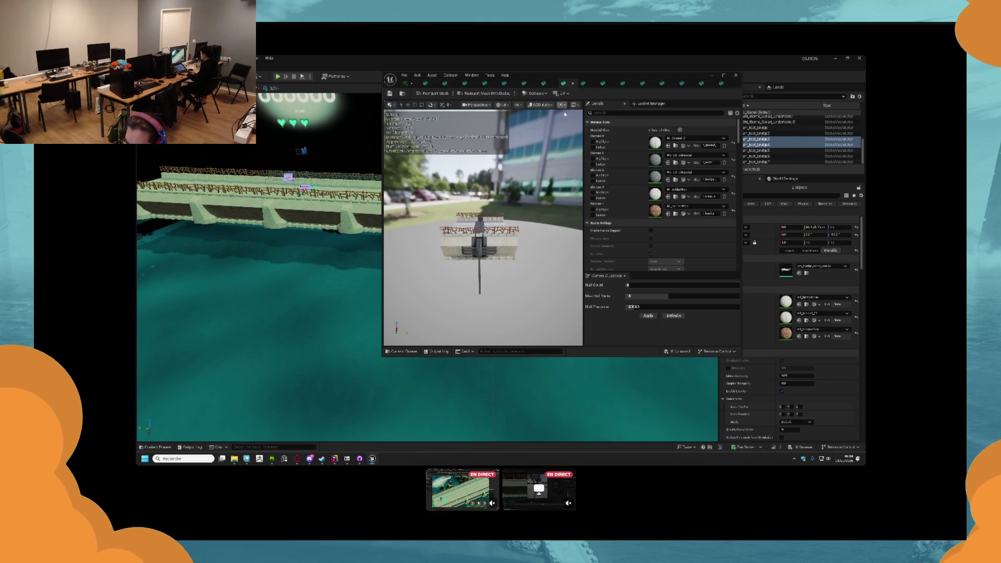
click(585, 85)
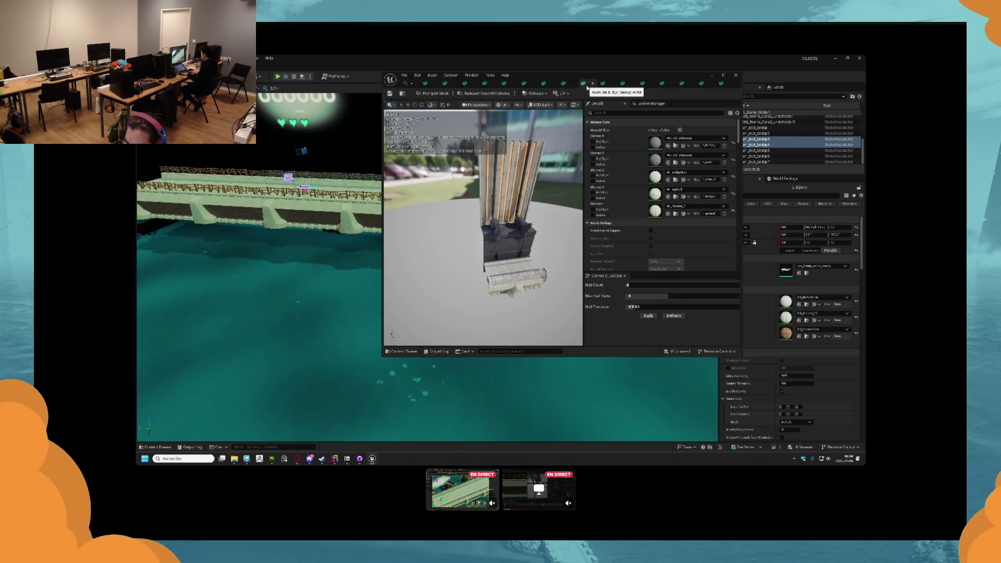
click(607, 86)
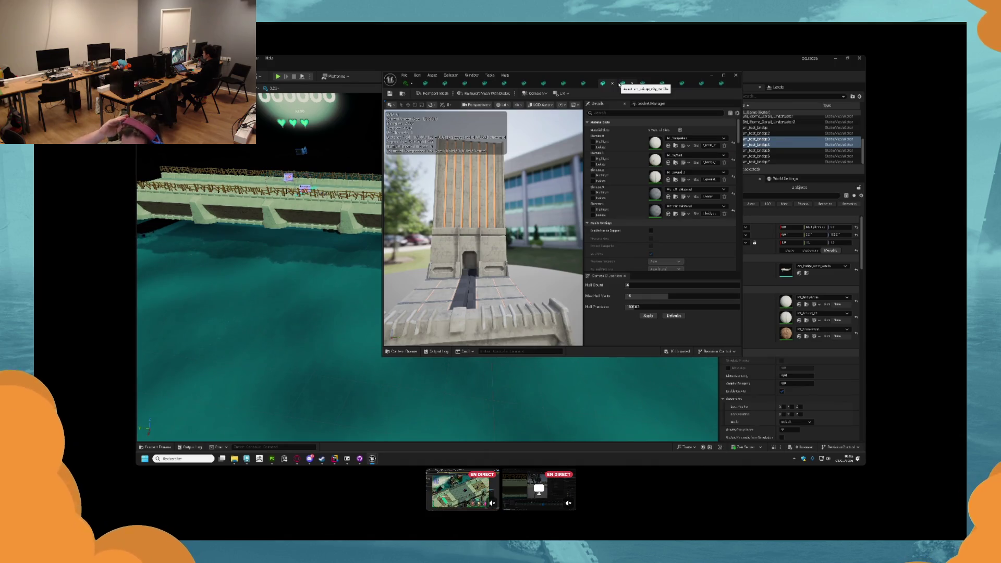
click(622, 83)
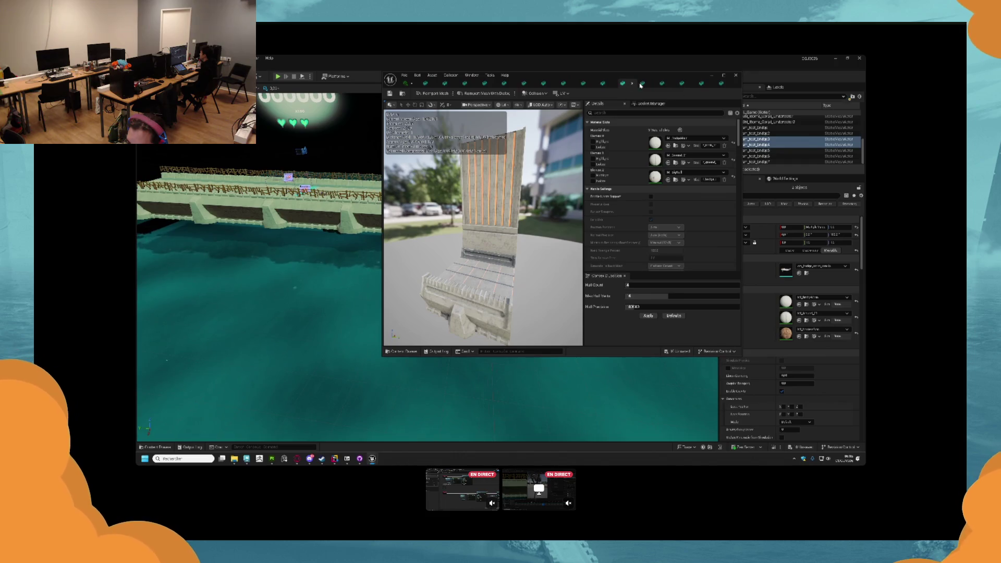
click(642, 83)
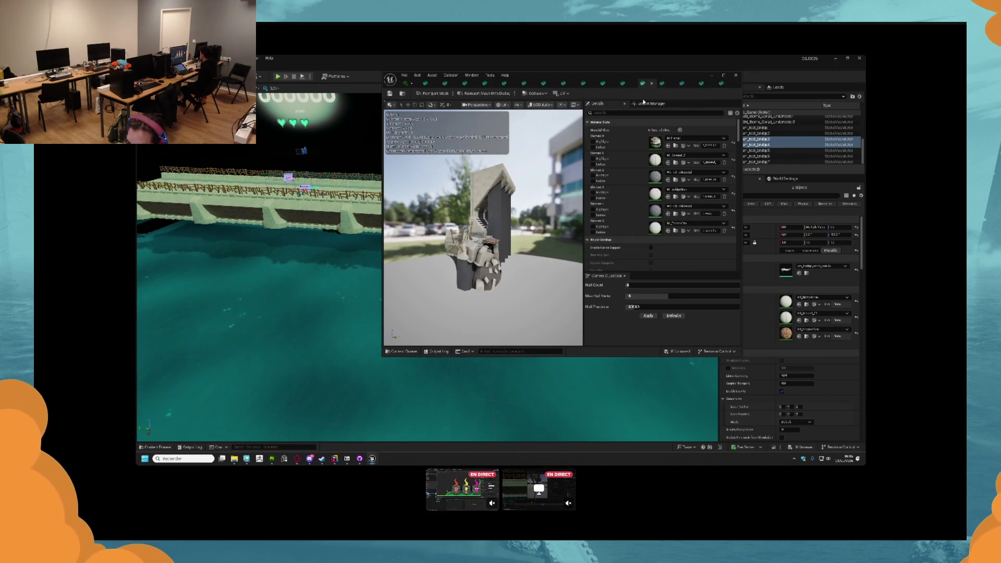
- Undo the brown material on Element 2 and assign a newly picked material instead
click(669, 180)
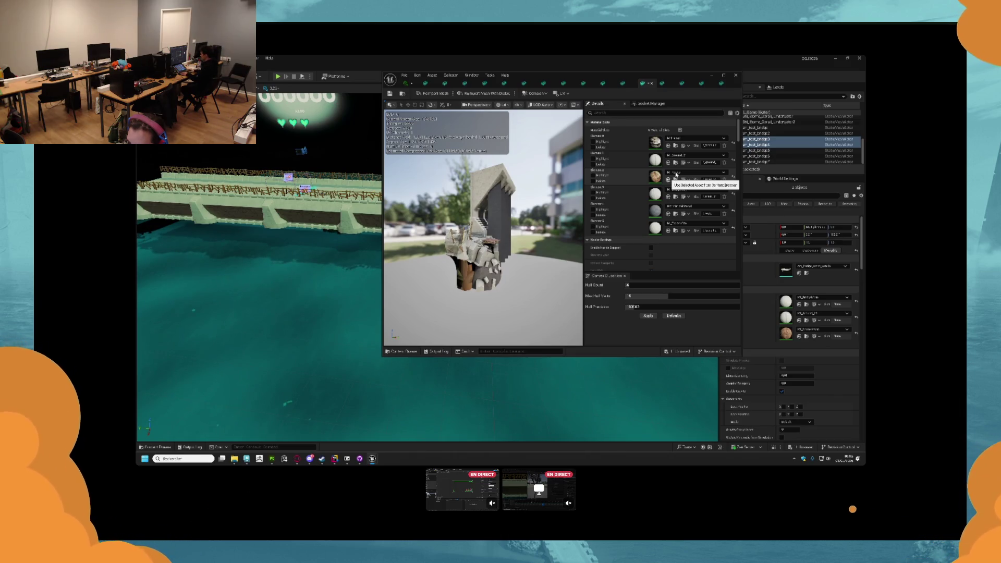
key(ctrl+z)
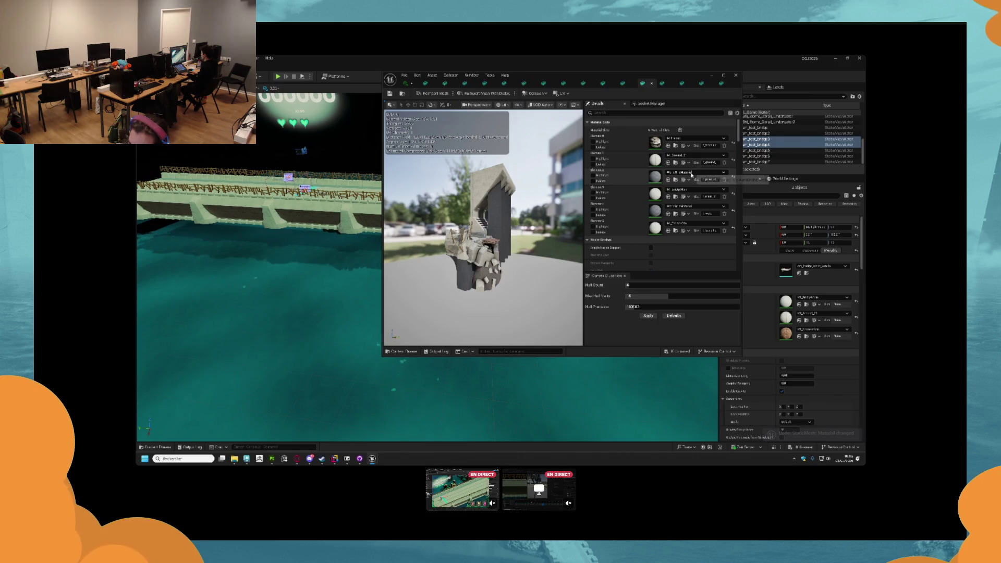
click(692, 173)
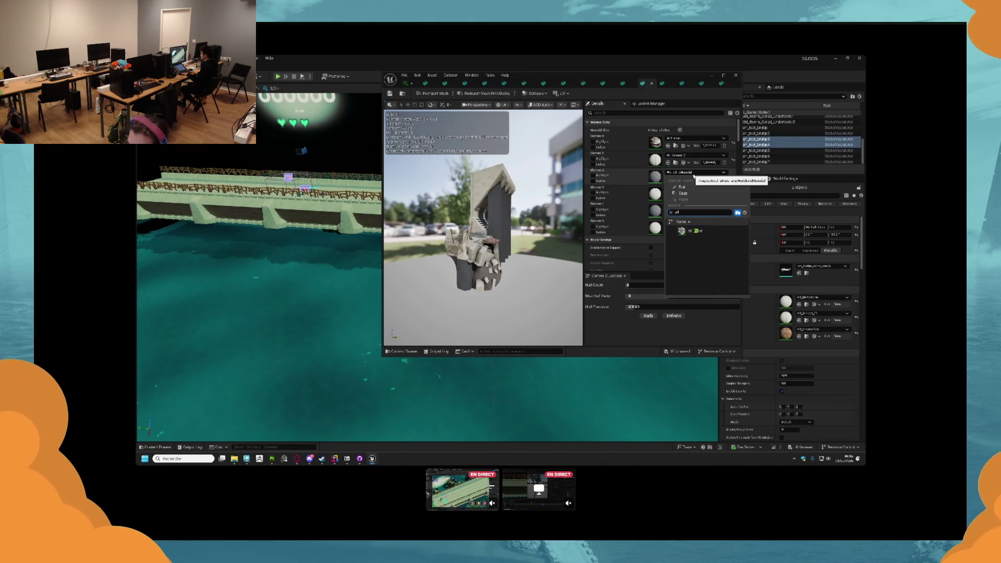
click(702, 232)
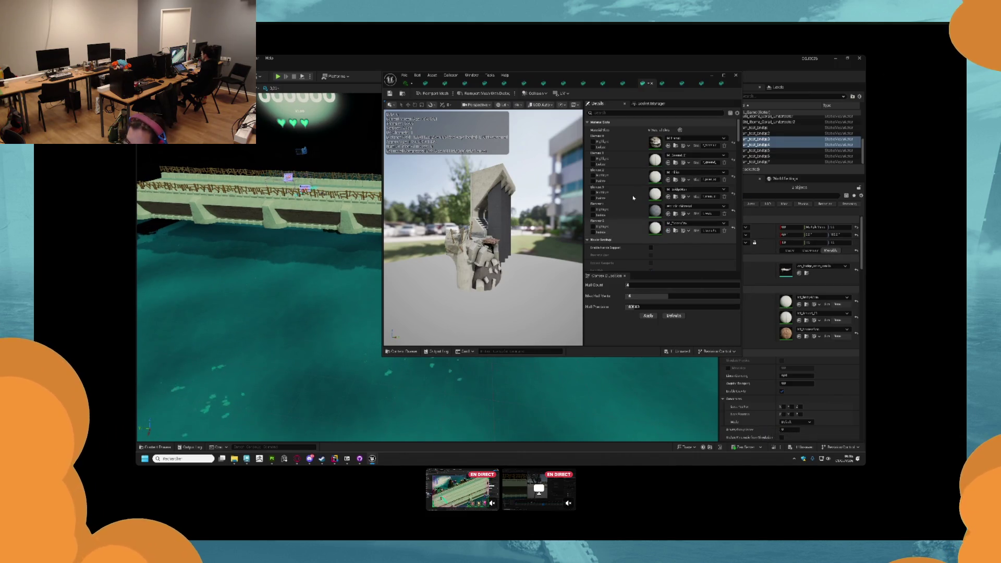
- Check the other pillar mesh tabs' material lists, then close the Static Mesh Editor
click(662, 85)
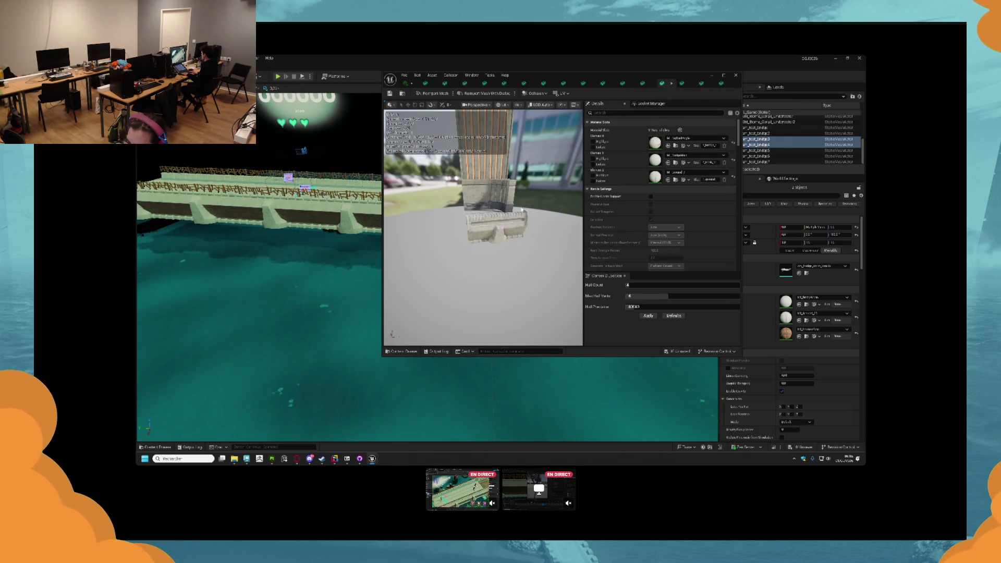
click(682, 84)
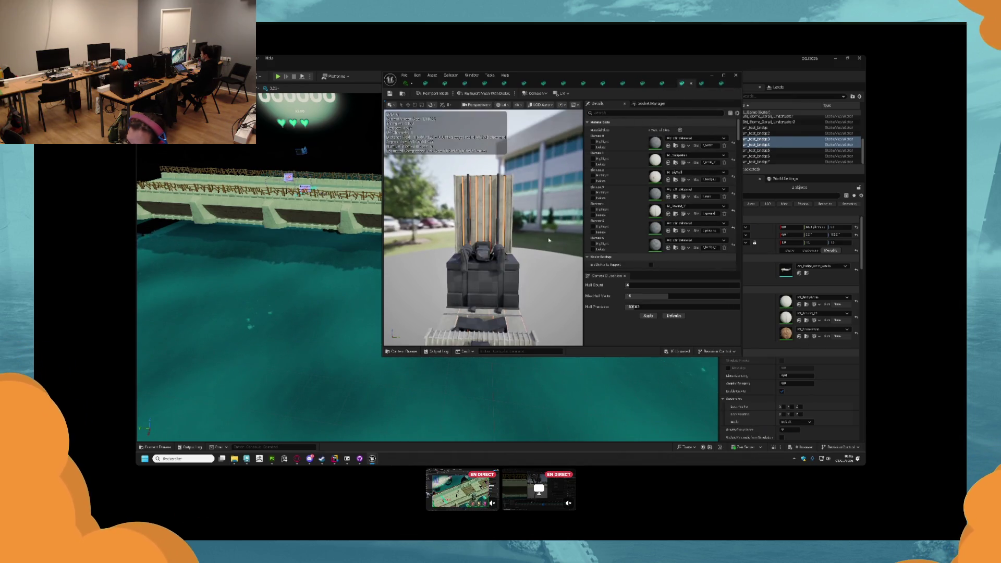
scroll(539, 255, up, 2)
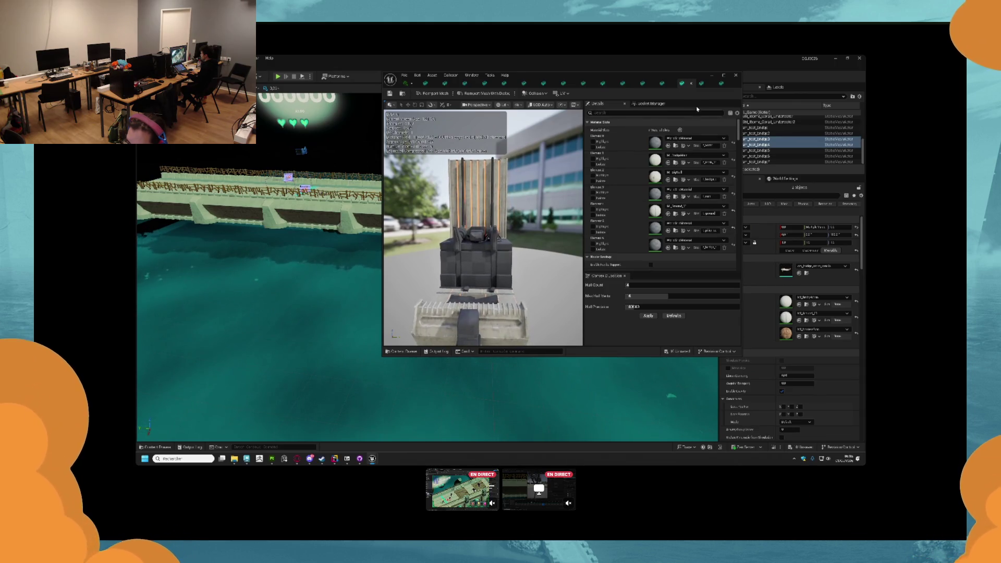
click(707, 85)
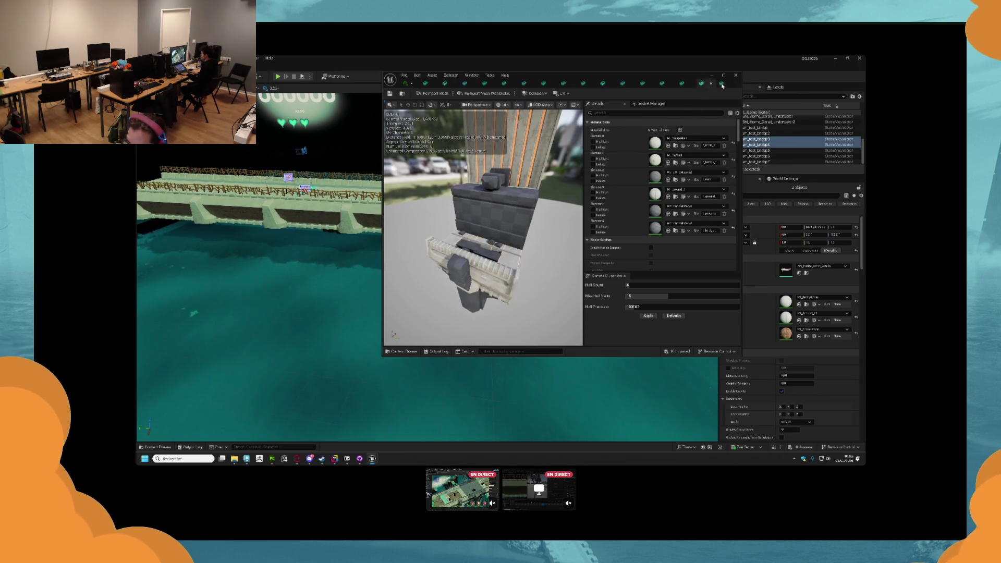
click(721, 84)
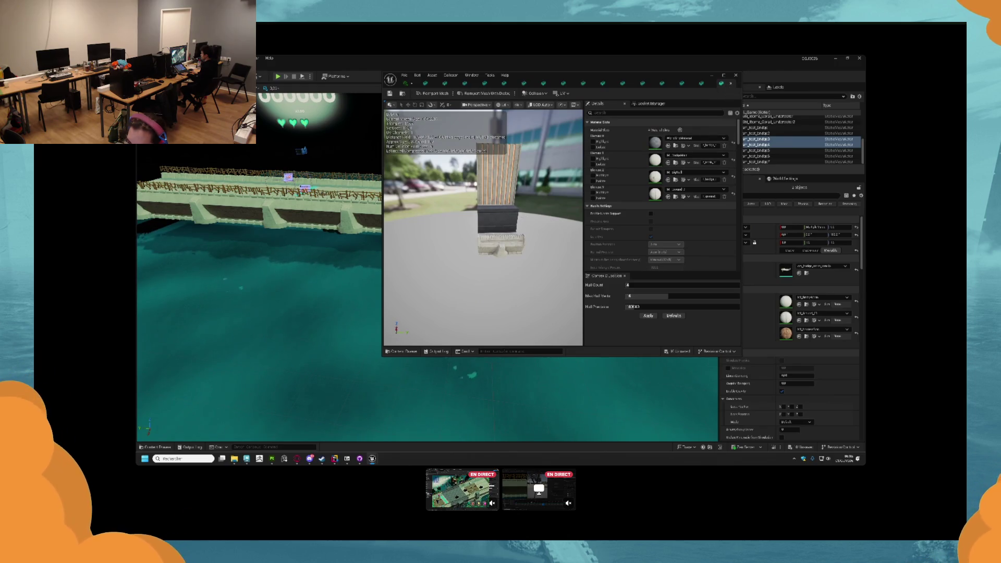
click(736, 75)
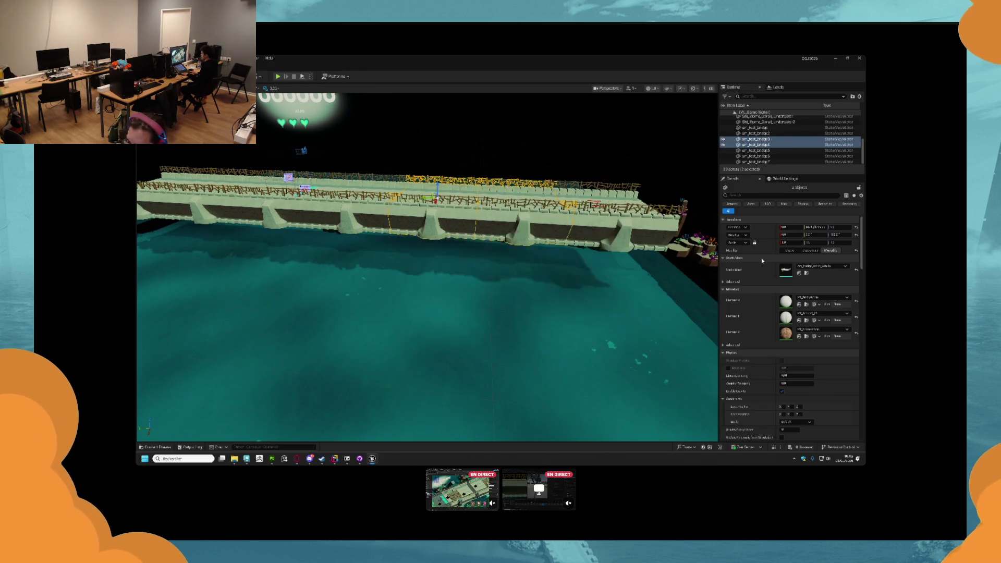
- Save all unsaved bridge assets, then bring Maya forward looking down on both bridge pieces
click(802, 450)
click(553, 322)
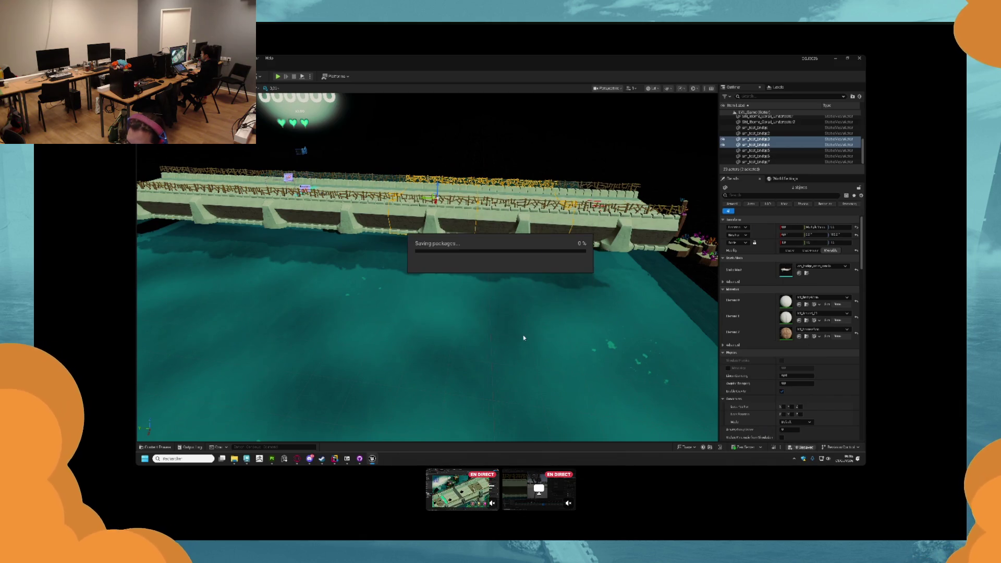
click(259, 459)
drag(396, 364, 373, 324)
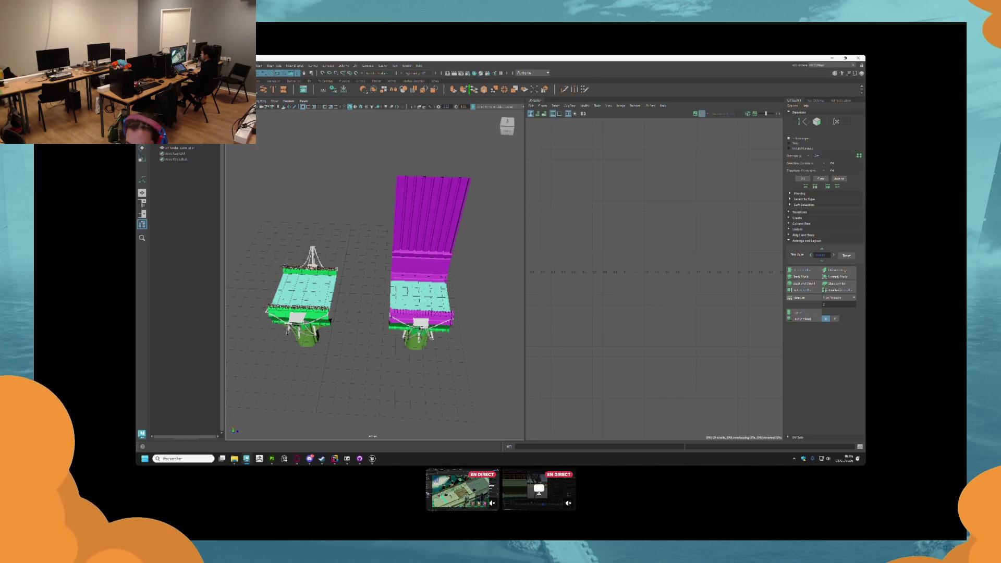
- Open the multi-piece bridge scene, then select one bridge section and frame it
click(157, 66)
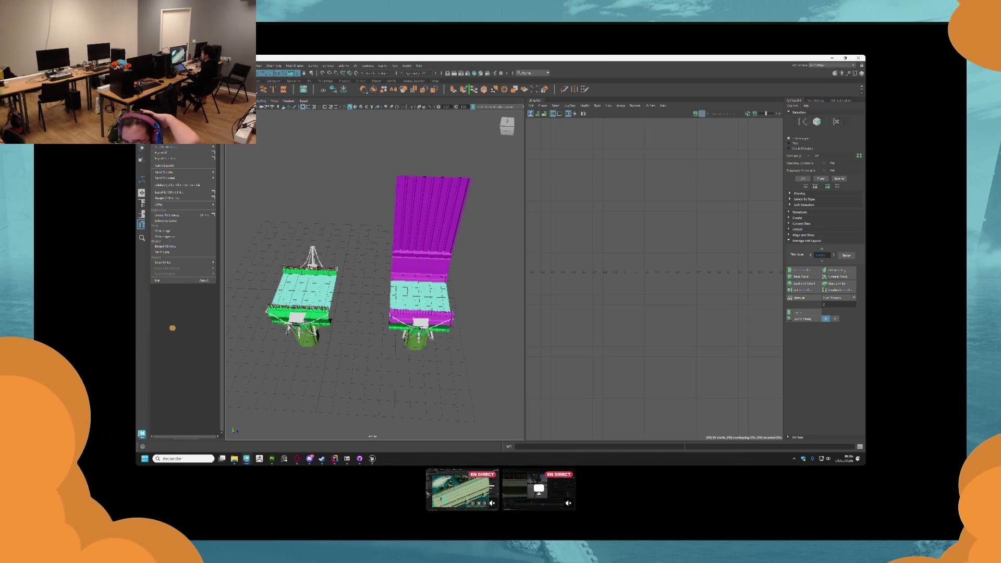
click(161, 84)
double_click(349, 169)
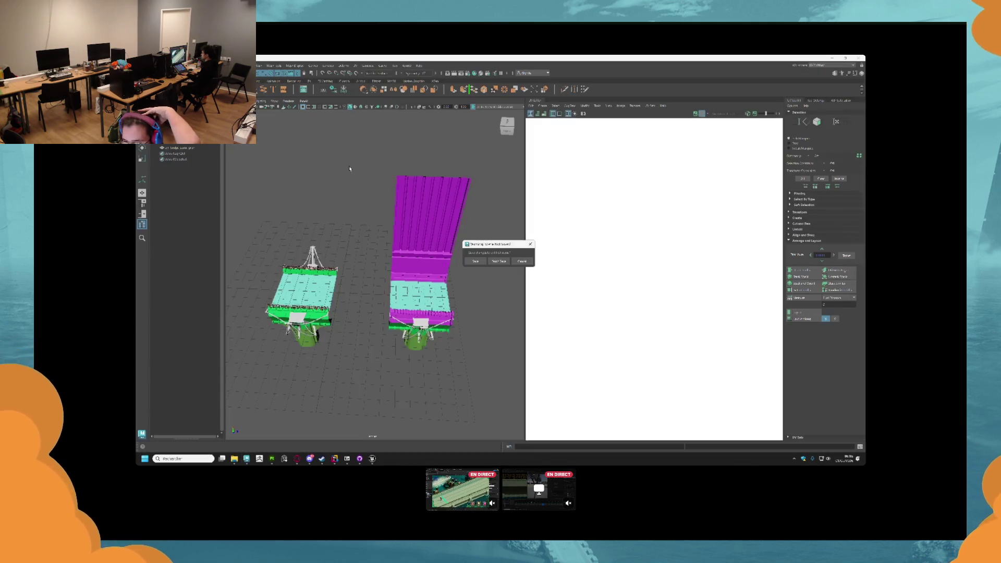
click(498, 262)
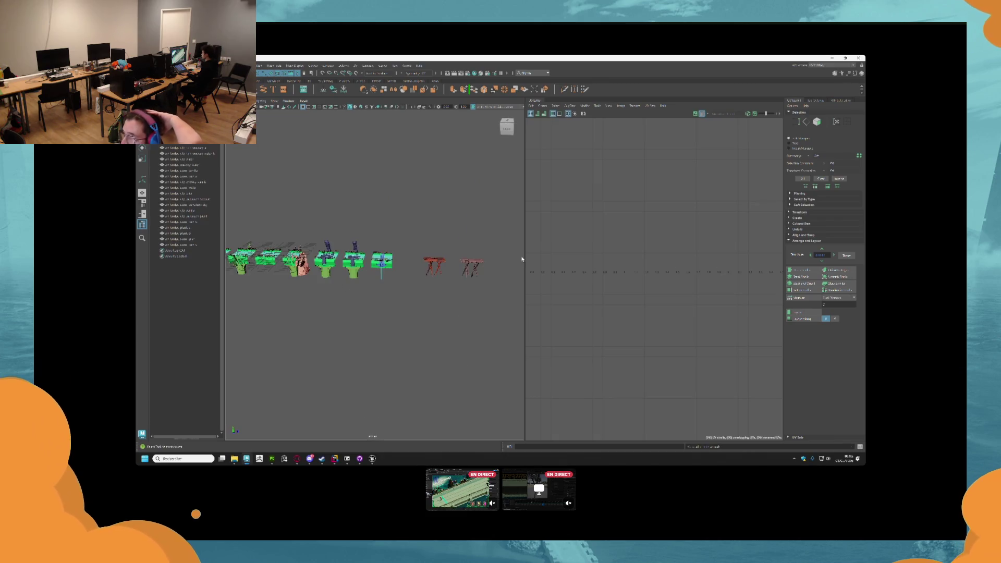
scroll(389, 257, up, 5)
click(412, 224)
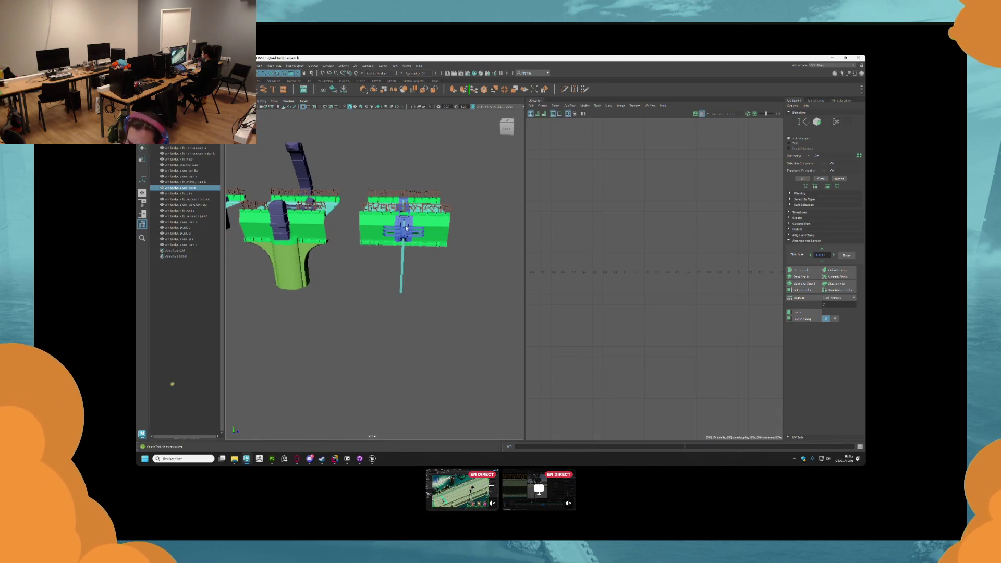
scroll(414, 229, up, 3)
key(f)
- Export the selected section alone to the export subfolder as 'test'
click(156, 65)
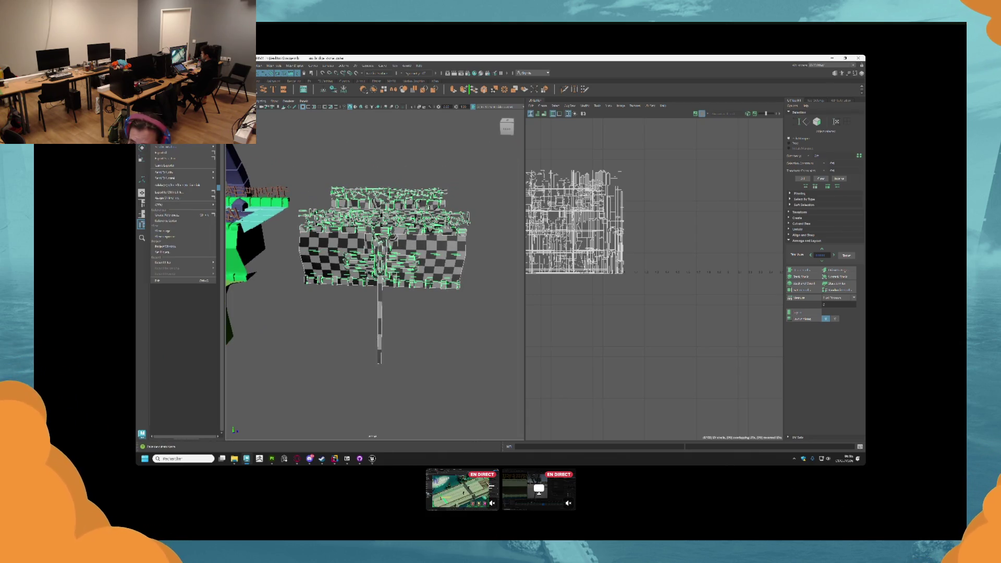
click(194, 160)
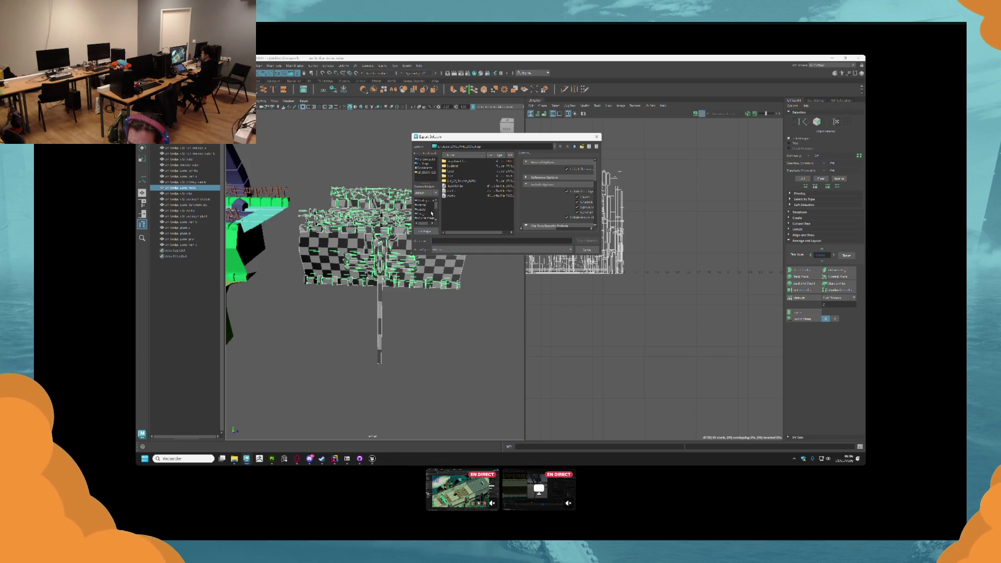
click(423, 172)
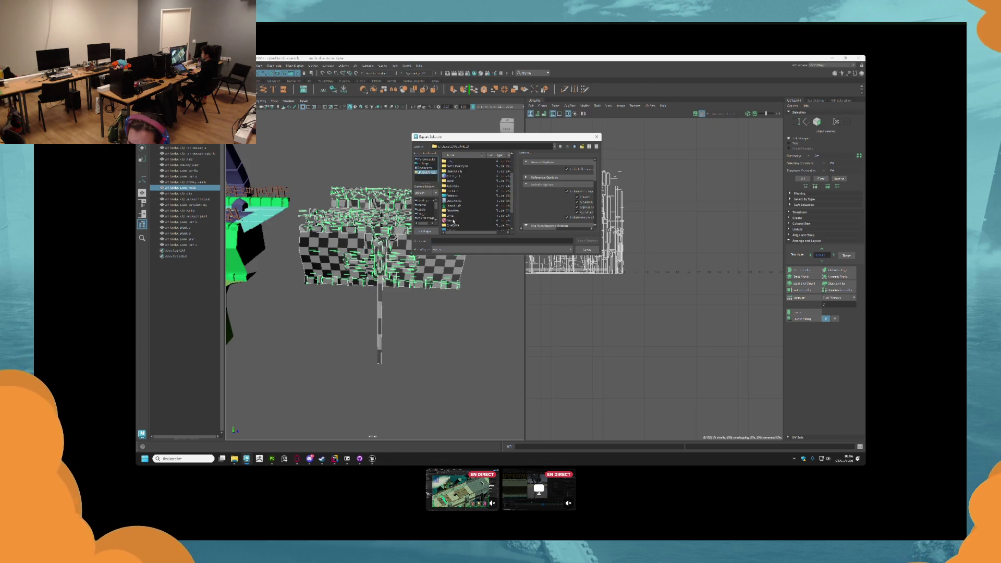
double_click(451, 207)
click(479, 240)
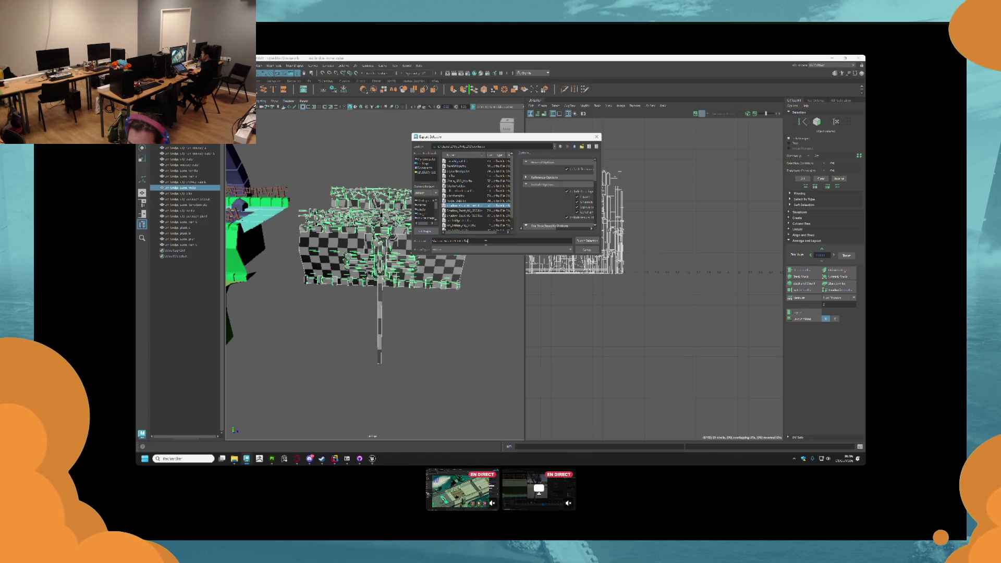
text(test)
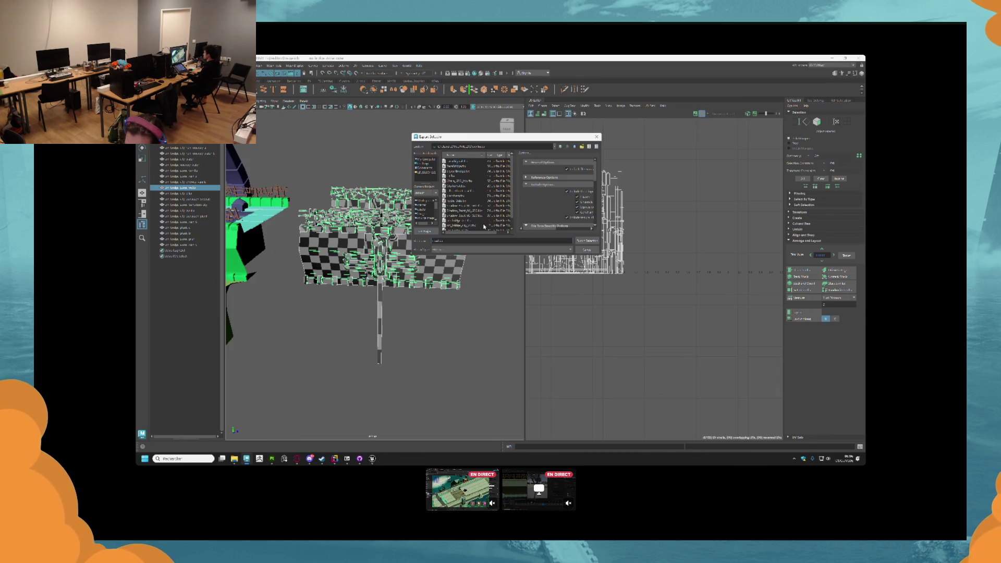
key(Return)
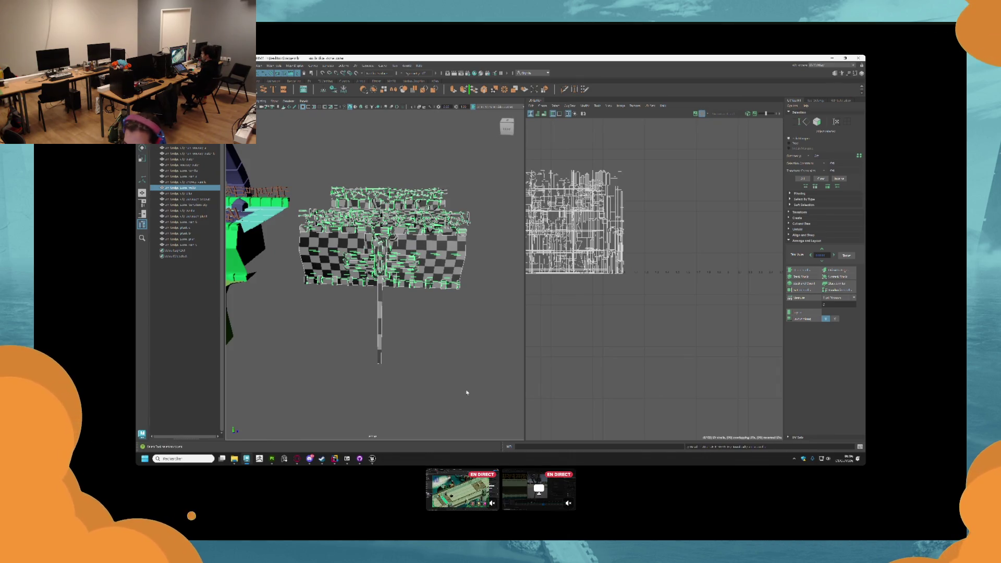
click(271, 458)
- Create a new Substance Painter project from the exported bridge .fbx, replacing the rope project
click(649, 143)
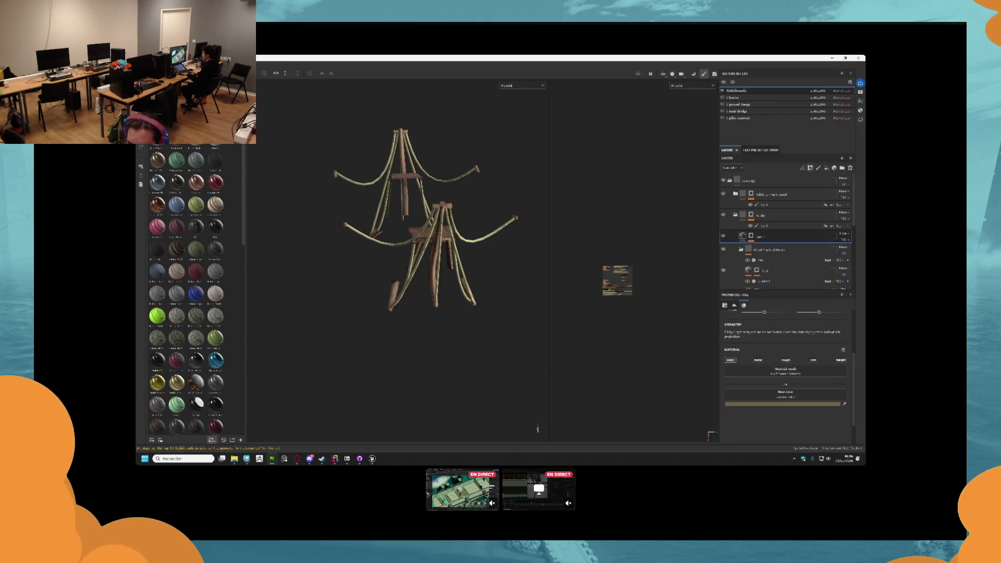
key(alt+f)
mouse_move(172, 86)
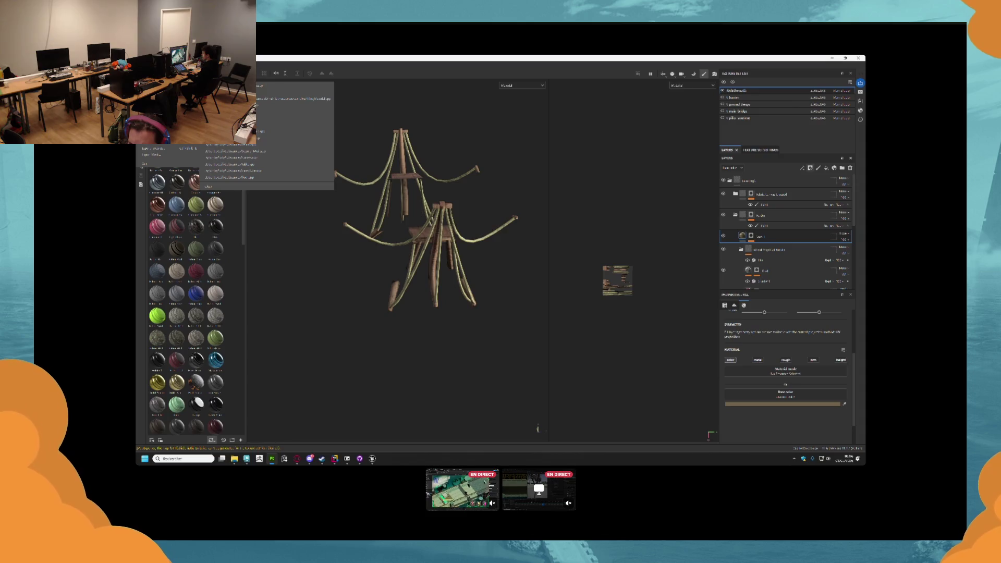
key(ctrl+n)
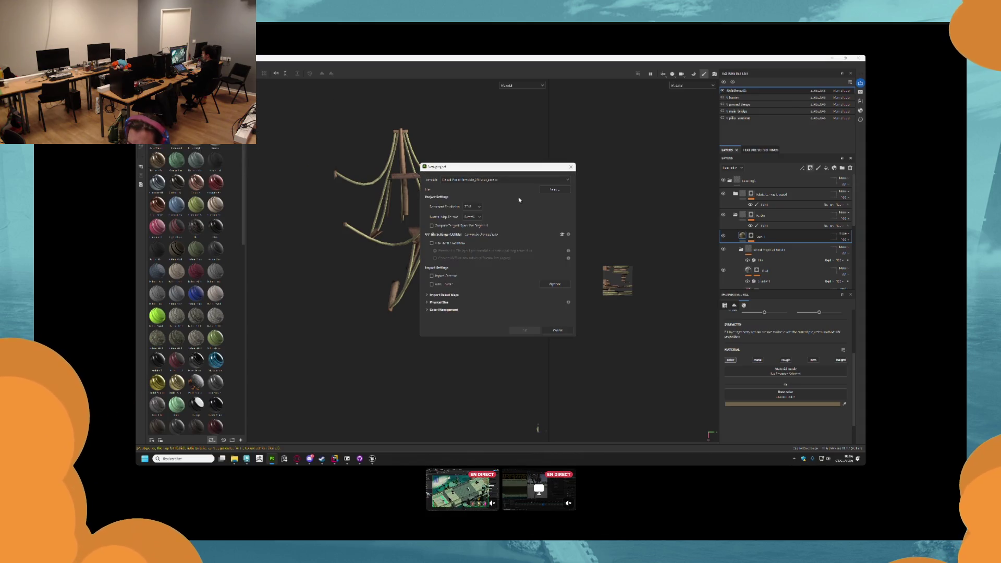
click(562, 190)
click(489, 223)
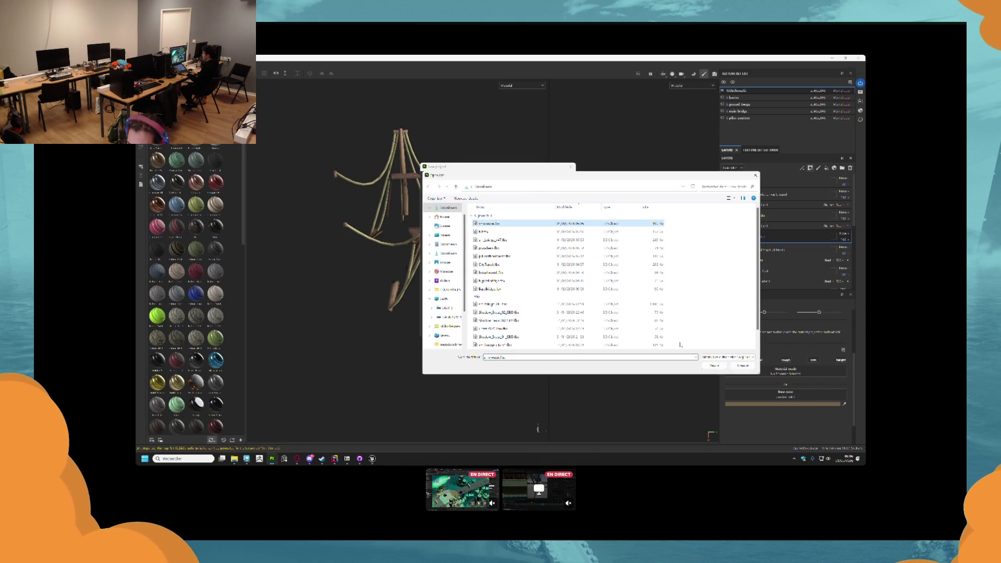
click(705, 367)
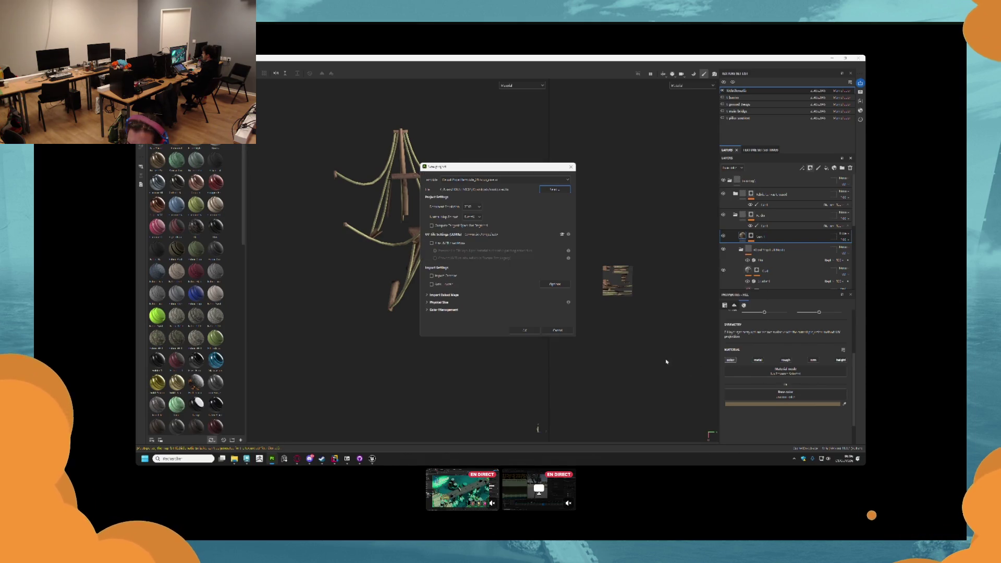
click(532, 330)
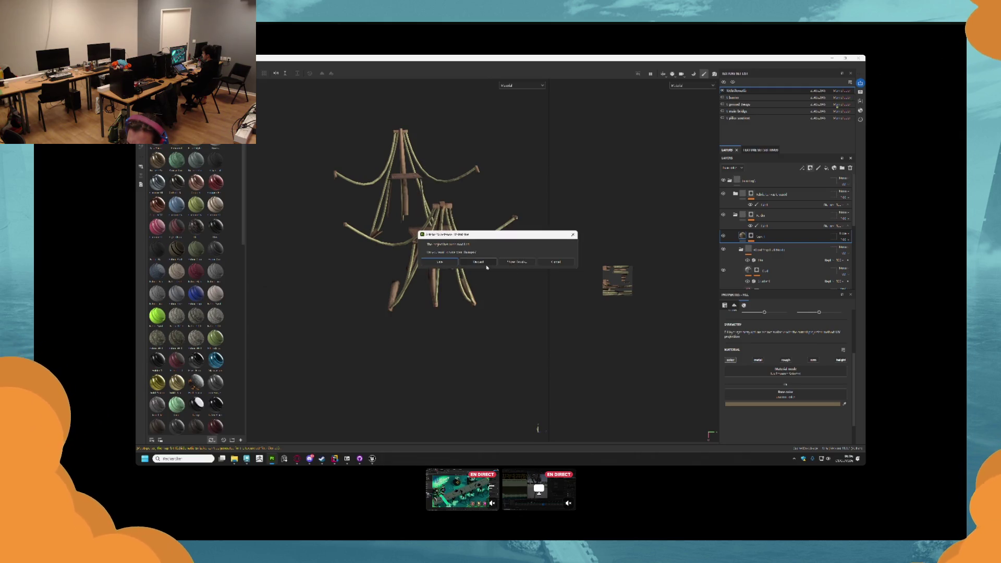
click(456, 261)
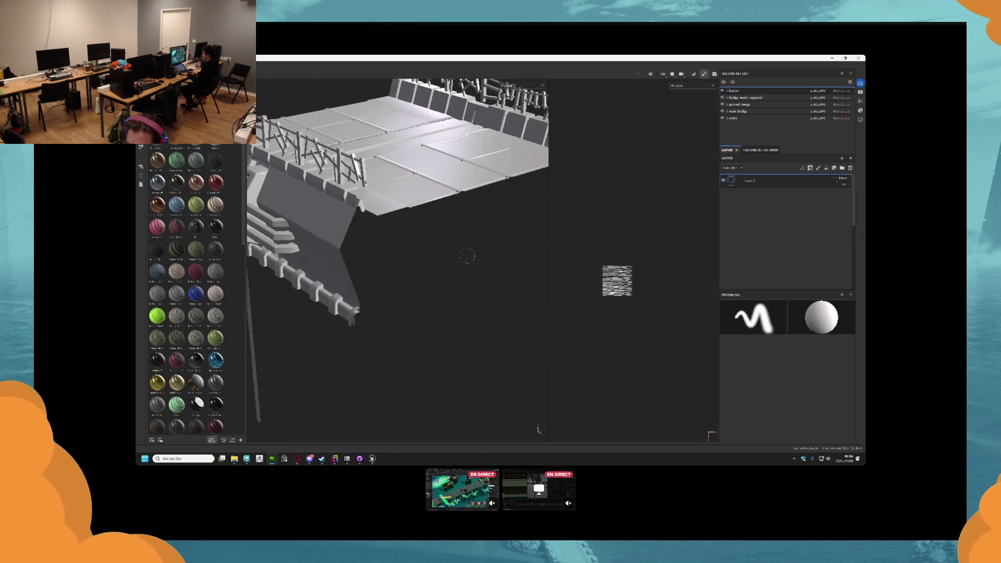
- Toggle the water, ground swags and main bridge texture sets' visibility to identify each
mouse_move(438, 230)
alt+mouse_down()
mouse_move(549, 161)
mouse_move(540, 174)
alt+mouse_up()
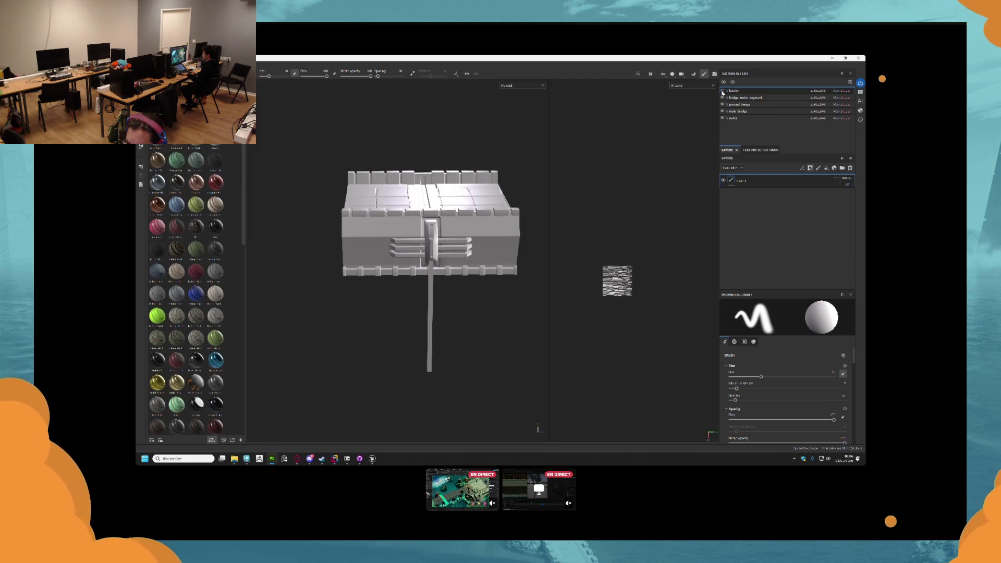
click(723, 97)
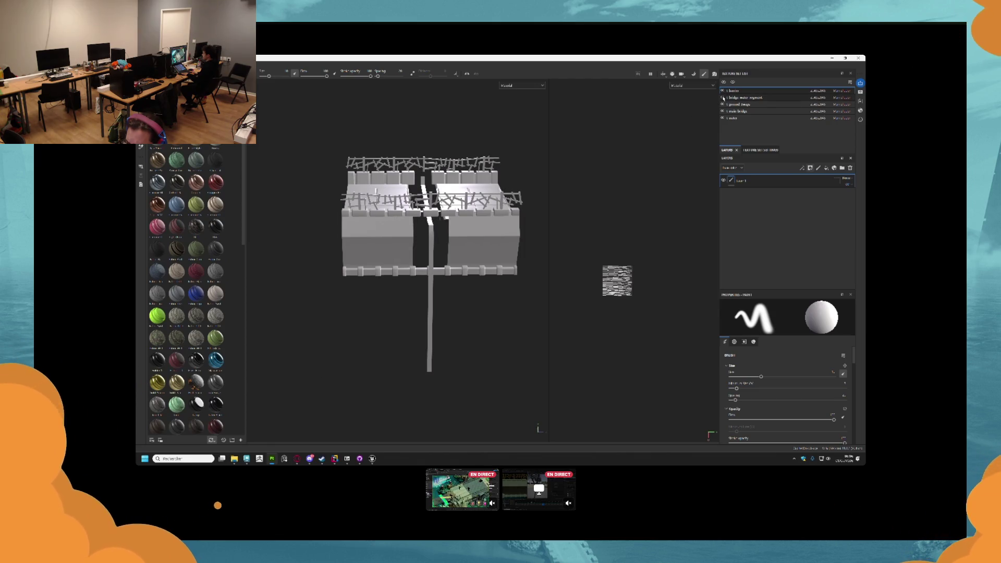
click(723, 98)
click(722, 98)
click(722, 97)
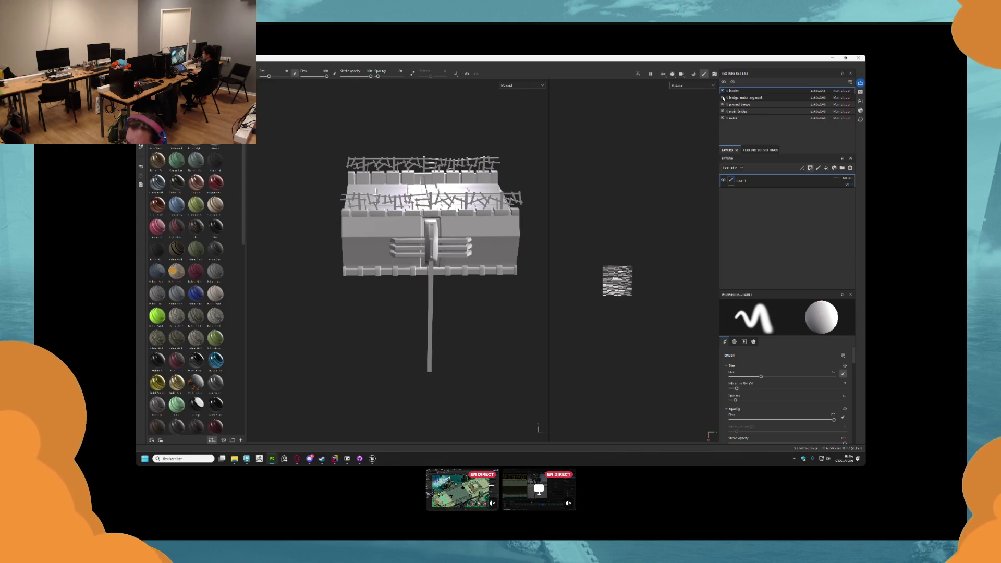
click(723, 107)
click(723, 104)
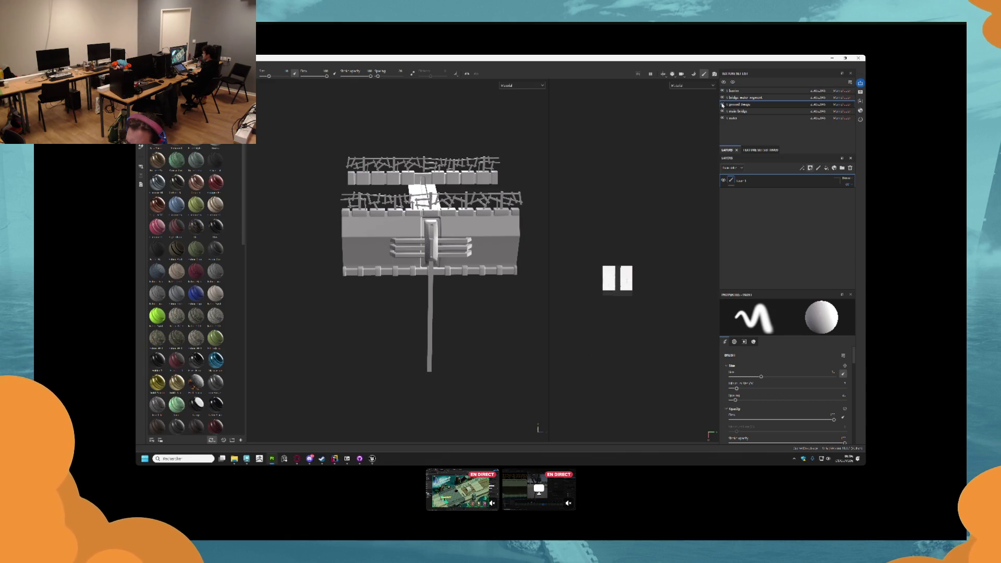
click(722, 105)
click(723, 111)
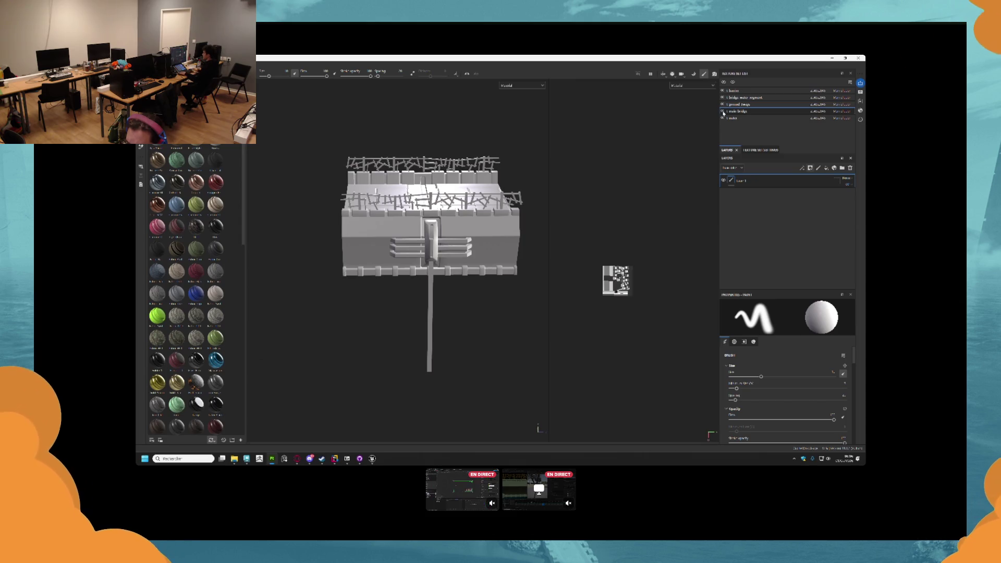
click(722, 111)
click(723, 111)
- Hide the remaining sets so only the main bridge piece shows, and delete the empty layer
click(722, 118)
click(723, 119)
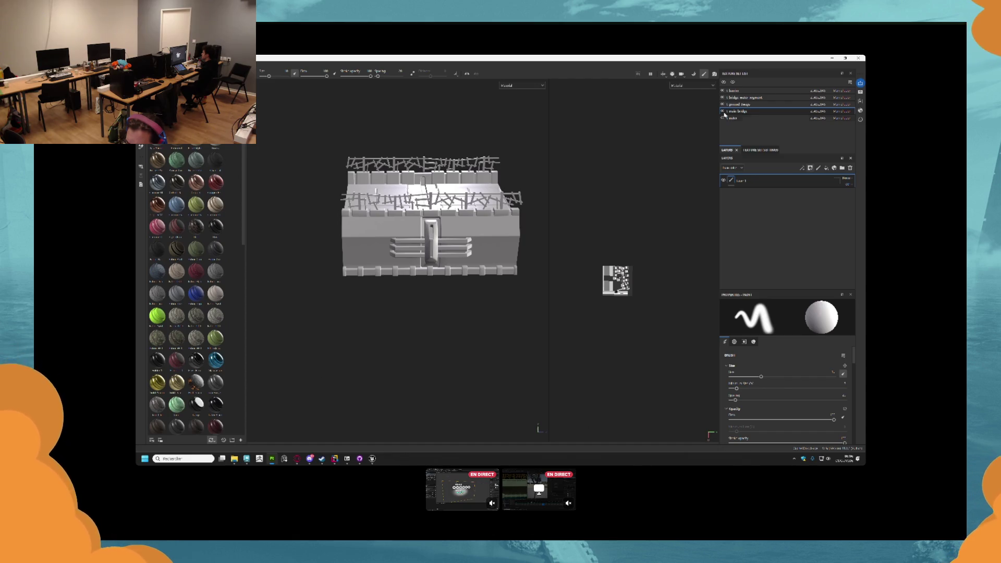
click(722, 105)
click(723, 97)
mouse_move(471, 166)
mouse_down()
mouse_move(416, 180)
mouse_move(429, 206)
mouse_move(463, 197)
mouse_move(421, 199)
mouse_move(458, 194)
mouse_up()
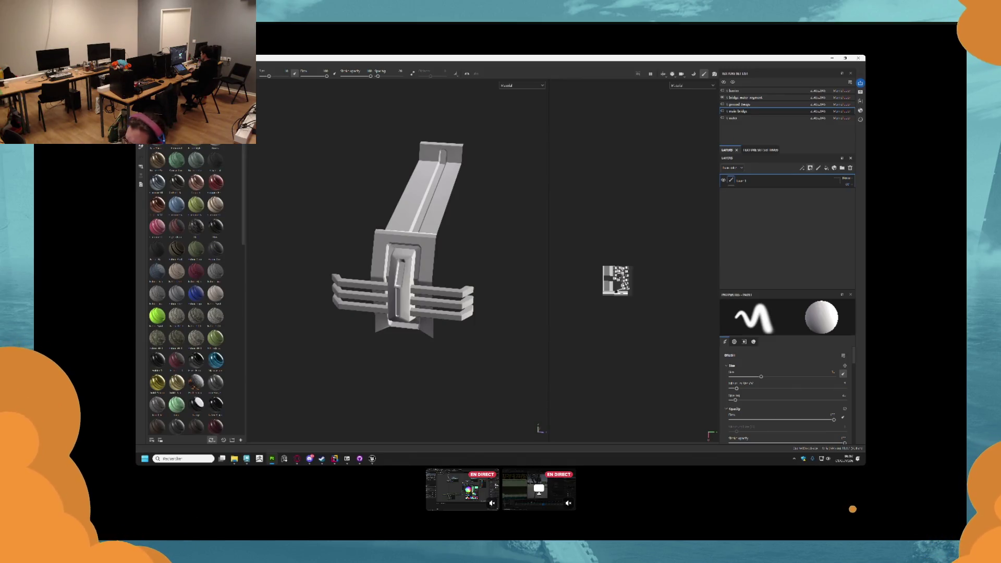
click(850, 168)
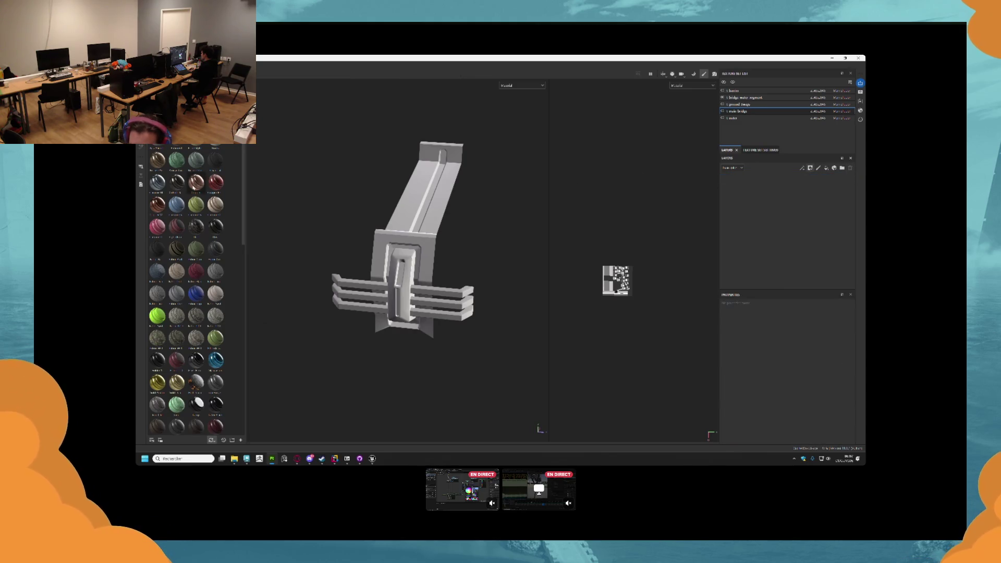
scroll(208, 329, down, 5)
scroll(198, 327, down, 5)
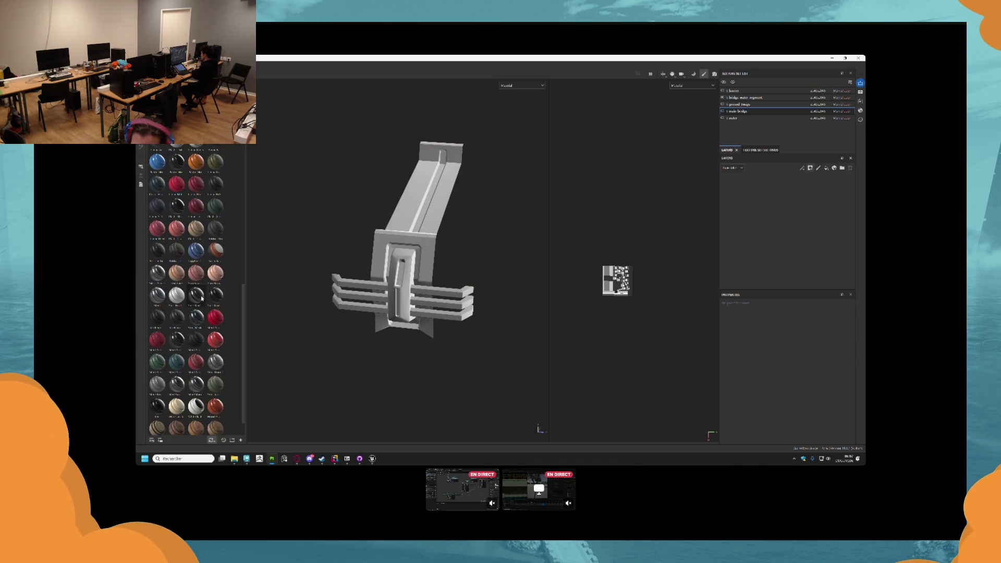
drag(196, 296, 407, 293)
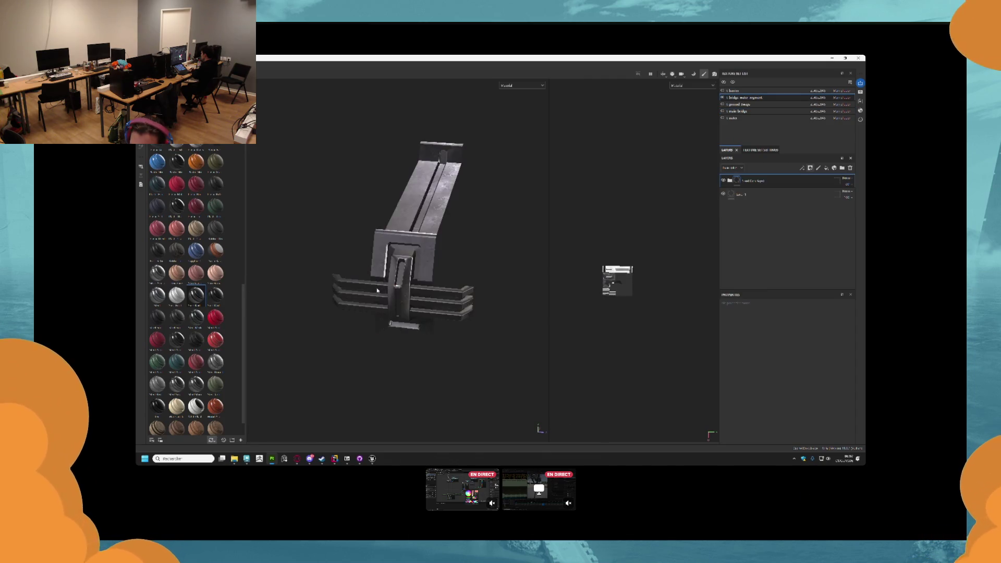
key(ctrl+z)
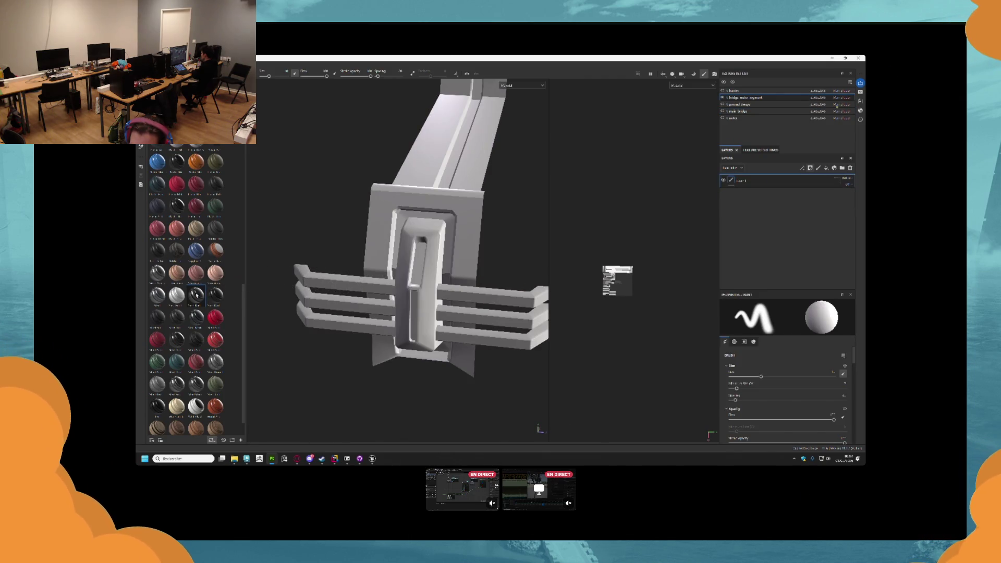
scroll(206, 357, down, 1)
mouse_move(216, 336)
mouse_down()
mouse_move(383, 301)
mouse_move(386, 282)
mouse_up()
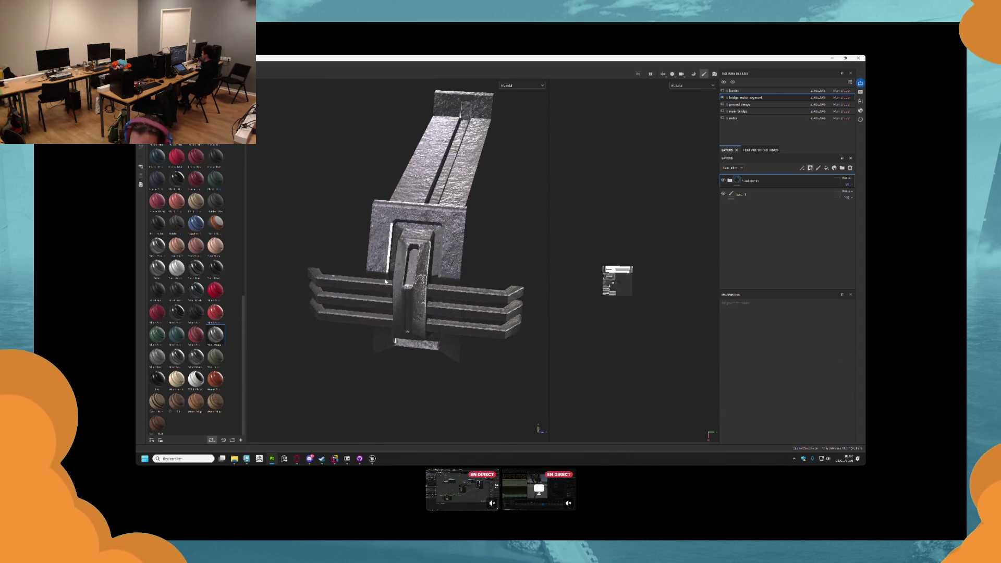
scroll(385, 281, down, 2)
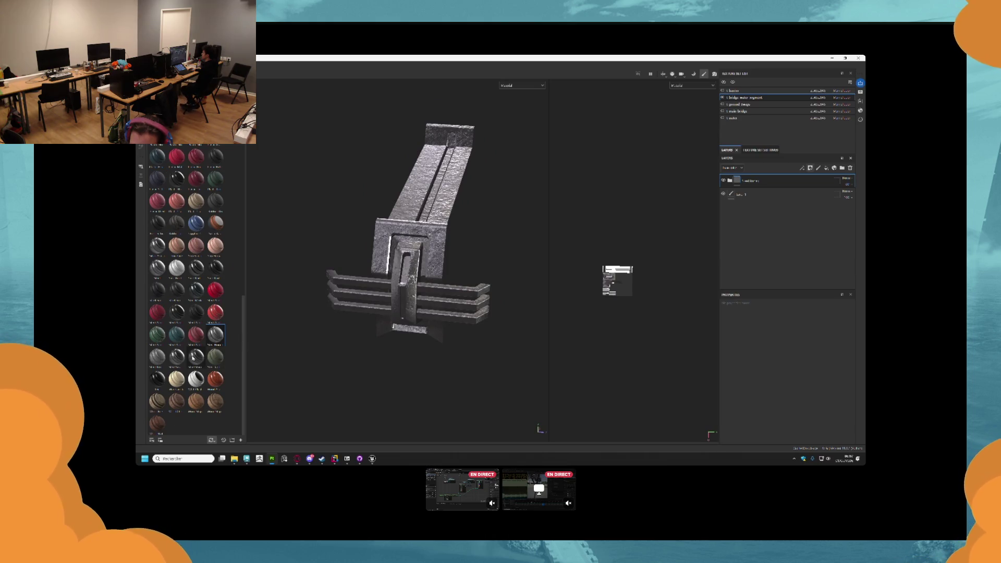
mouse_move(187, 357)
mouse_down()
mouse_move(294, 332)
mouse_move(417, 281)
mouse_move(448, 289)
mouse_up()
scroll(396, 283, up, 2)
scroll(396, 283, up, 2)
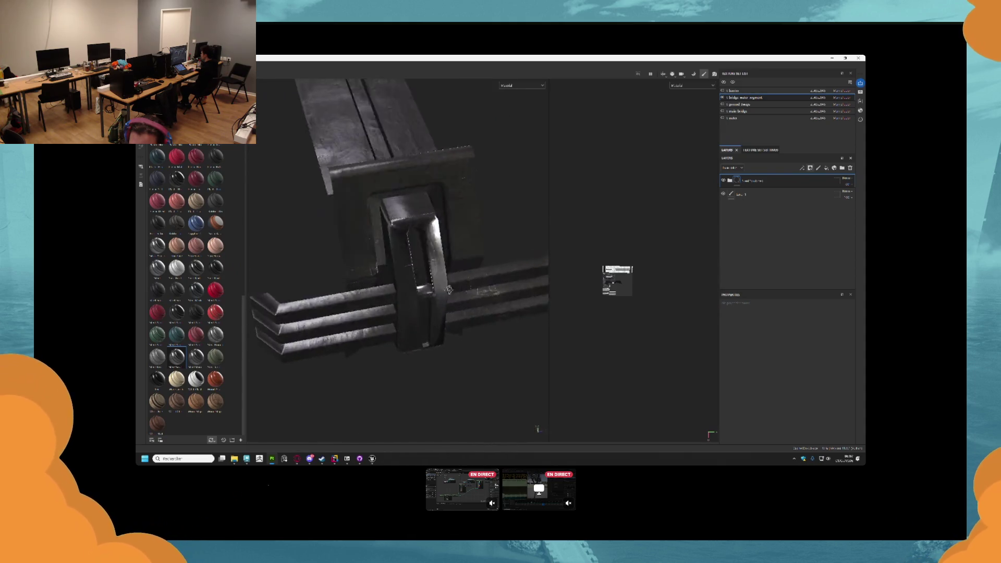
scroll(448, 290, down, 5)
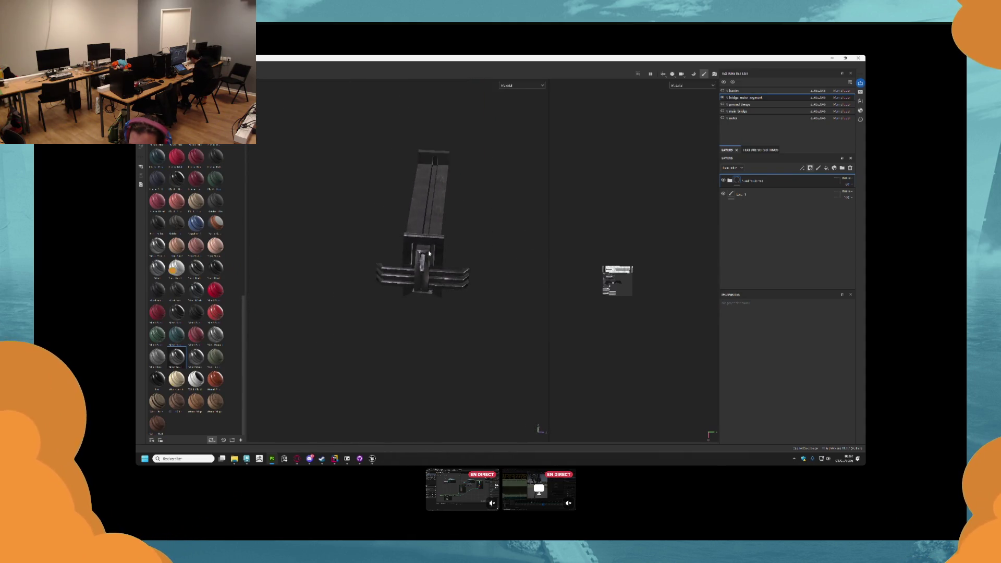
key(ctrl+z)
scroll(211, 210, up, 10)
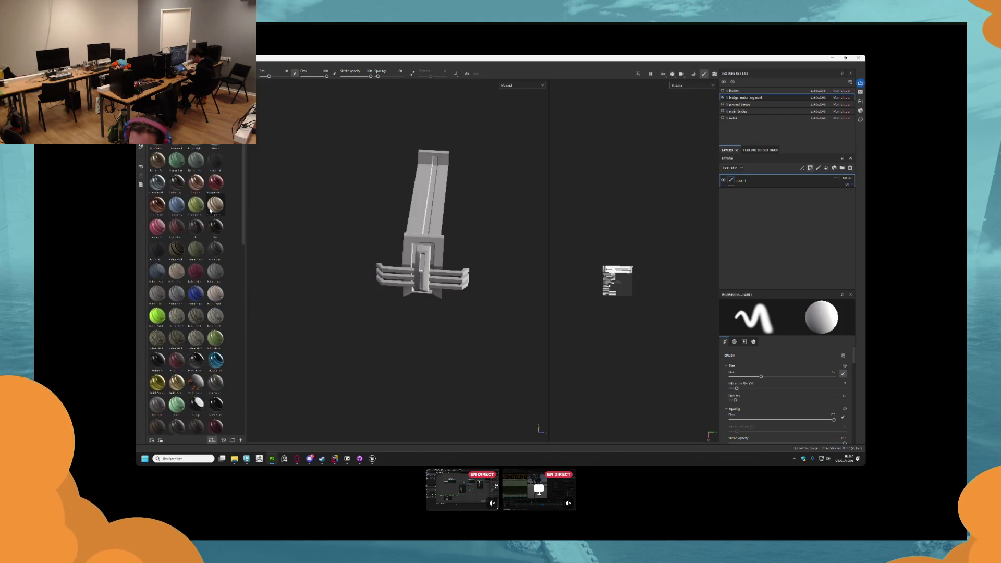
drag(215, 204, 425, 245)
scroll(422, 274, up, 4)
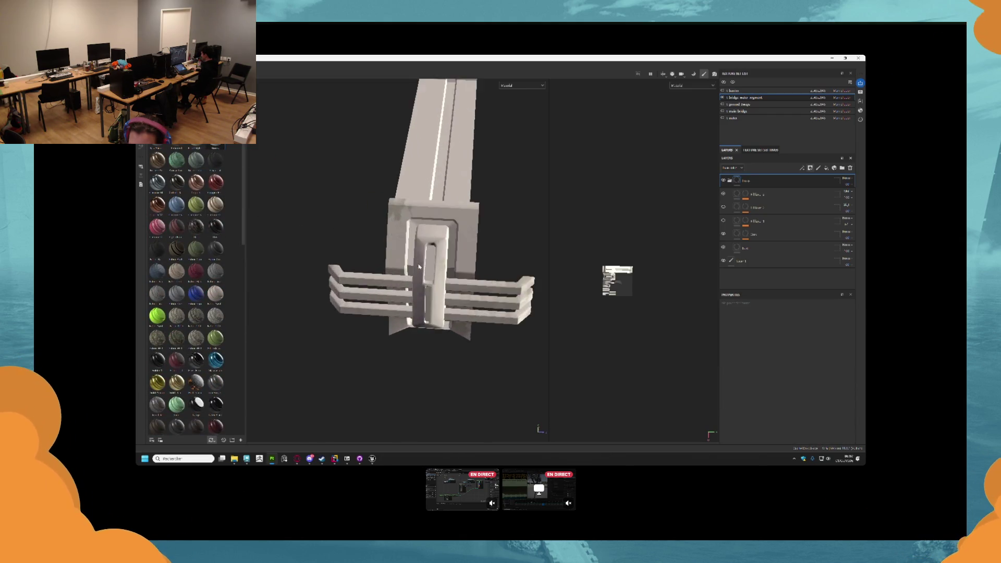
mouse_move(459, 271)
mouse_down()
mouse_move(514, 215)
mouse_move(522, 219)
mouse_move(473, 227)
mouse_move(459, 266)
mouse_move(392, 259)
mouse_up()
key(ctrl+z)
key(f)
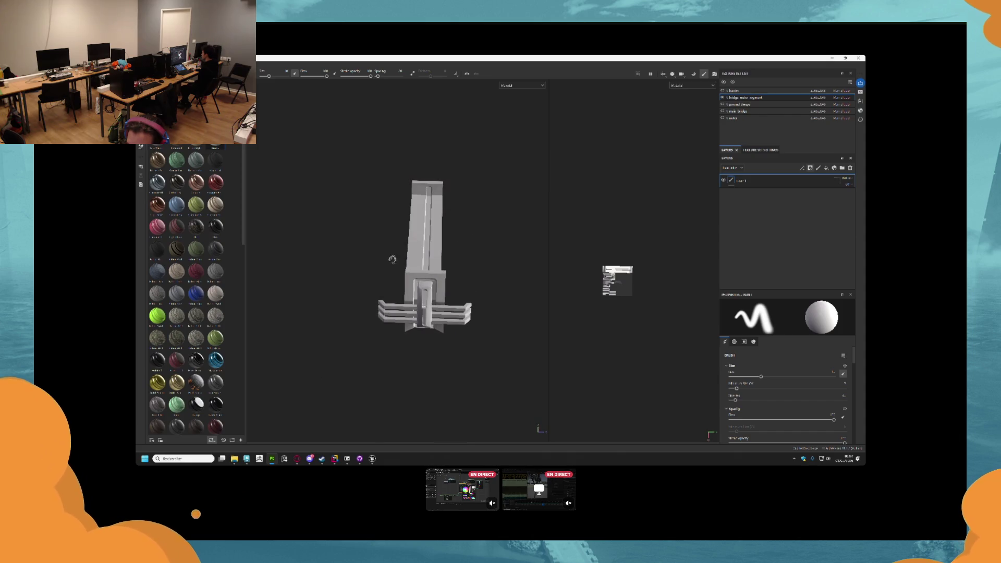
scroll(220, 238, down, 3)
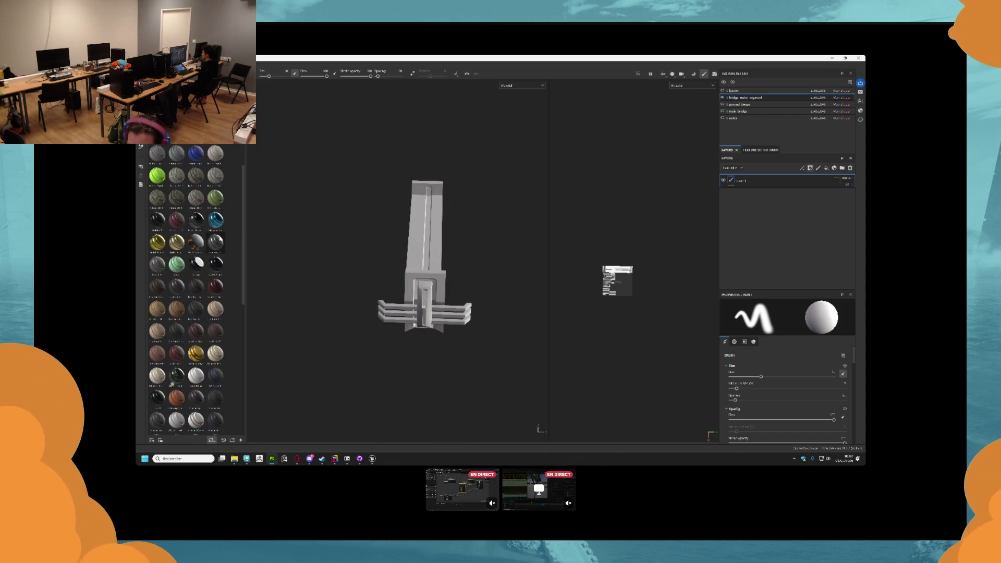
drag(215, 241, 426, 279)
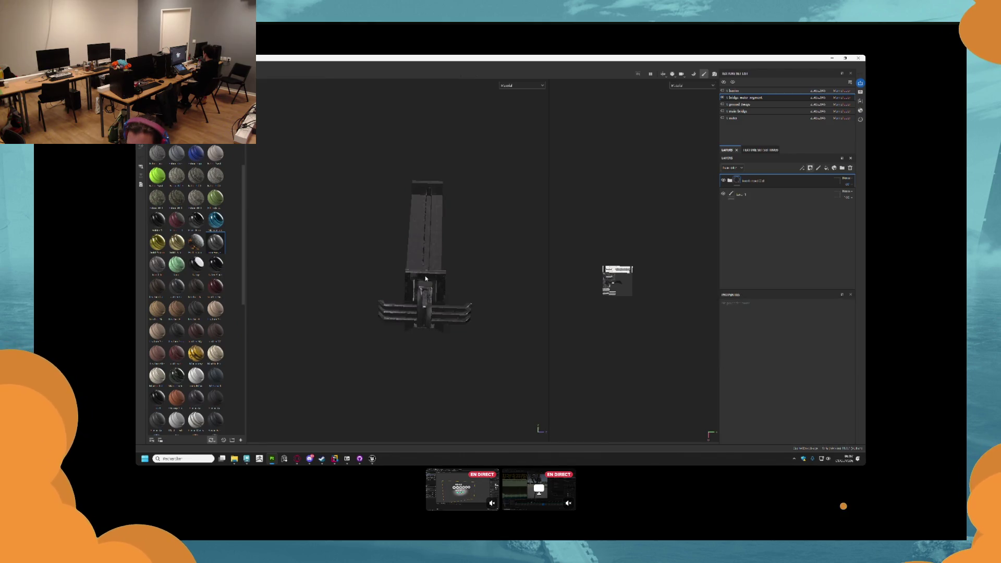
scroll(423, 289, up, 5)
scroll(422, 292, down, 3)
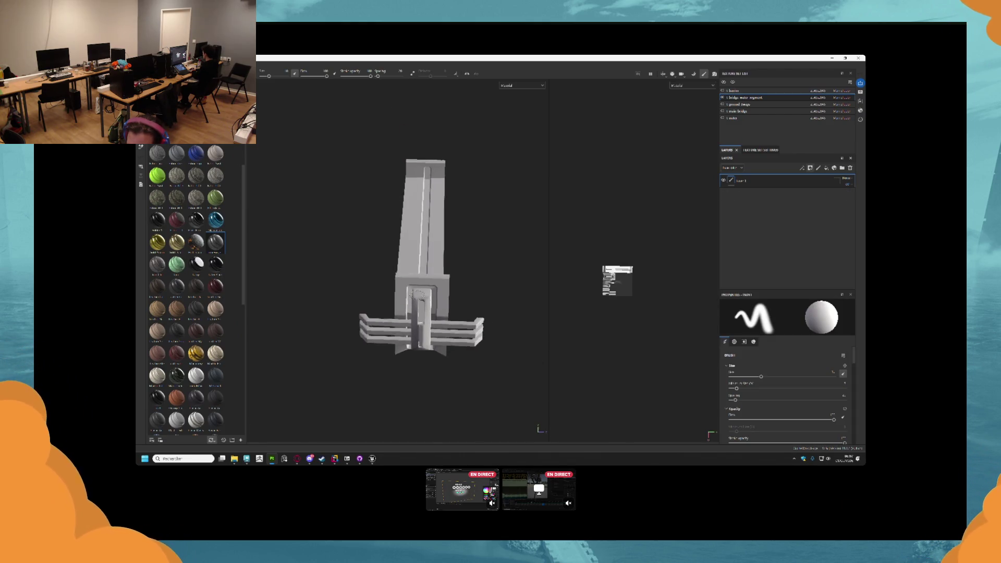
drag(397, 292, 385, 292)
key(alt+Tab)
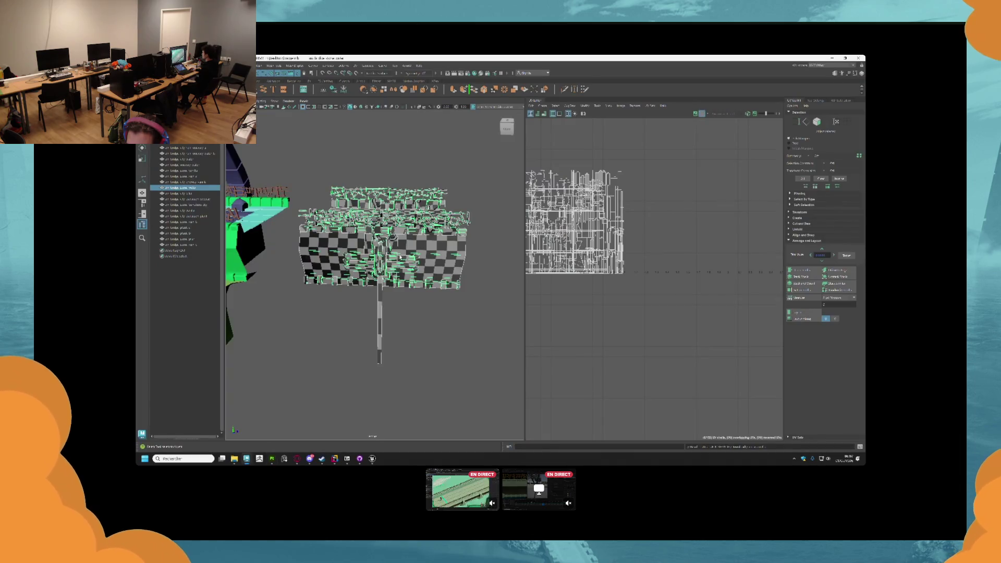
click(387, 286)
scroll(395, 308, down, 5)
scroll(395, 309, up, 8)
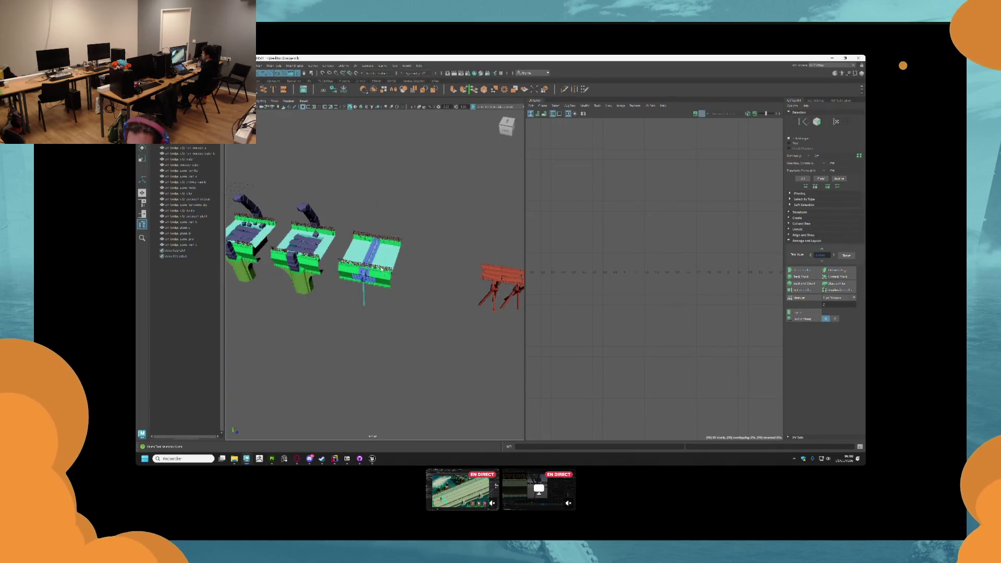
key(alt+Tab)
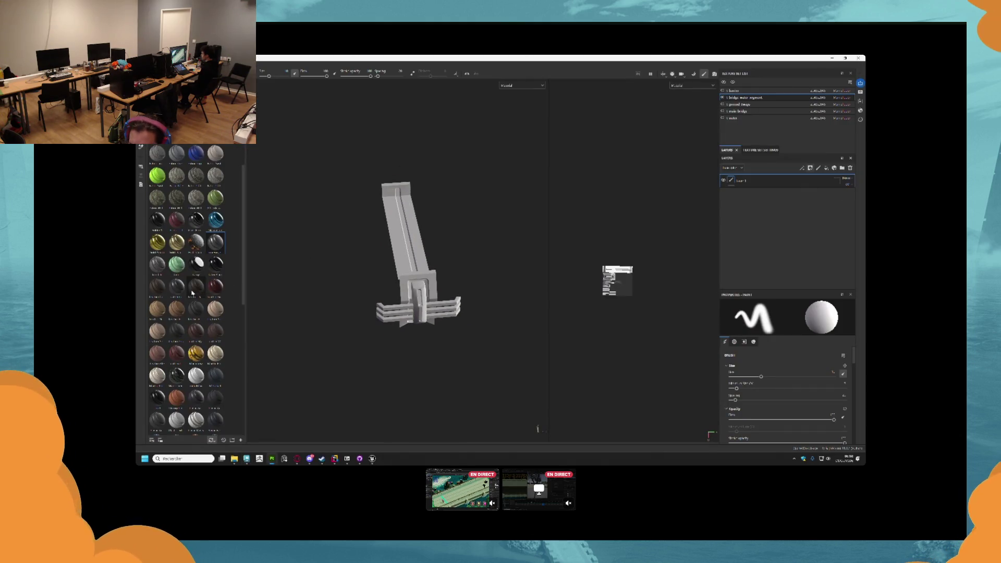
- Try two materials, including steel, on the bridge piece and undo both
scroll(216, 313, down, 3)
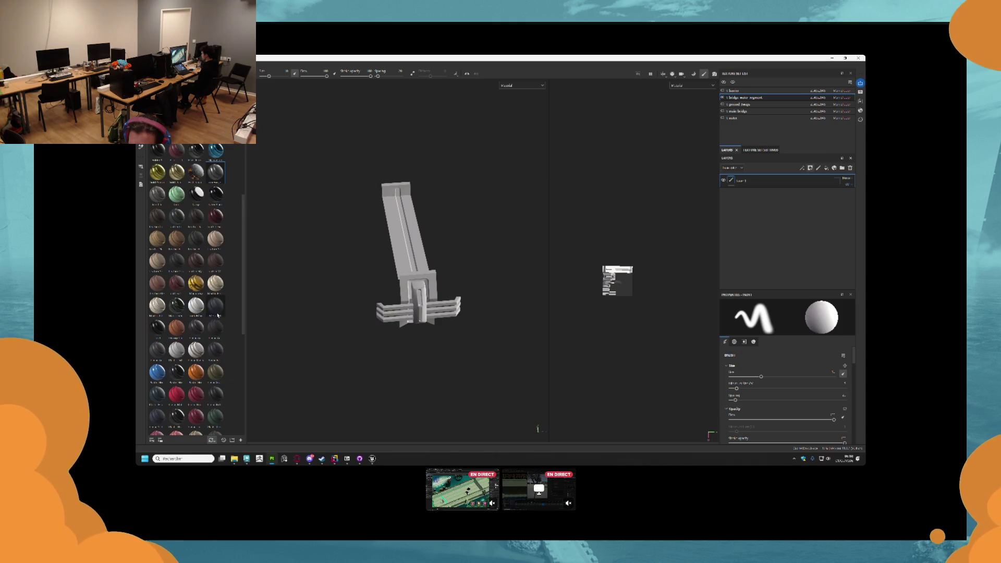
mouse_move(214, 306)
mouse_down()
mouse_move(250, 319)
mouse_move(435, 325)
mouse_move(415, 314)
mouse_up()
scroll(413, 313, up, 3)
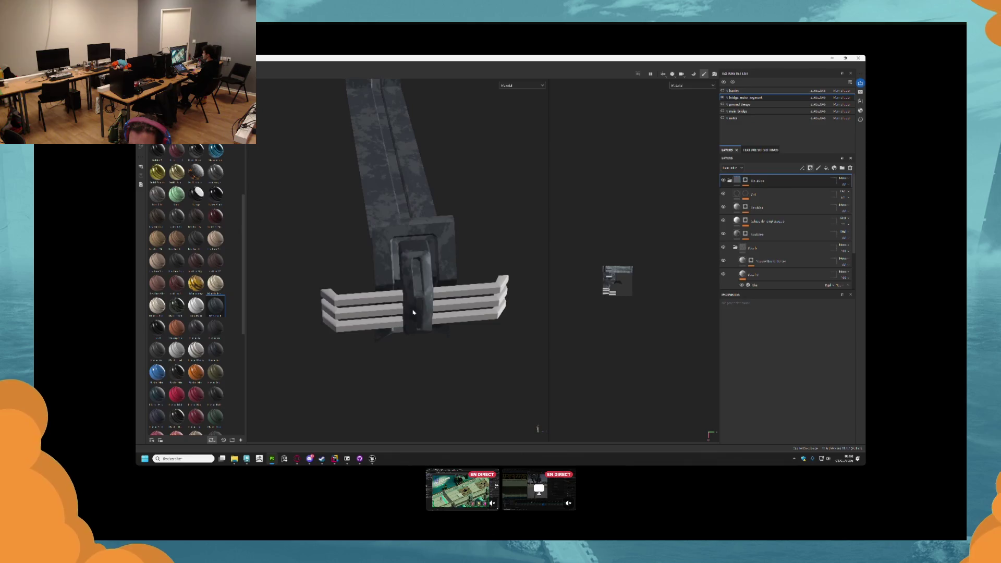
key(ctrl+z)
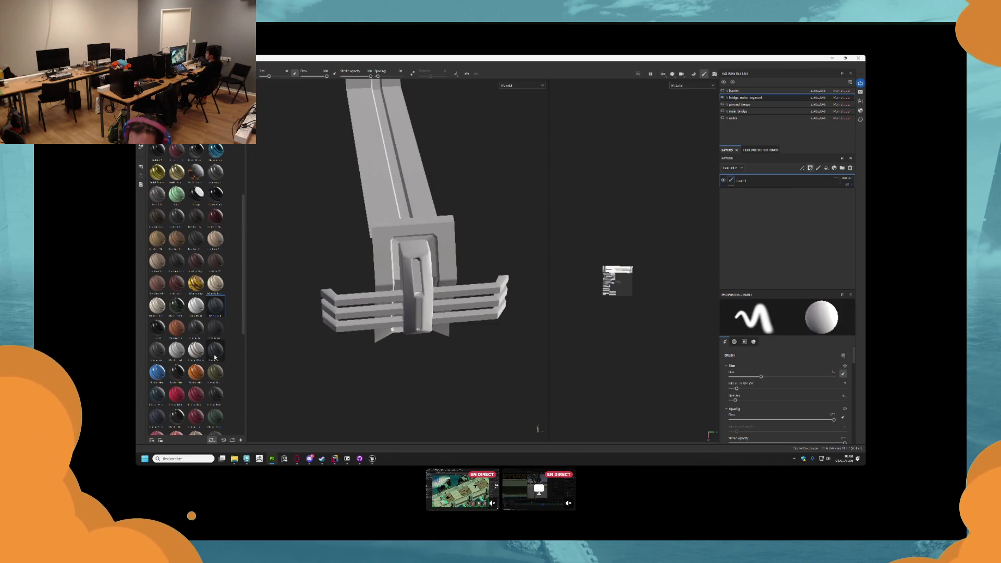
scroll(215, 357, down, 3)
scroll(197, 338, down, 3)
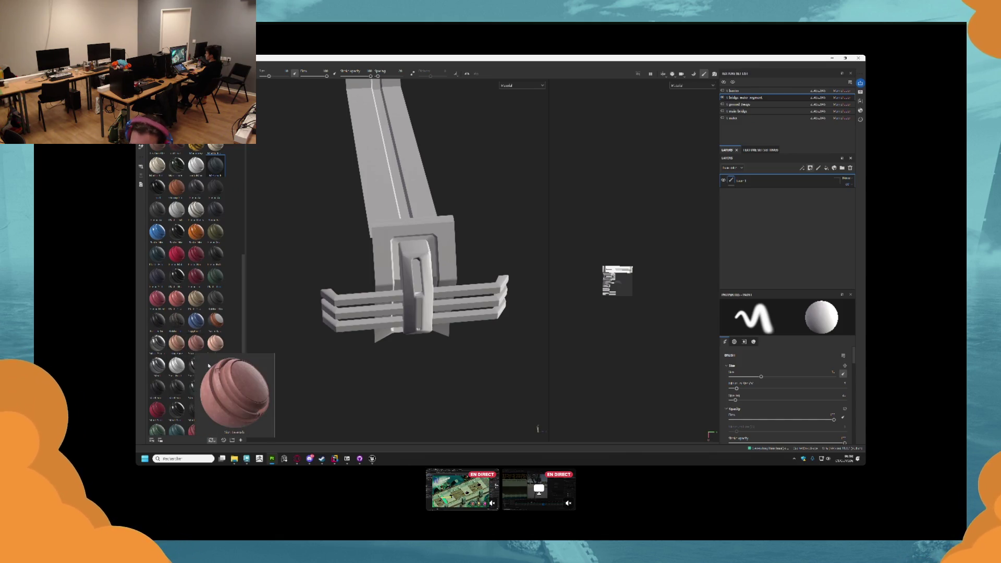
mouse_move(181, 388)
mouse_move(180, 388)
mouse_down()
mouse_move(261, 365)
mouse_move(378, 308)
mouse_move(382, 296)
mouse_up()
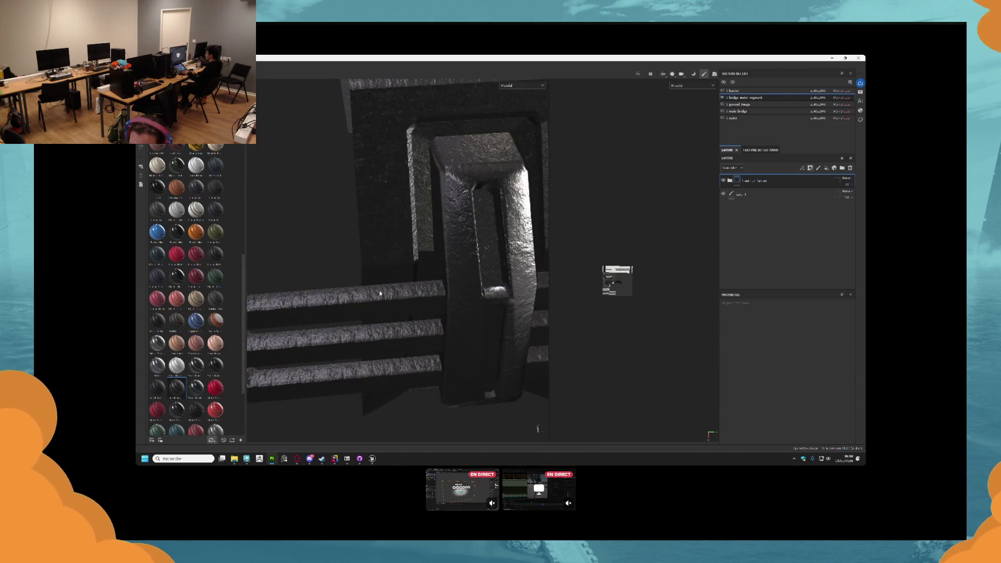
key(ctrl+z)
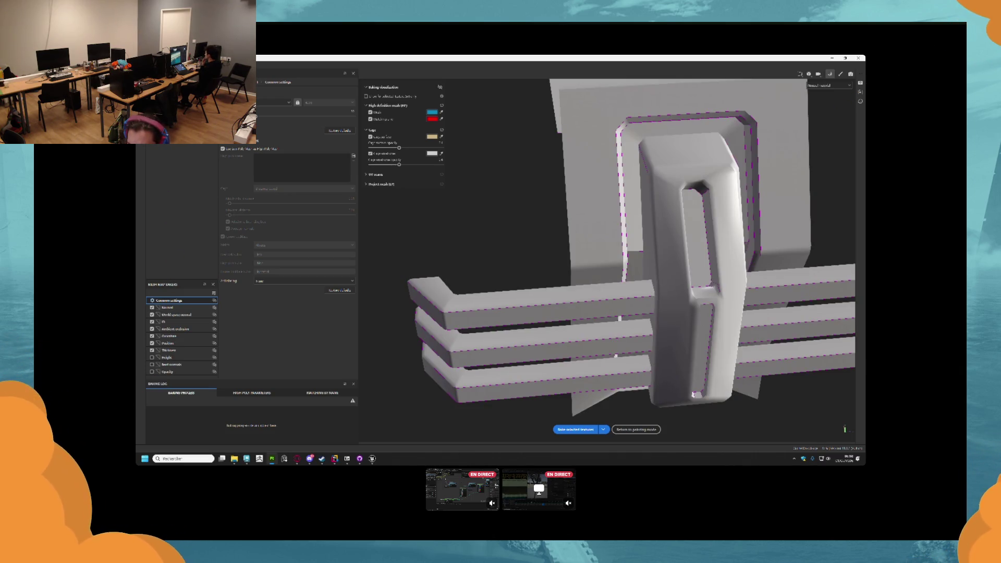
- Bake the selected mesh maps for the bridge piece
click(572, 428)
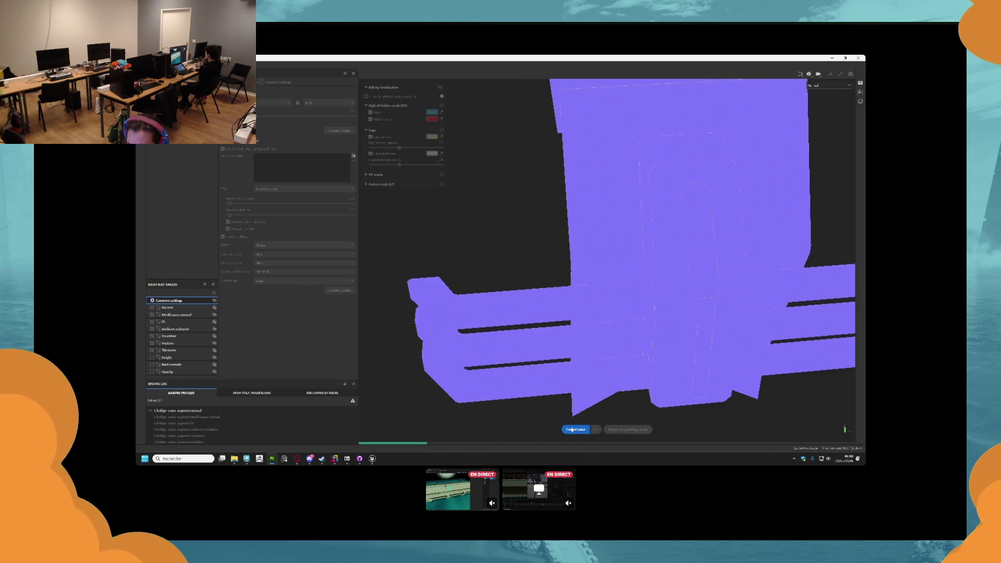
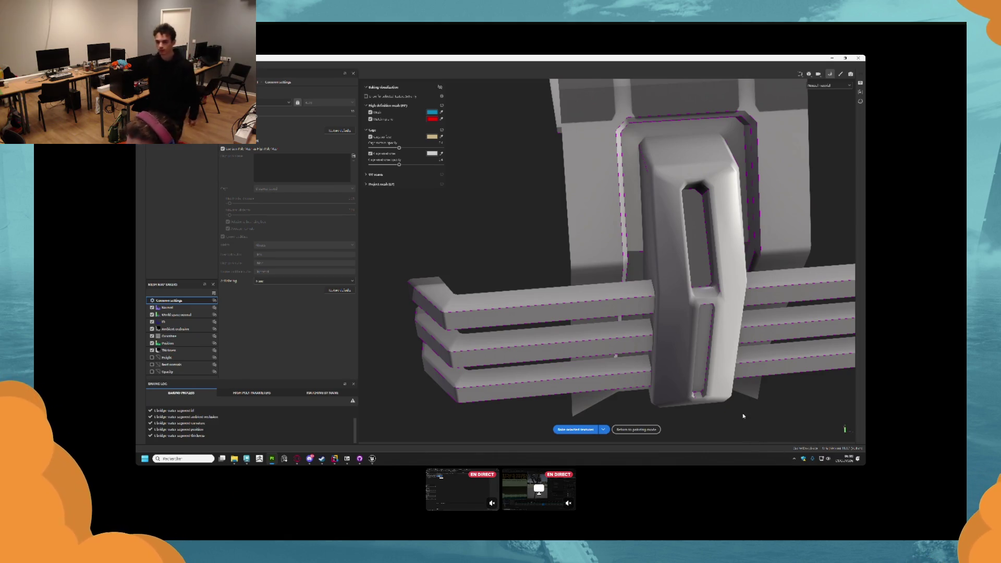
- Zoom out to check the baked bridge, glance at Unreal, and return to painting mode
scroll(628, 187, down, 5)
scroll(628, 187, down, 3)
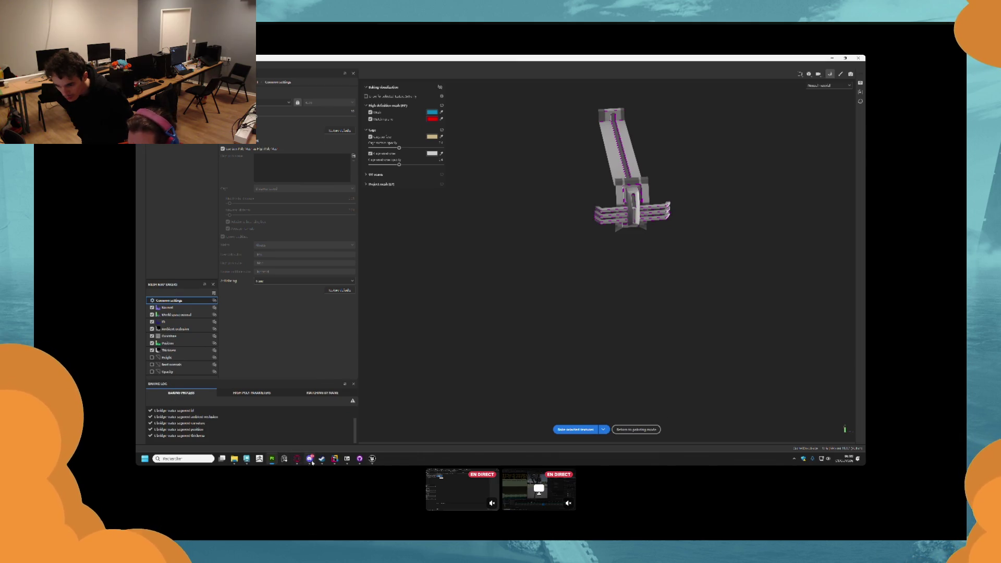
click(372, 459)
click(372, 459)
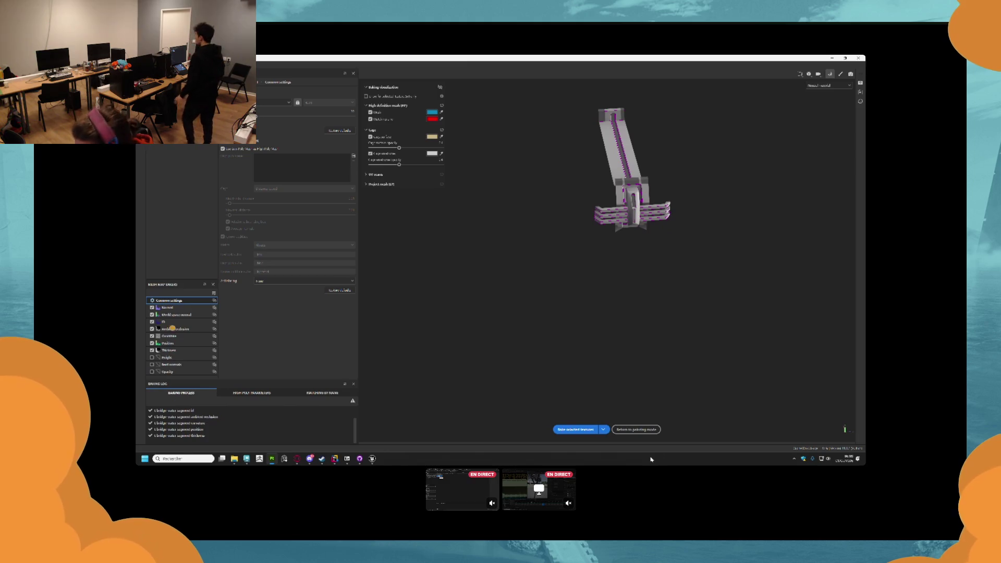
click(644, 428)
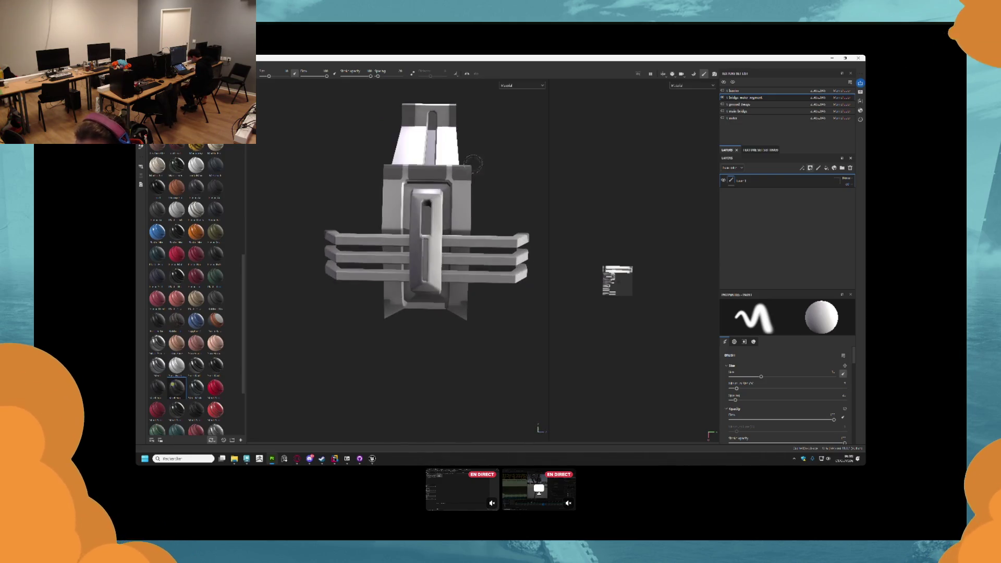
- Apply a smart material to the bridge model from a top-down view
mouse_move(501, 162)
mouse_down()
mouse_move(481, 170)
mouse_move(475, 238)
mouse_move(424, 238)
mouse_up()
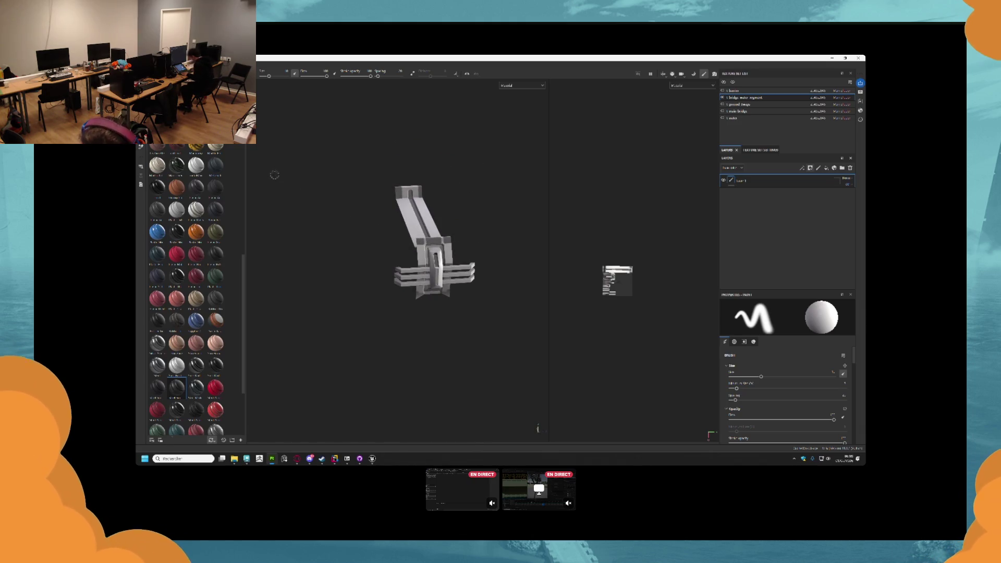
scroll(237, 157, up, 10)
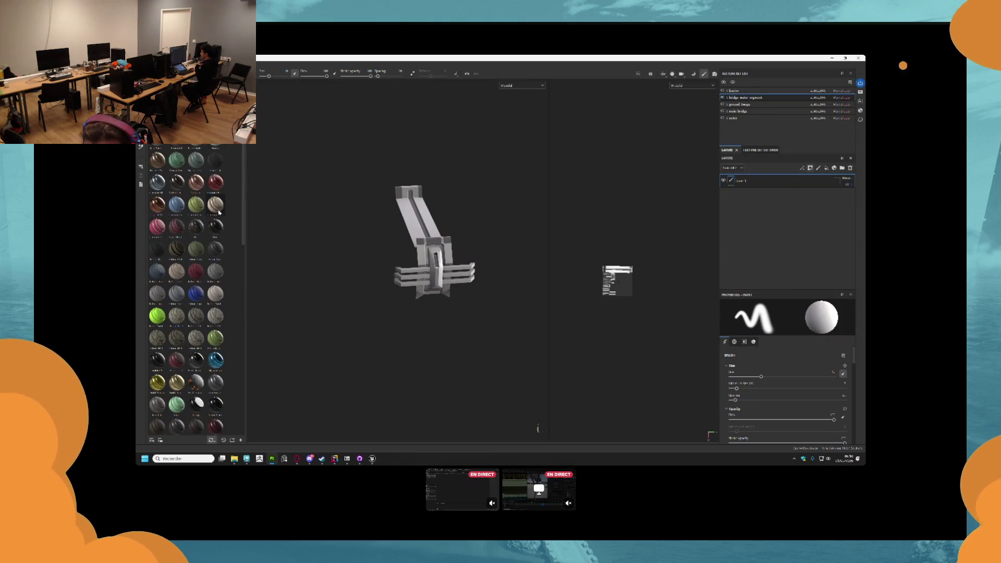
drag(218, 145, 442, 231)
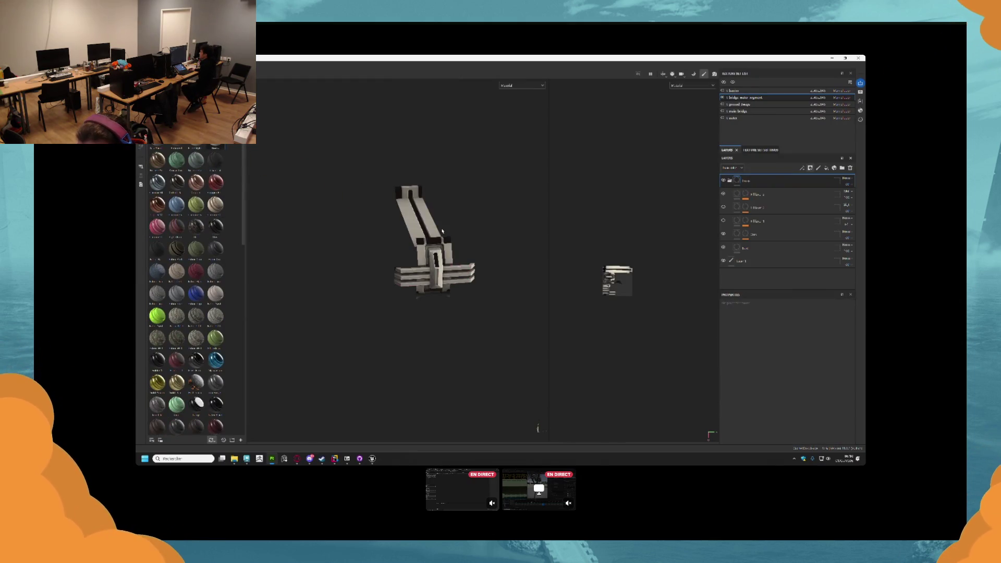
scroll(399, 276, up, 5)
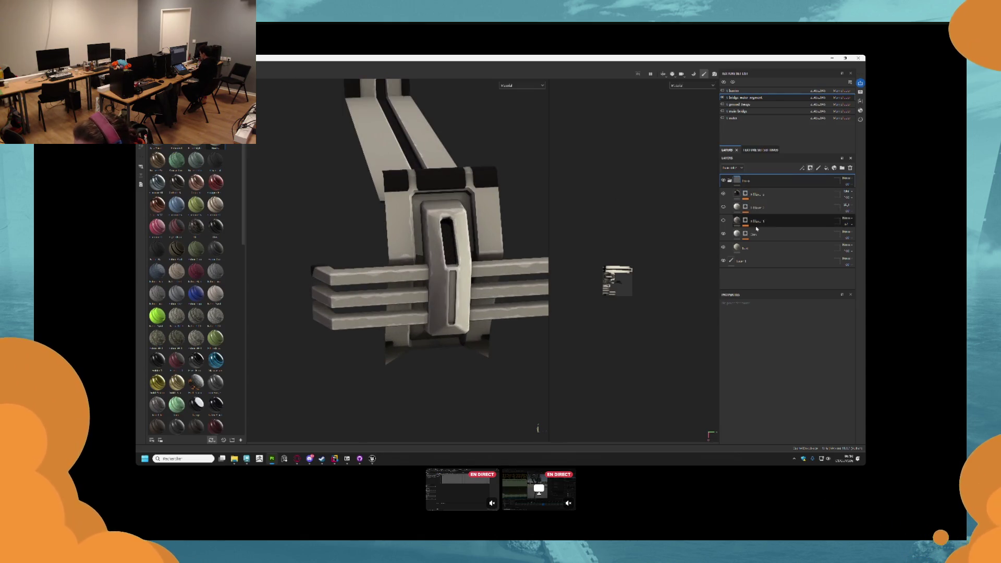
- Delete the two extra fill layers and empty Layer 1, keeping only Base and Dirt
click(784, 223)
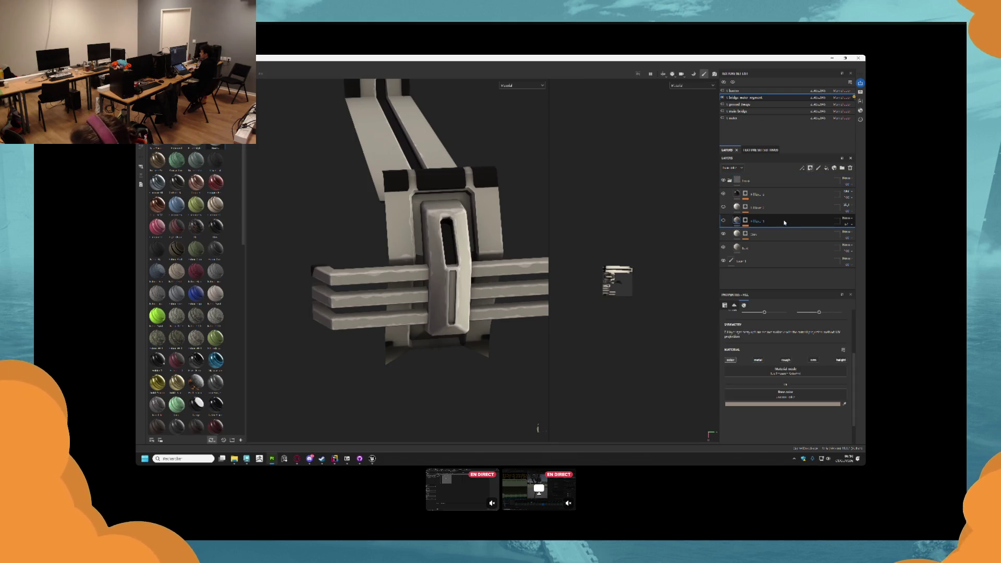
key(Delete)
click(786, 211)
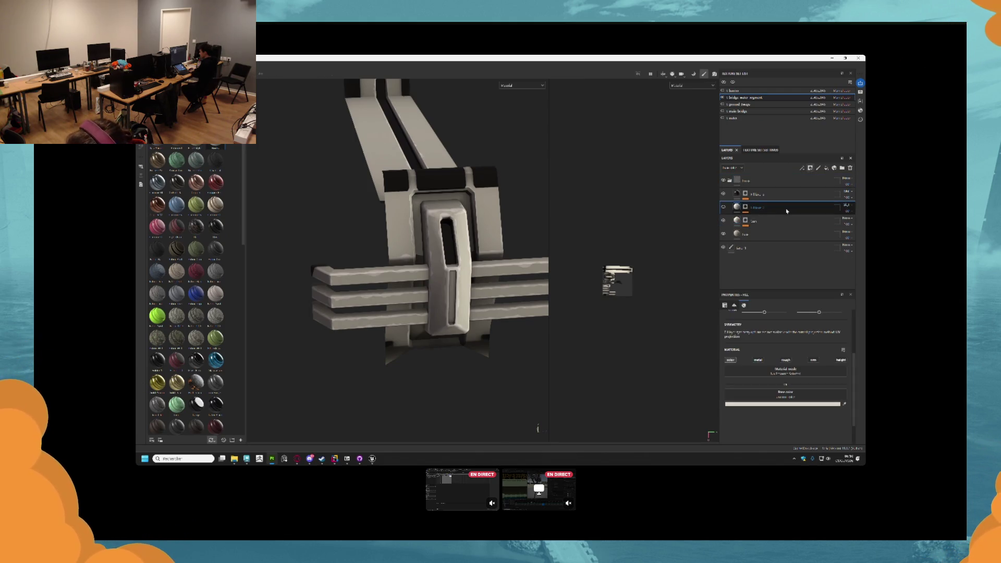
key(Delete)
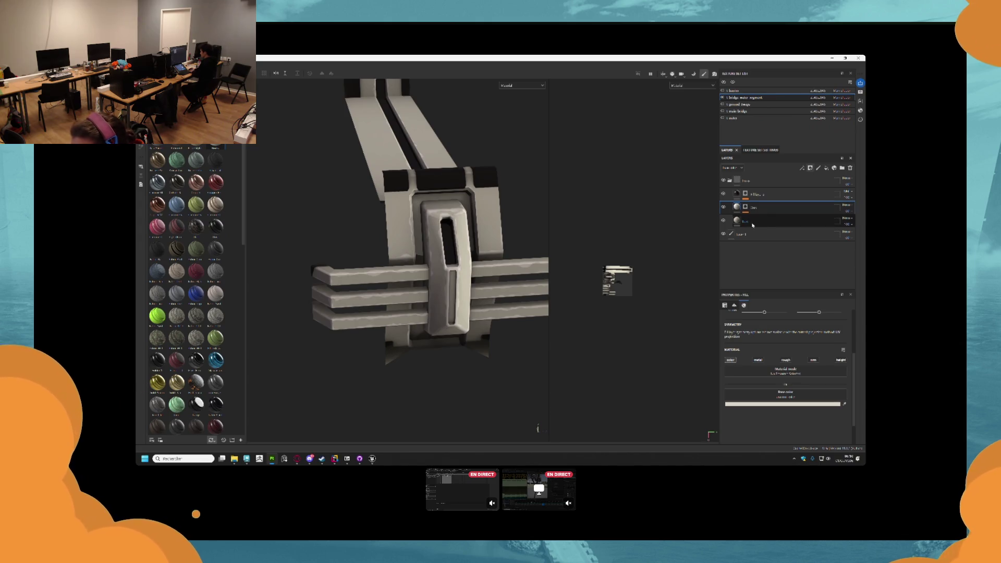
click(749, 224)
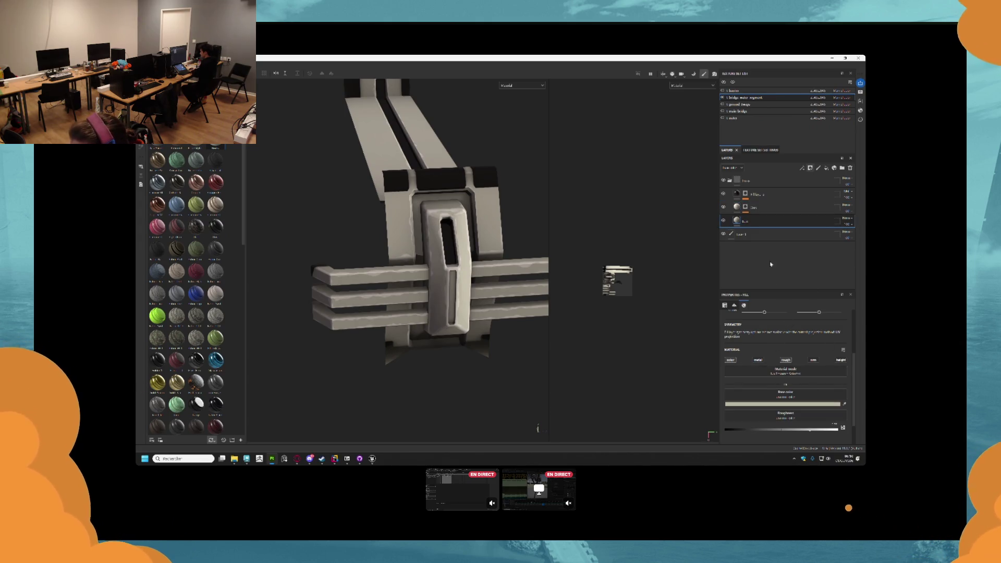
click(762, 234)
key(Delete)
- Set the Base layer's Metallic to 1
click(767, 227)
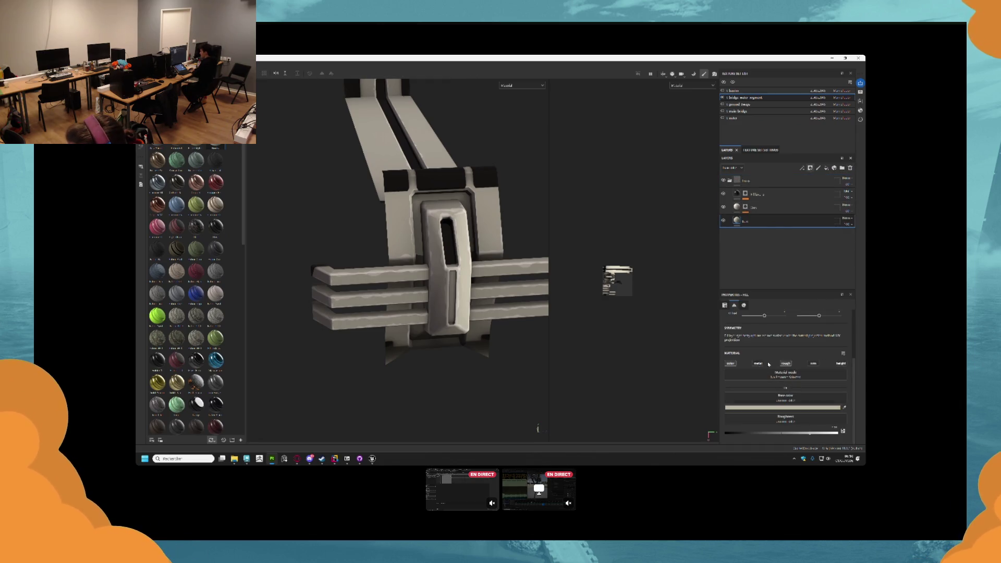
scroll(819, 391, down, 2)
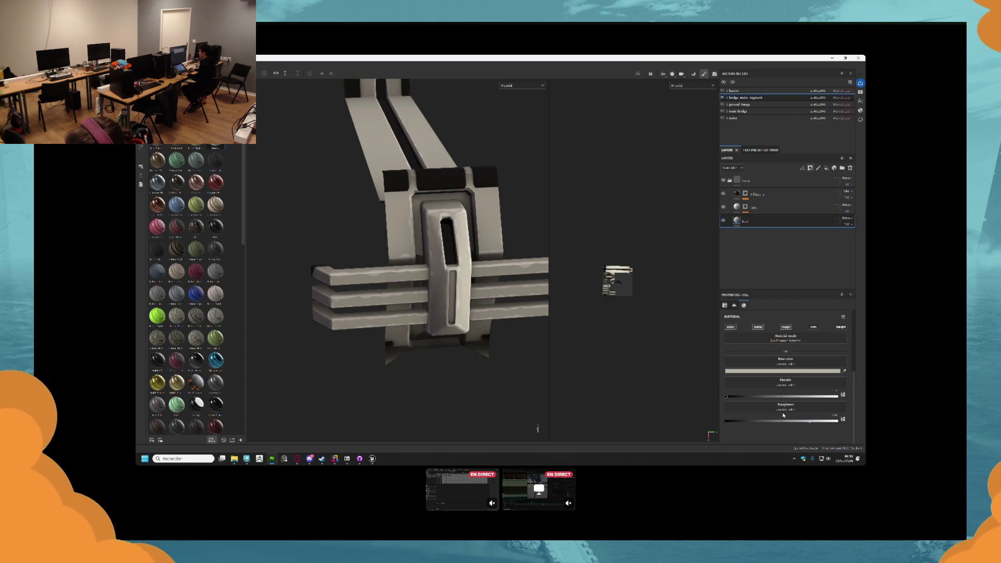
drag(761, 397, 837, 396)
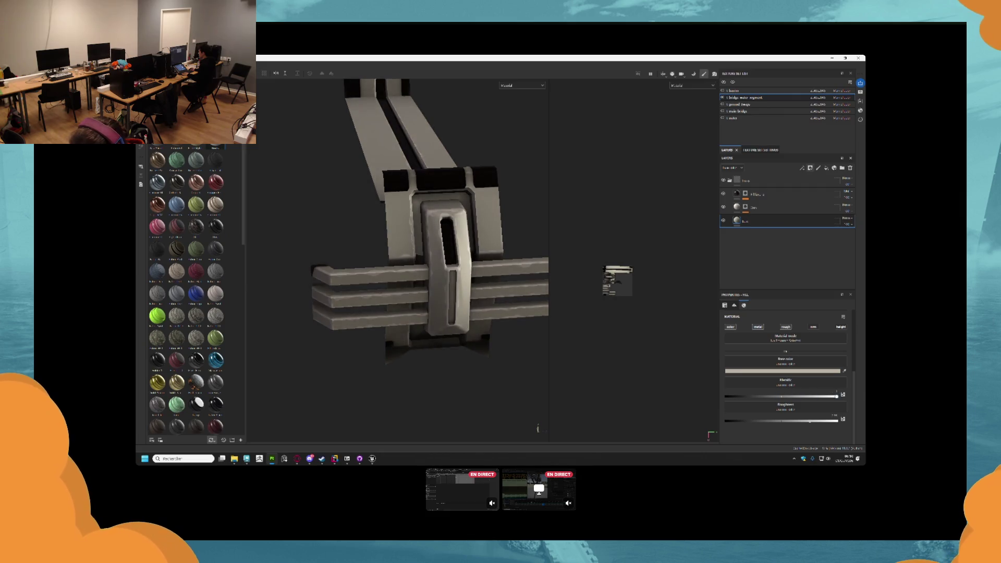
scroll(544, 266, up, 2)
scroll(544, 266, down, 4)
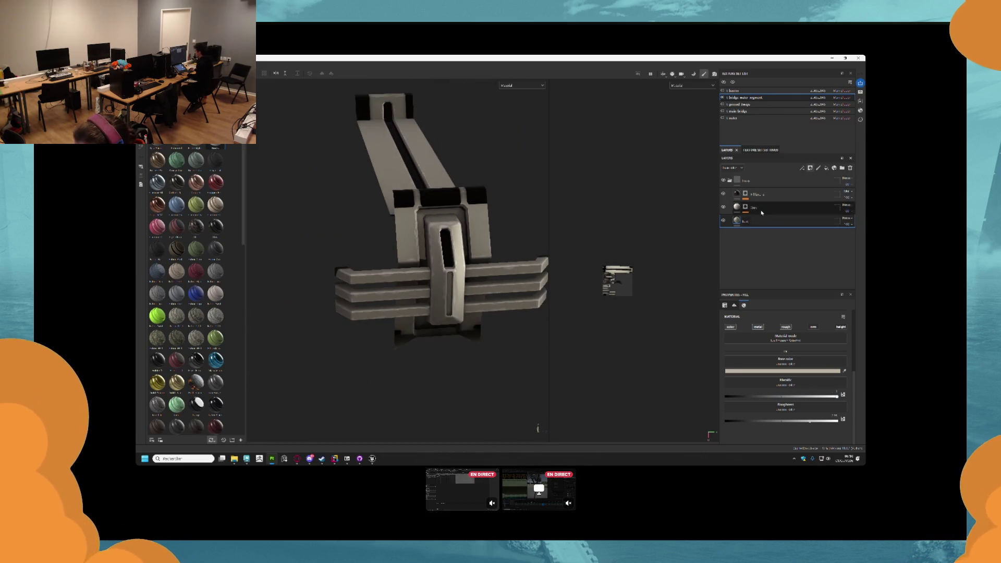
click(773, 372)
- Make the Base colour brown and switch the Dirt layer to a different blend mode
drag(778, 416, 733, 379)
click(744, 392)
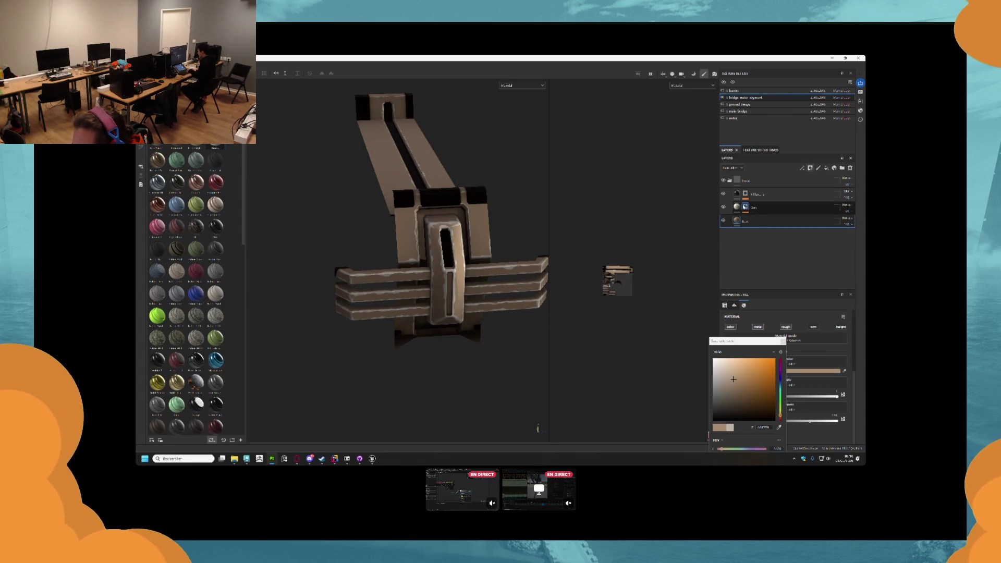
click(843, 206)
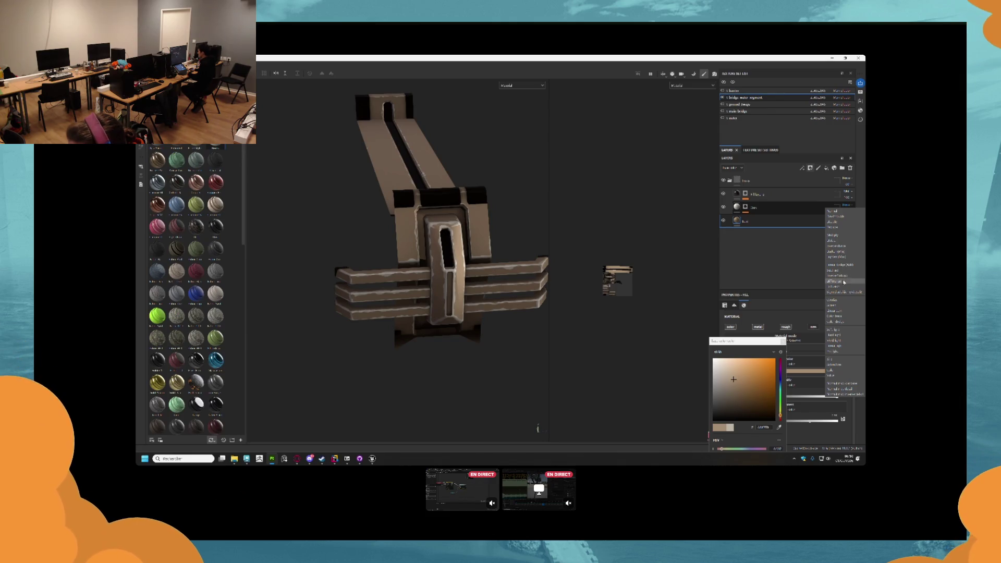
click(840, 330)
scroll(465, 241, up, 5)
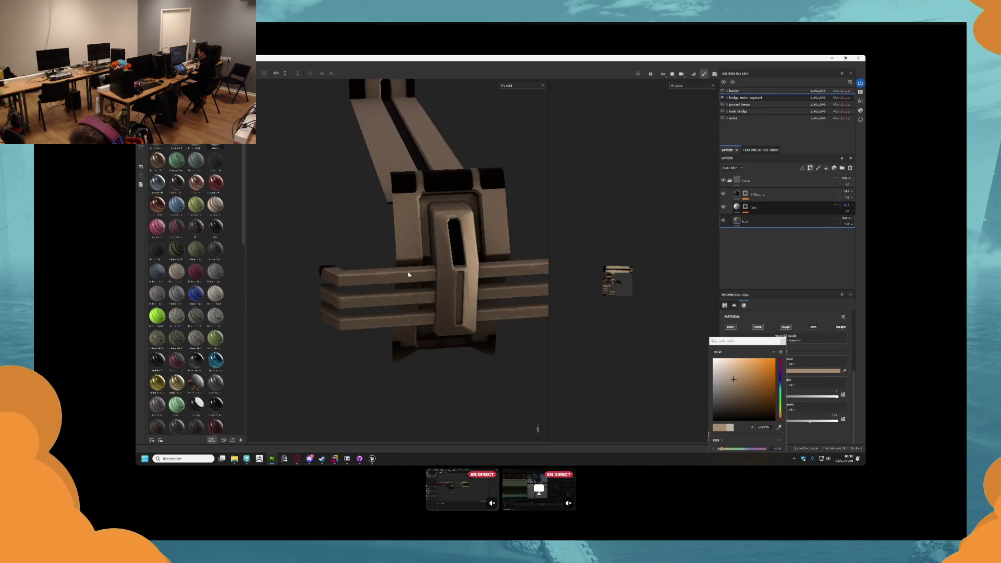
- Lighten the Dirt layer's colour to a cream tone
click(737, 207)
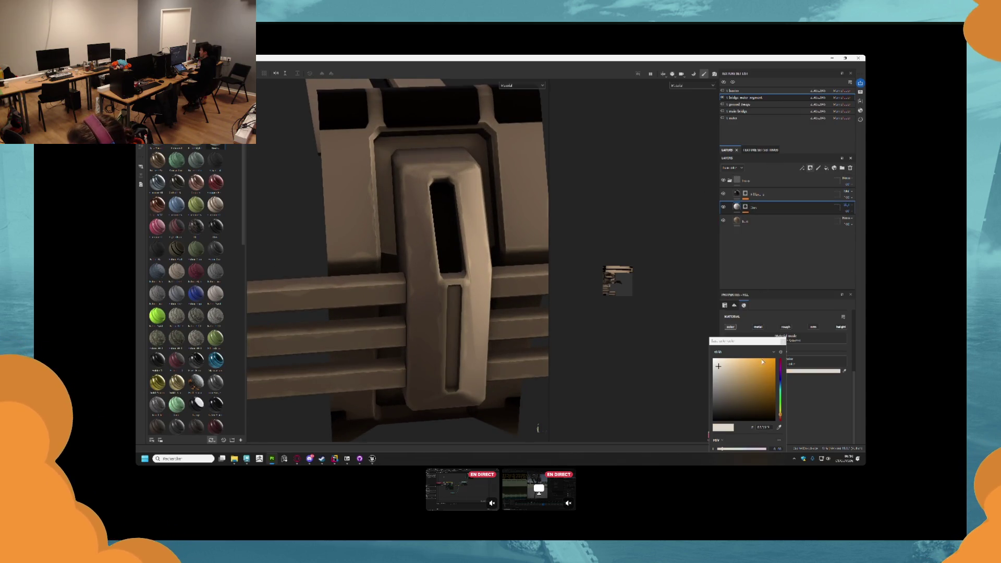
click(725, 363)
drag(725, 363, 722, 360)
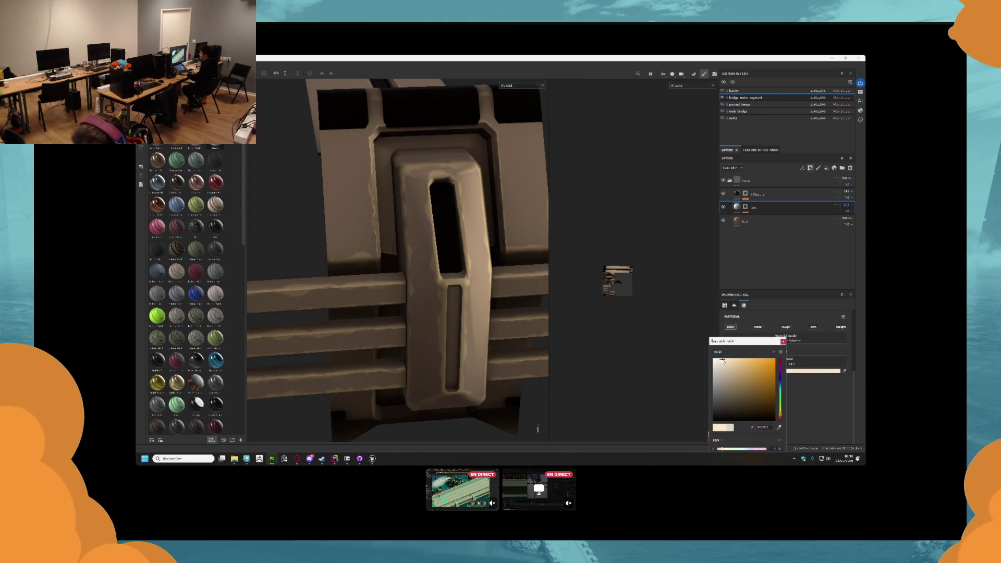
scroll(442, 317, down, 3)
drag(442, 316, 480, 312)
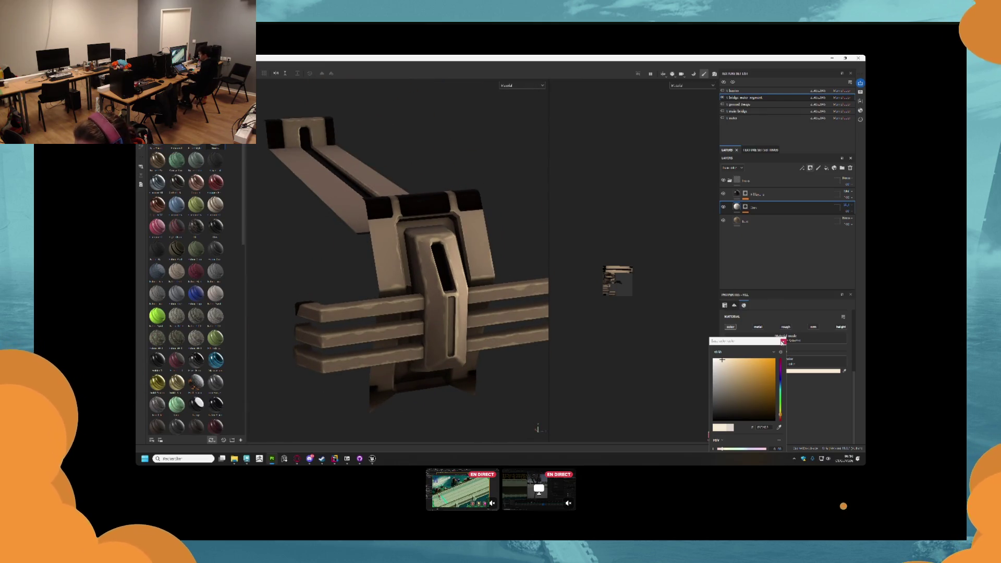
click(710, 284)
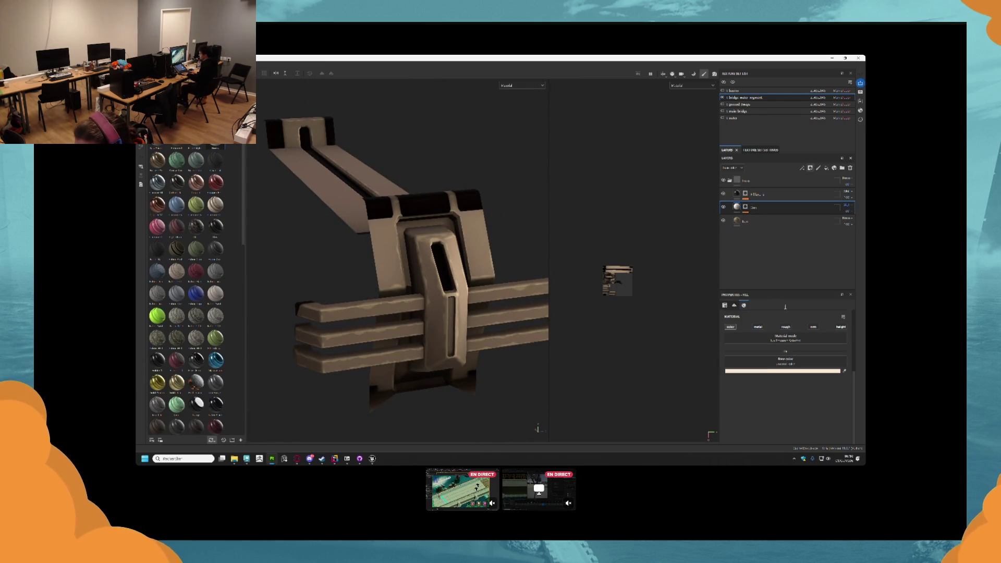
- Enable and slightly raise Dirt roughness, and lower Base roughness for a glossier finish
click(786, 332)
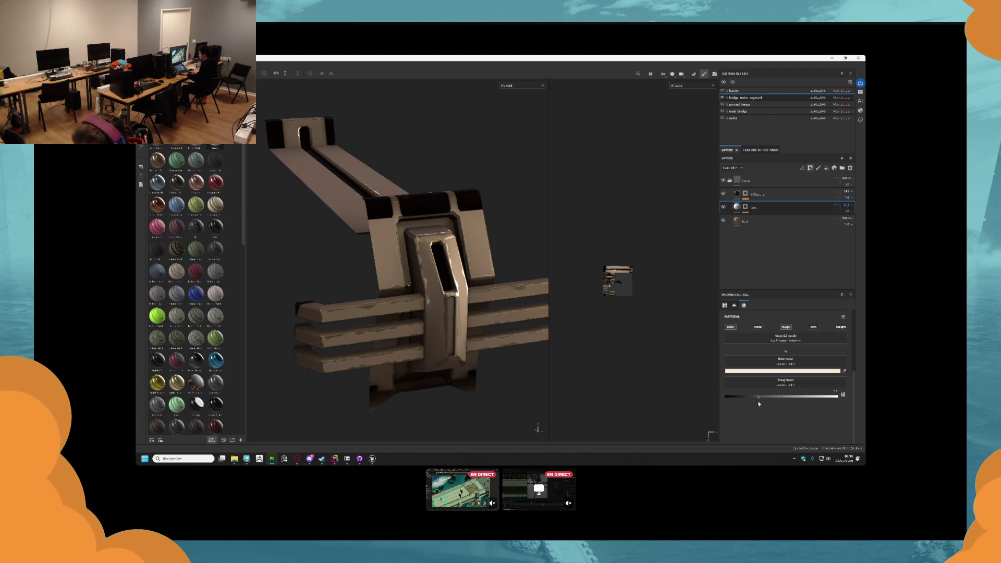
drag(758, 397, 795, 397)
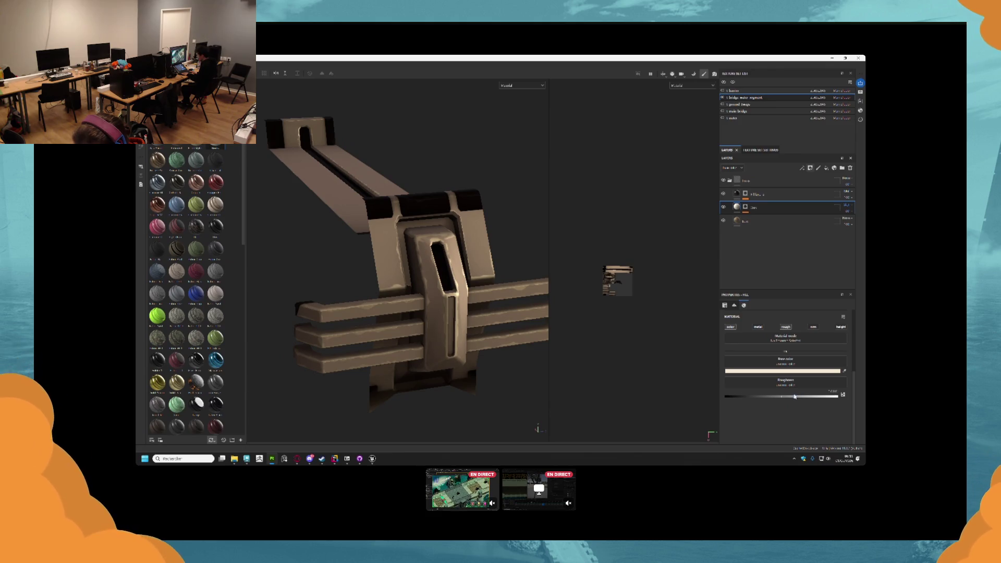
click(771, 221)
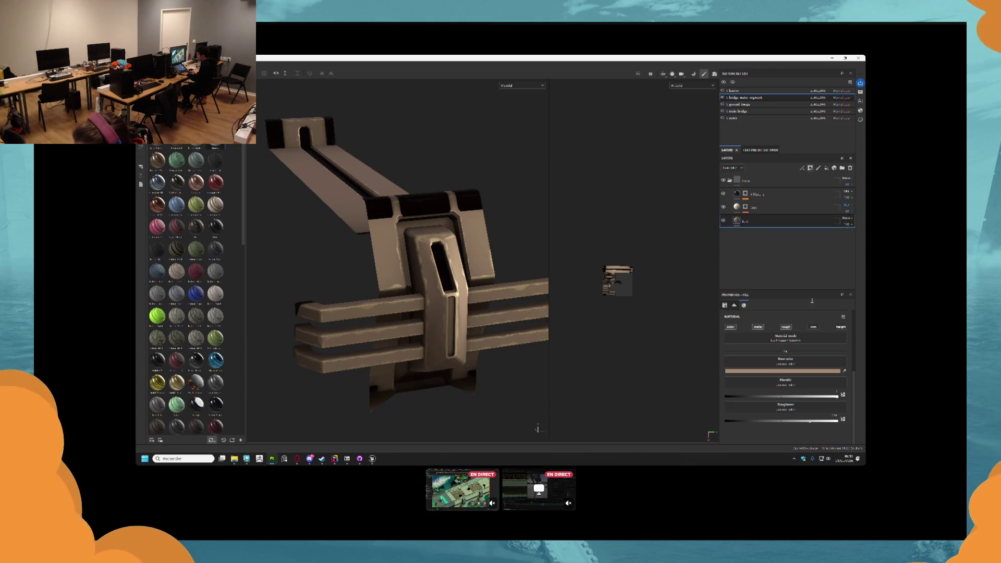
drag(810, 420, 797, 422)
mouse_move(522, 292)
mouse_down()
mouse_move(495, 313)
mouse_move(436, 311)
mouse_move(507, 260)
mouse_move(493, 230)
mouse_up()
scroll(478, 191, up, 3)
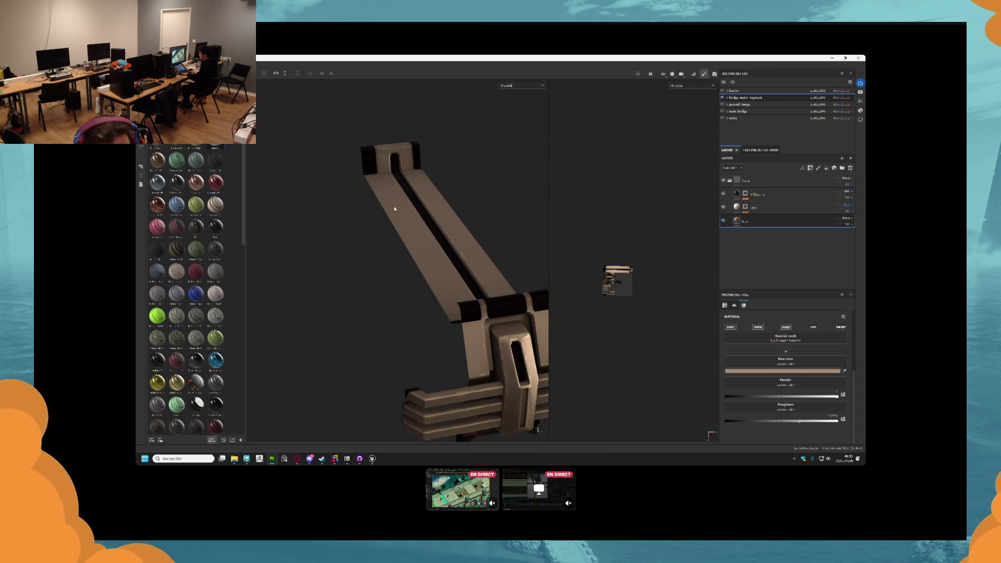
scroll(418, 212, down, 2)
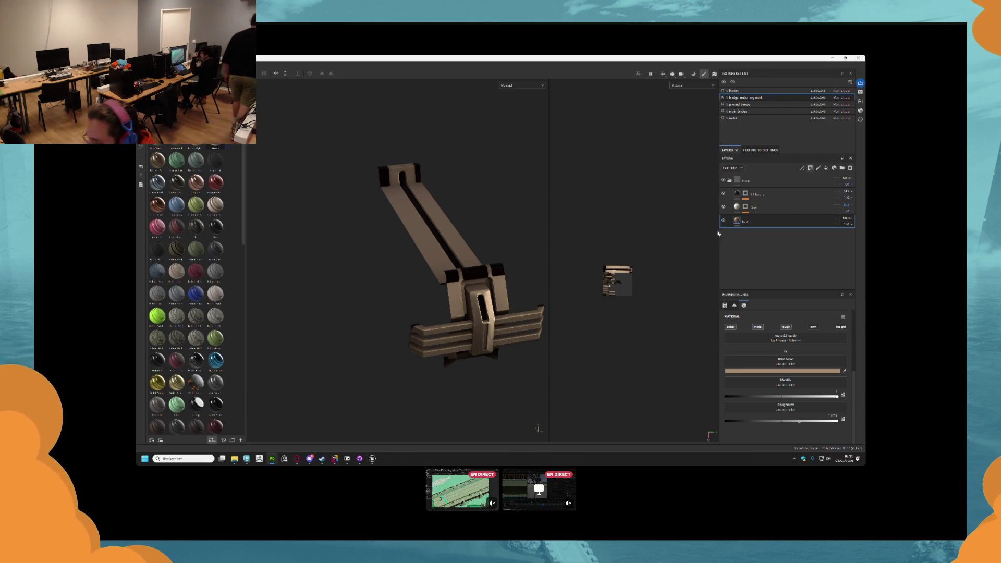
- Shift the Base fill colour from tan-orange to a reddish copper-brown
click(743, 370)
click(746, 377)
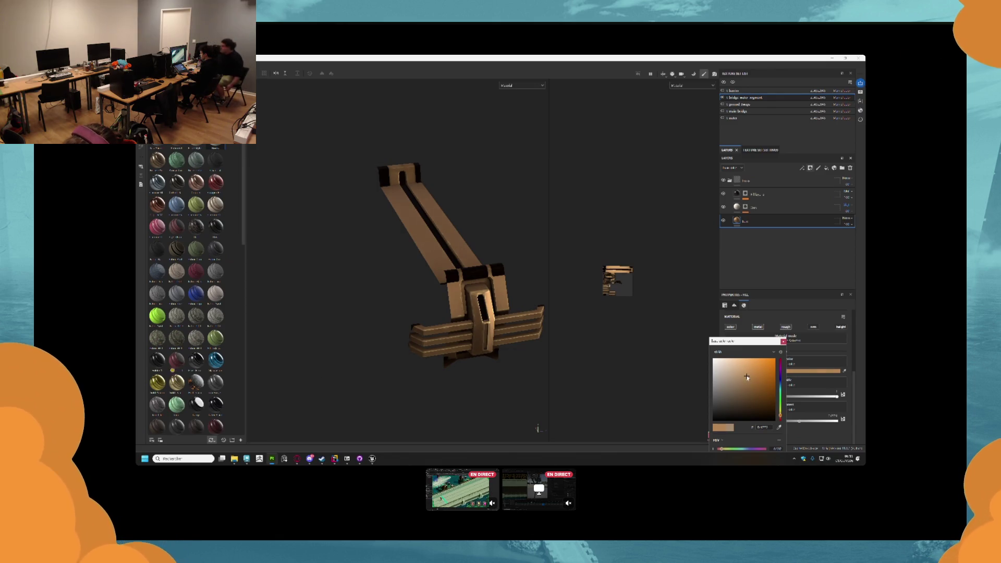
click(752, 379)
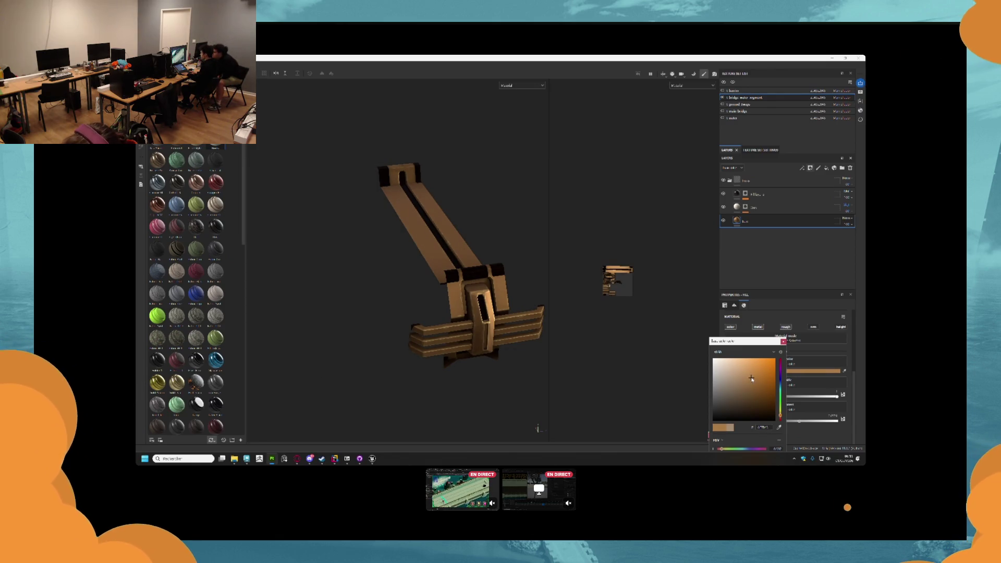
scroll(397, 249, down, 5)
mouse_move(415, 183)
mouse_down()
mouse_move(326, 201)
mouse_move(349, 284)
mouse_move(412, 209)
mouse_up()
scroll(441, 199, up, 6)
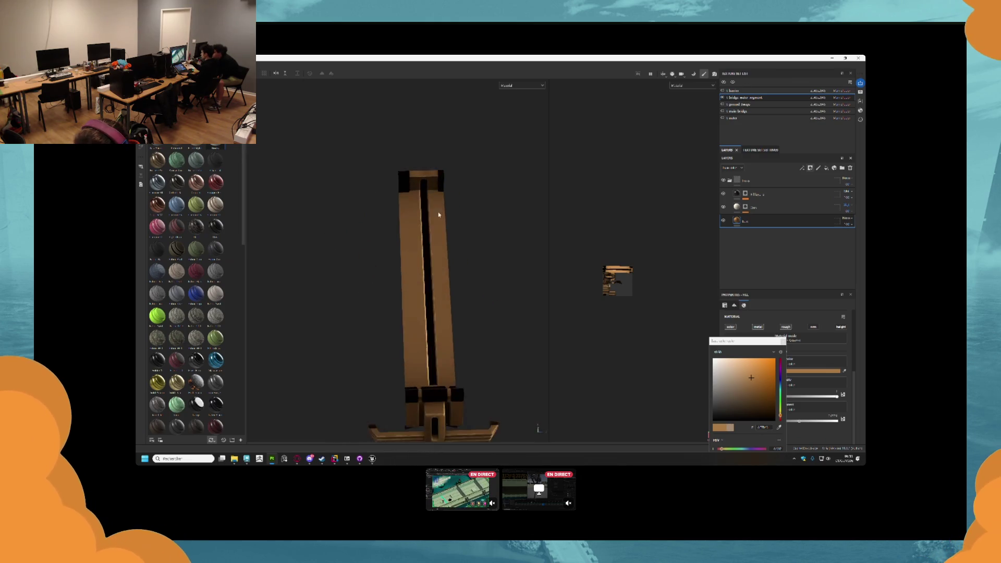
scroll(442, 199, down, 5)
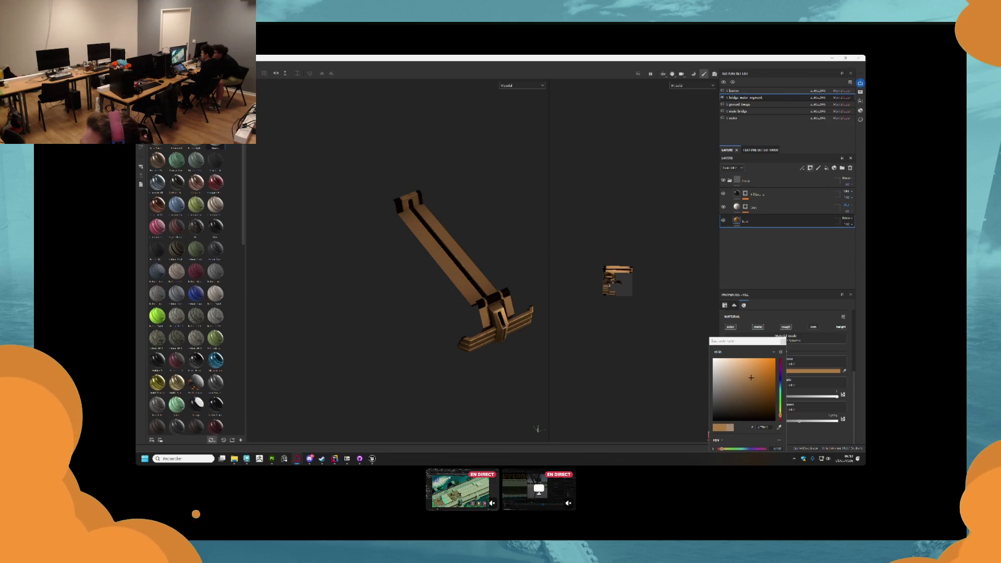
scroll(504, 327, up, 3)
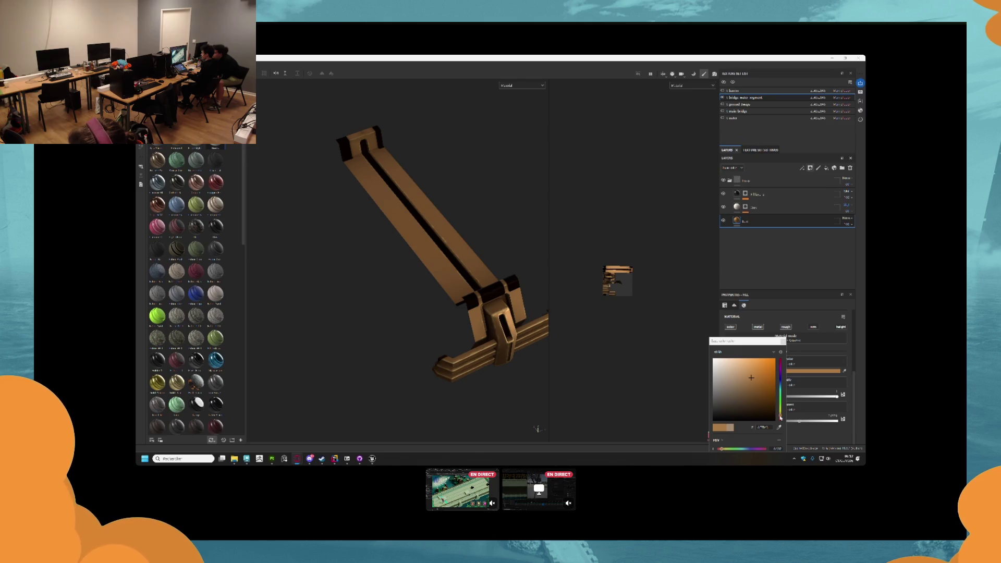
drag(780, 418, 781, 418)
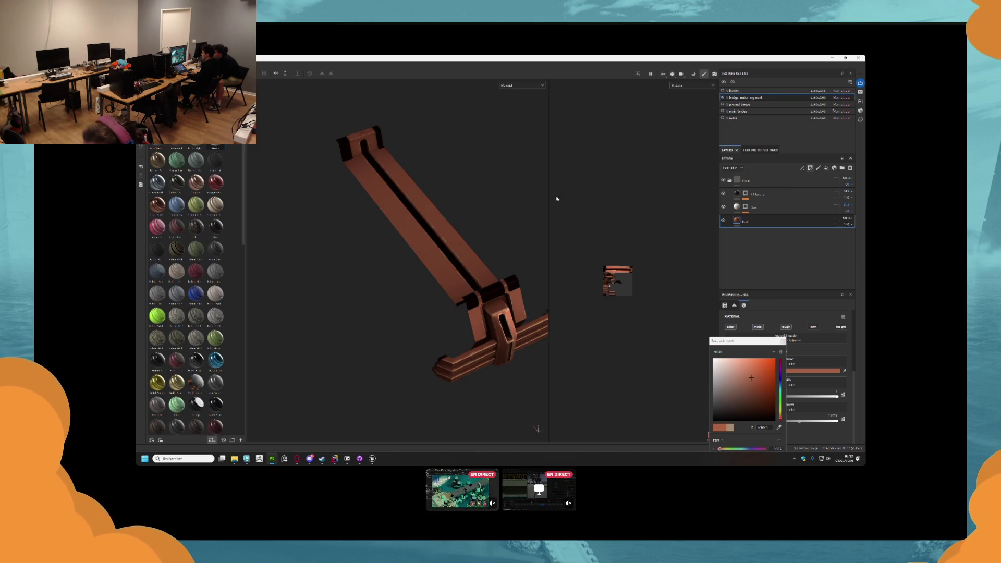
scroll(425, 301, up, 3)
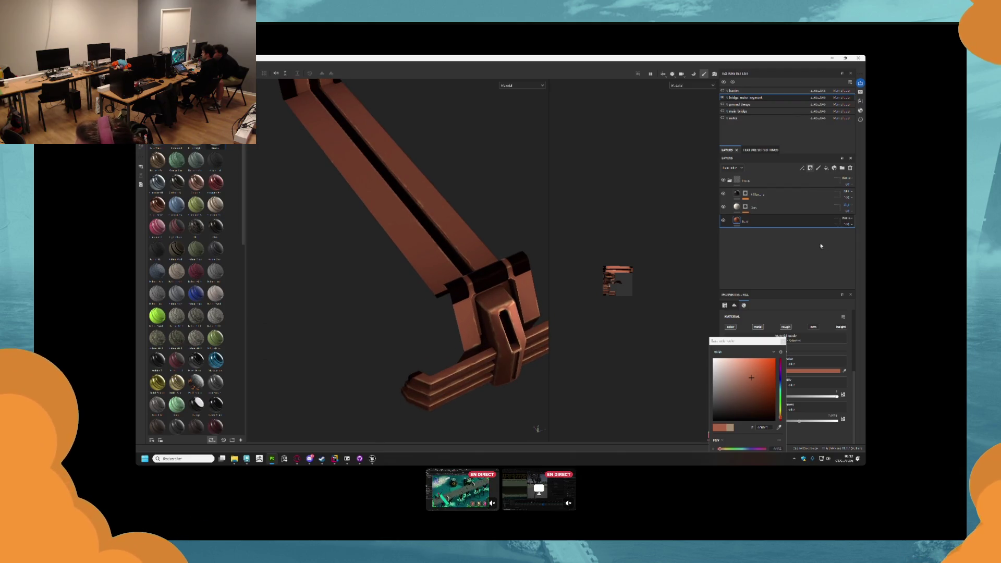
mouse_move(500, 229)
mouse_down()
mouse_move(414, 196)
mouse_move(445, 226)
mouse_move(476, 226)
mouse_move(488, 206)
mouse_up()
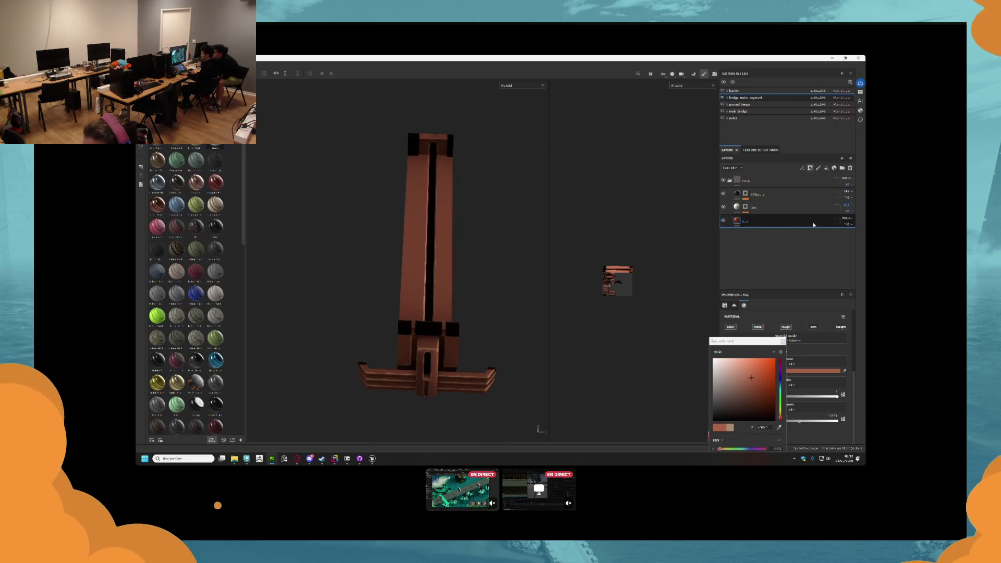
click(816, 207)
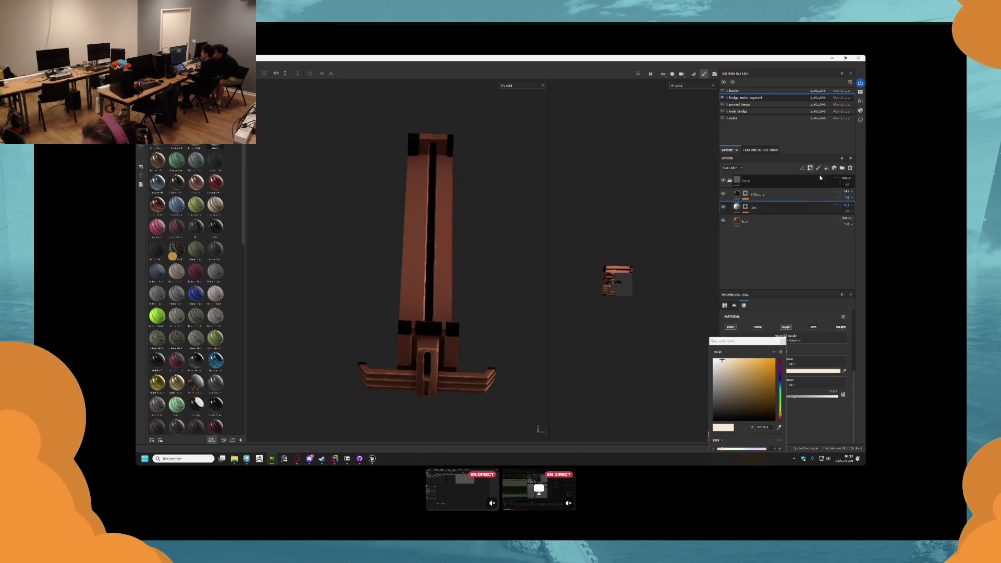
- Add a new fill layer with a light warm colour sampled from the bridge
click(827, 168)
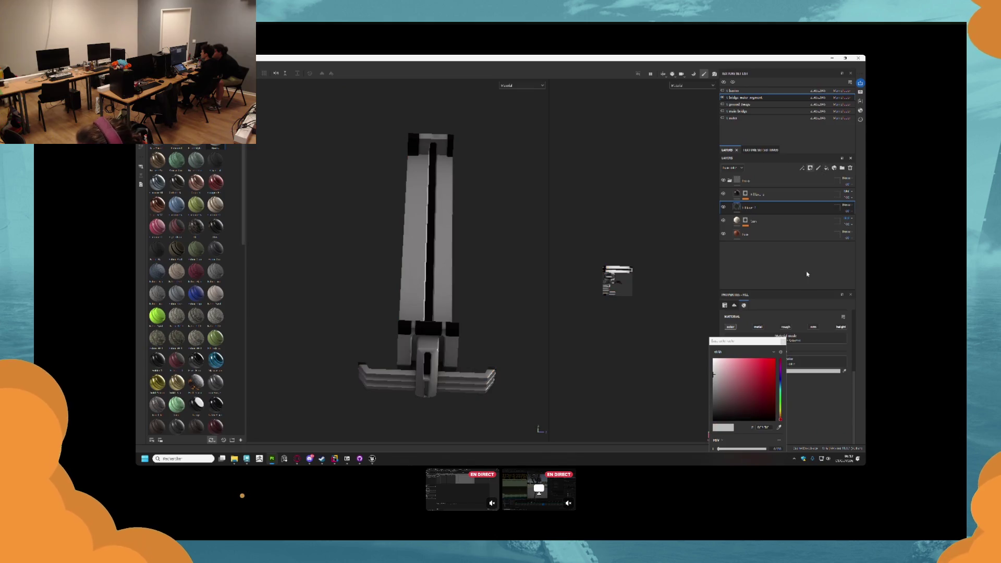
click(780, 428)
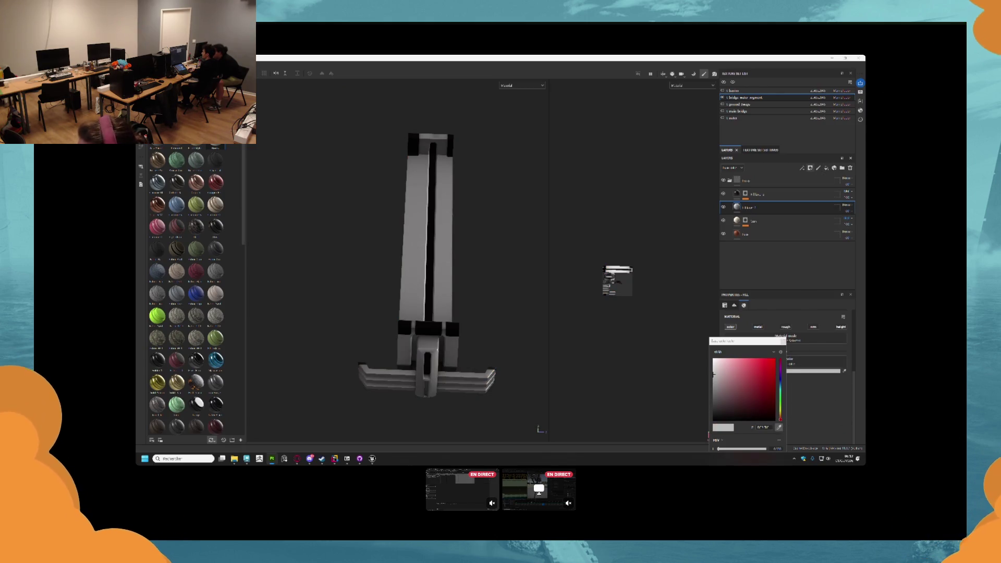
click(440, 235)
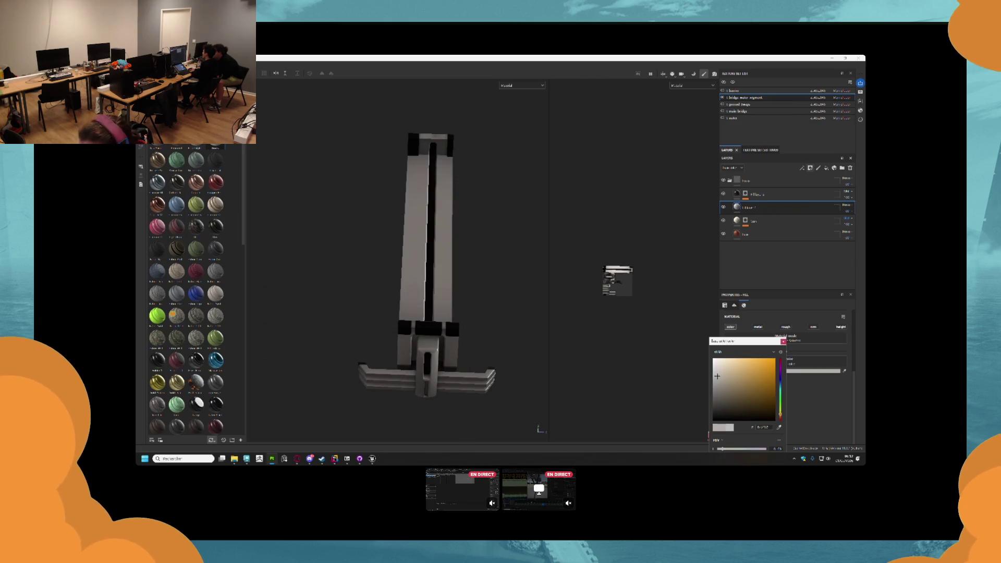
scroll(520, 258, up, 1)
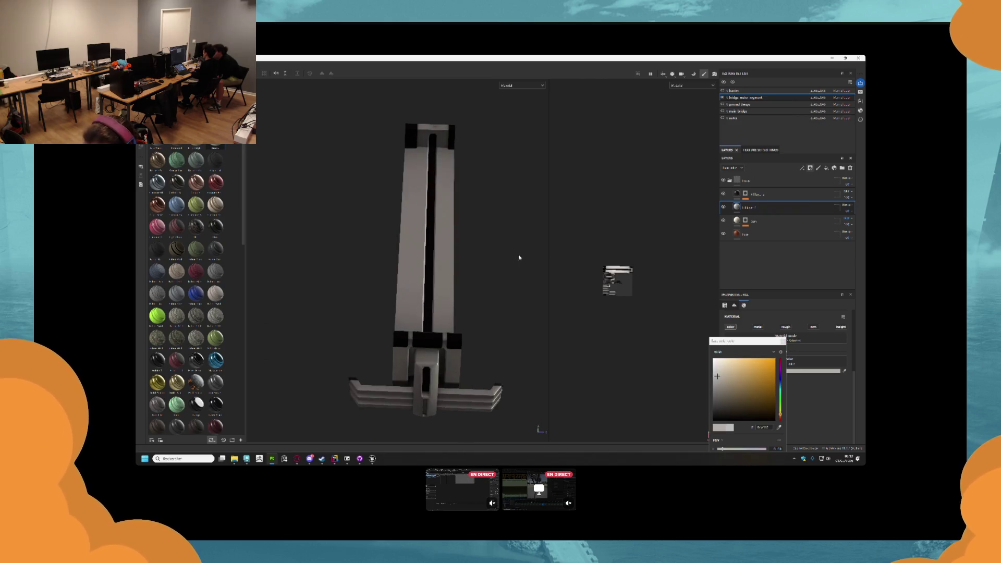
- Give the fill layer a bitmap mask with a Fill effect using the 'hydro' grunge texture
click(811, 167)
click(834, 190)
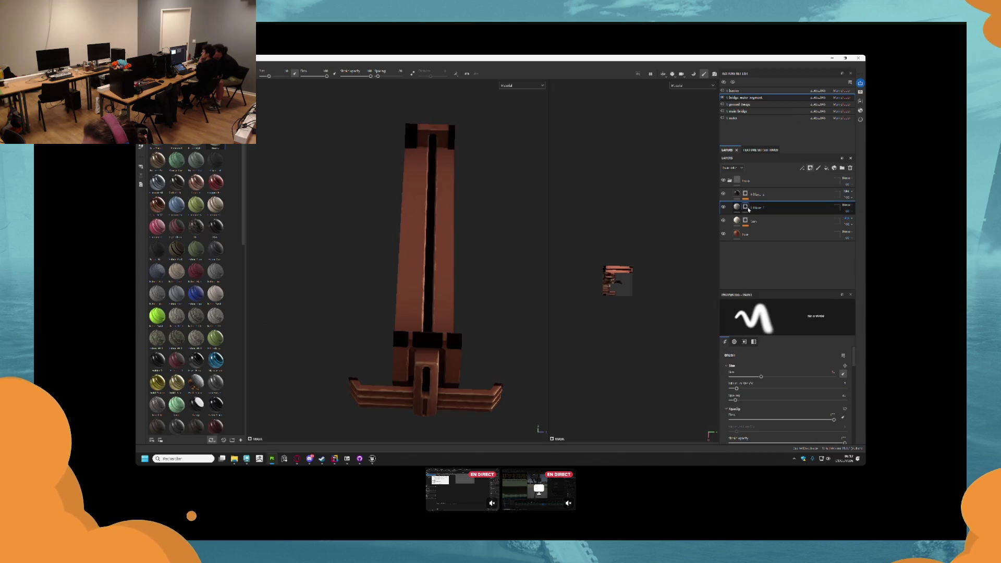
right_click(749, 208)
click(762, 405)
click(795, 367)
scroll(820, 404, down, 2)
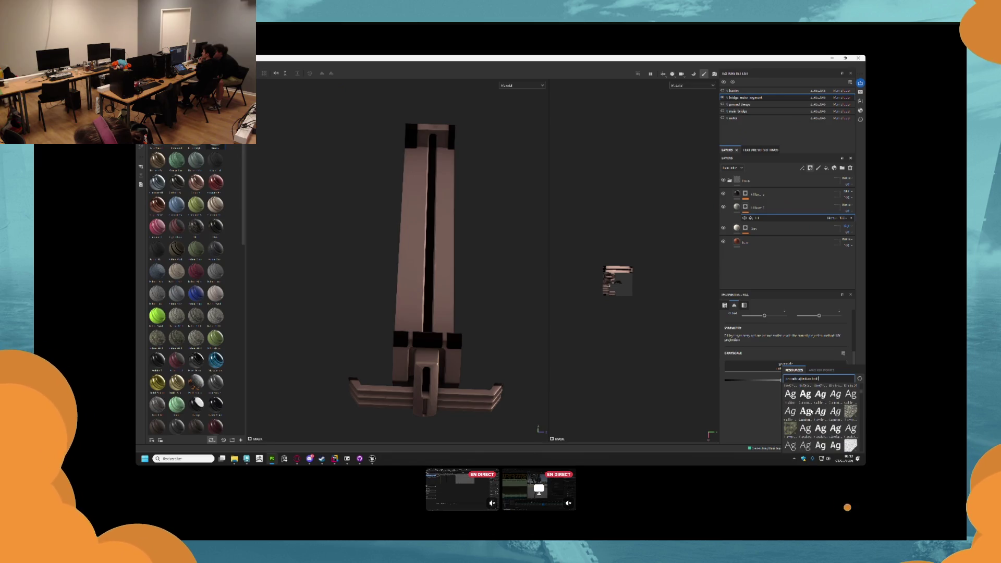
scroll(826, 416, down, 2)
scroll(824, 416, down, 2)
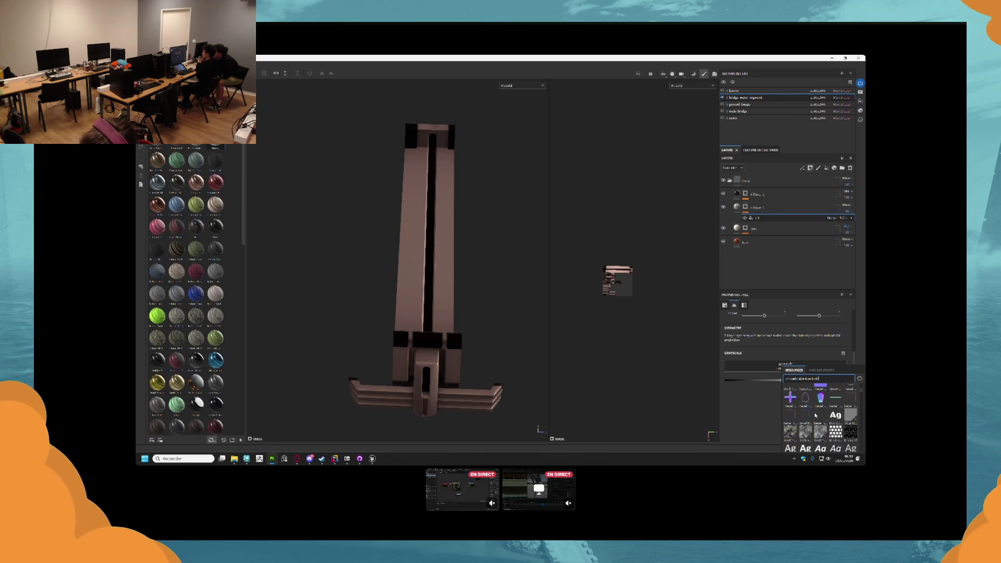
text(hydro)
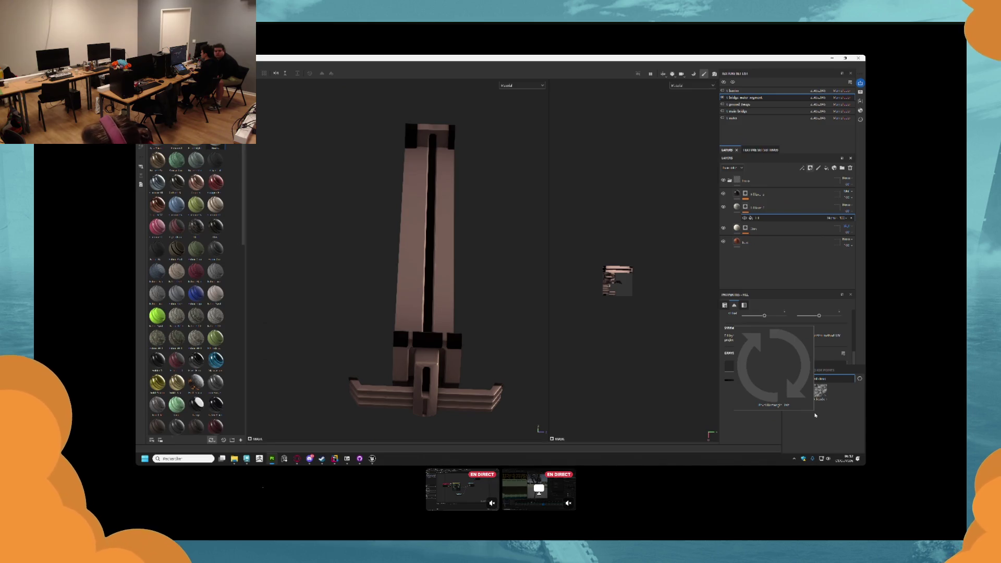
click(819, 391)
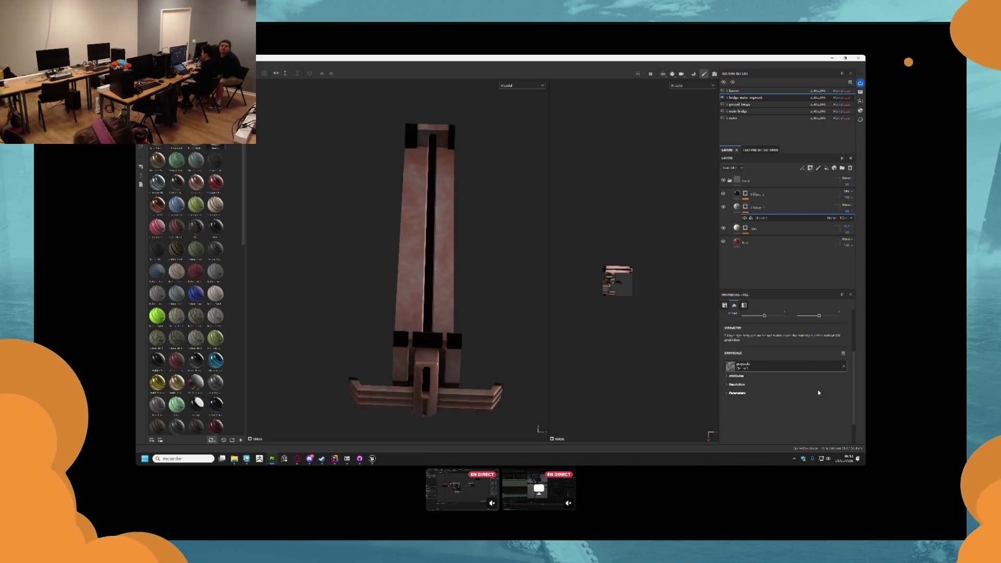
mouse_move(458, 292)
mouse_down()
mouse_move(444, 299)
mouse_move(463, 276)
mouse_up()
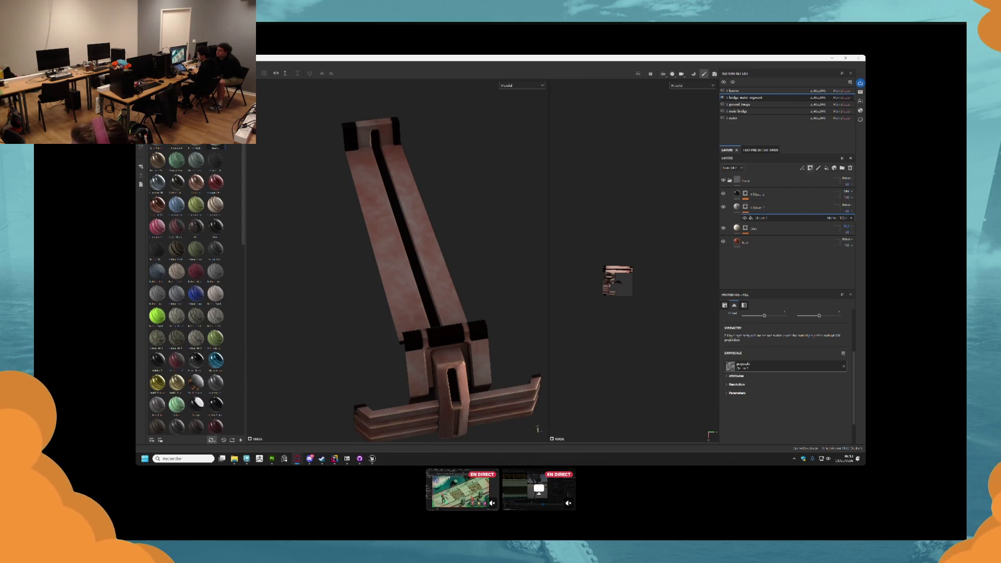
click(737, 208)
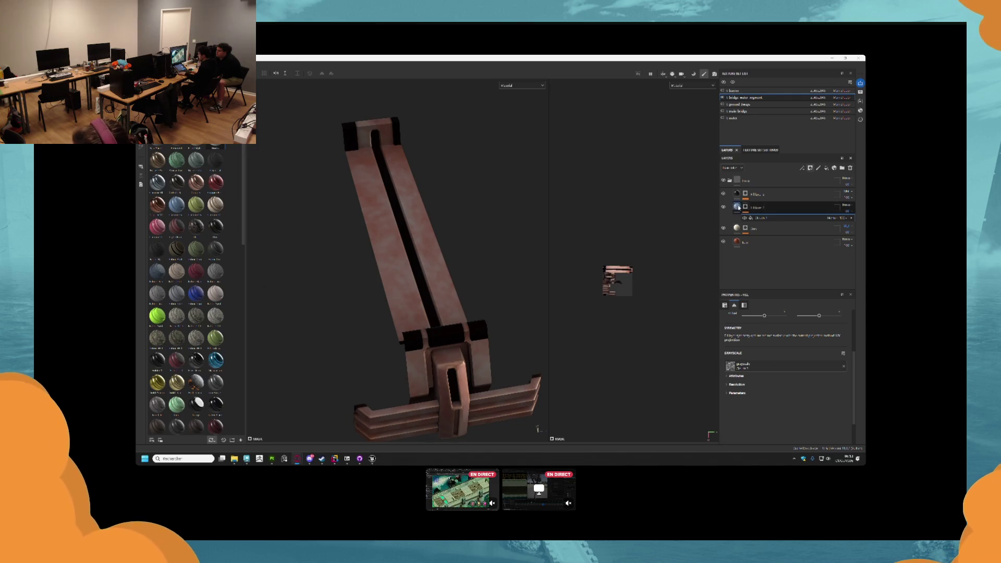
- Set Fill layer 1's base colour to a saturated pale green
click(737, 209)
click(795, 408)
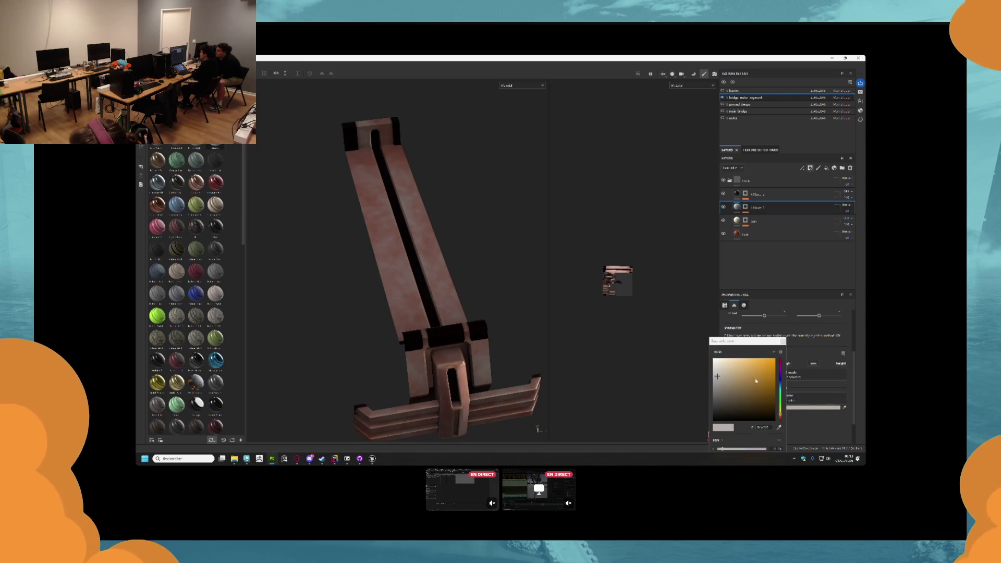
drag(781, 403, 780, 391)
click(723, 382)
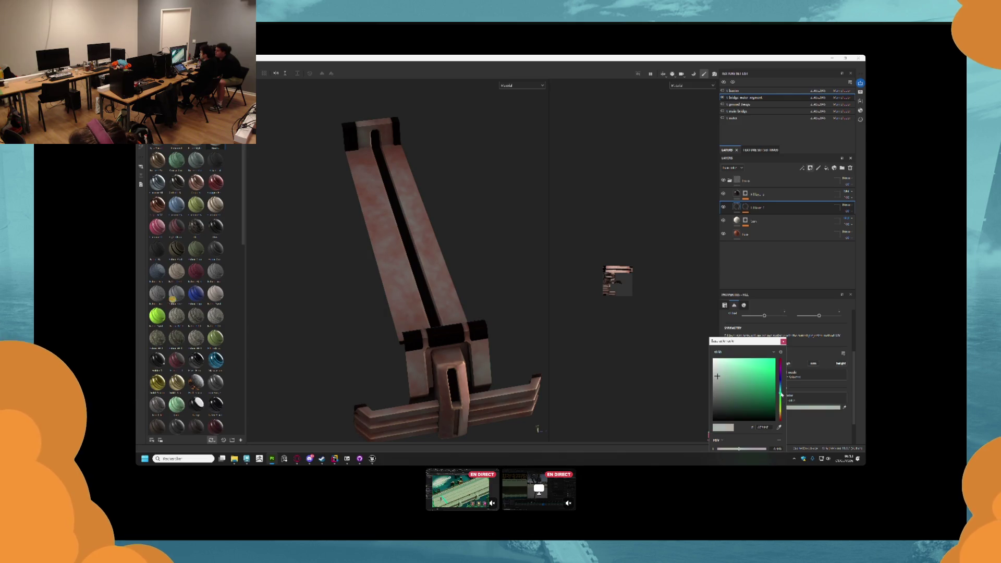
click(737, 381)
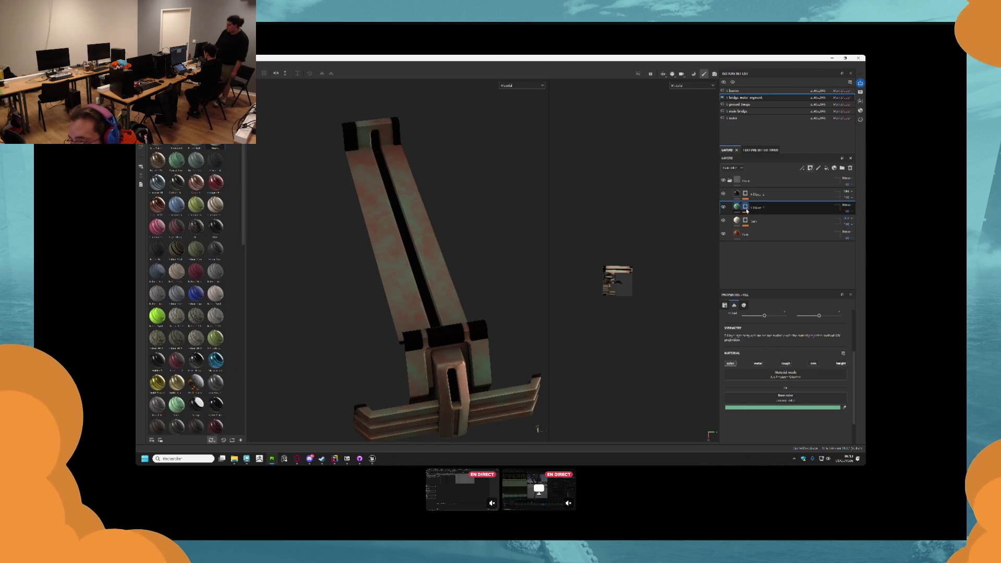
click(747, 210)
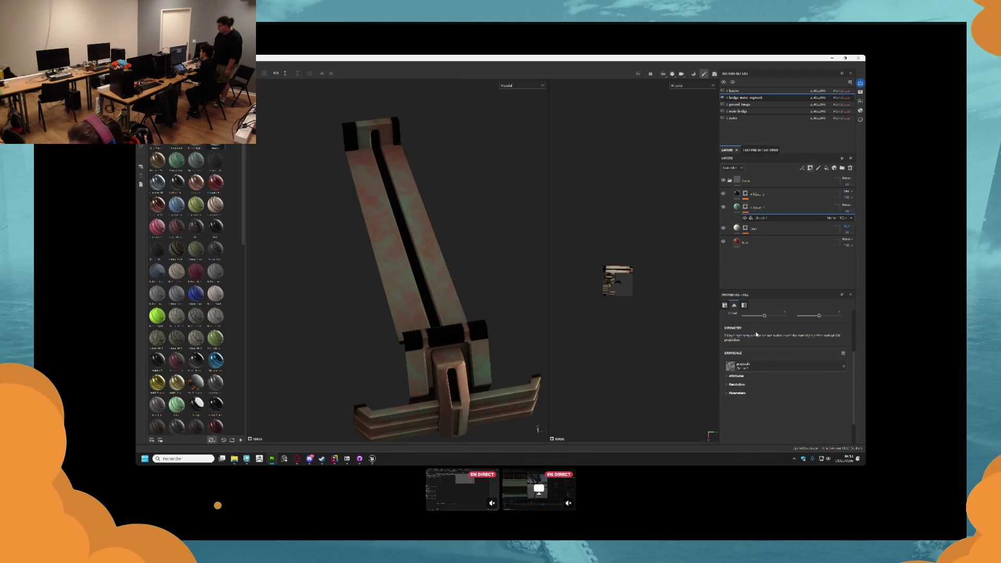
- Lower the grunge fill's Balance parameter so only sparse green flecks remain
scroll(739, 401, up, 1)
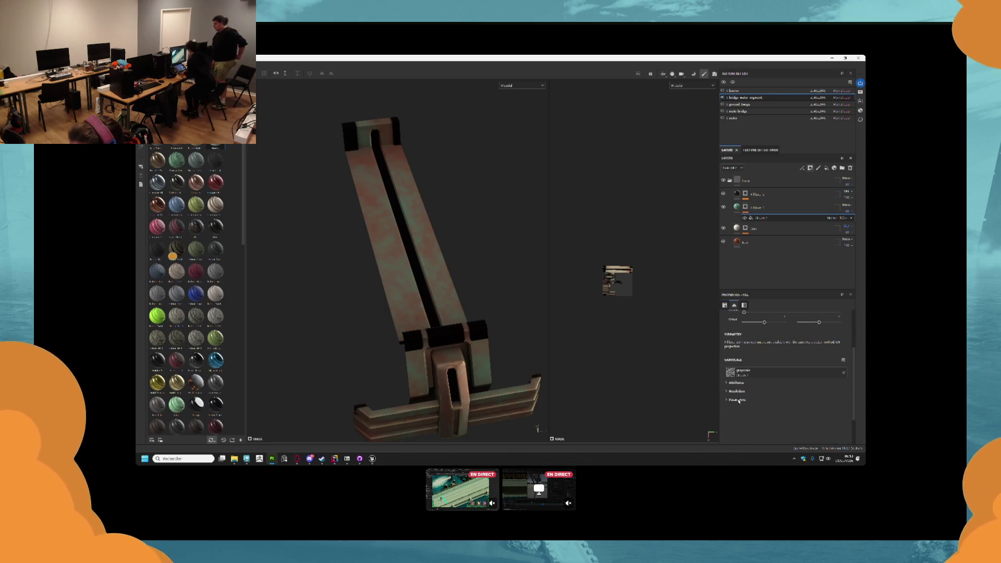
scroll(733, 375, down, 3)
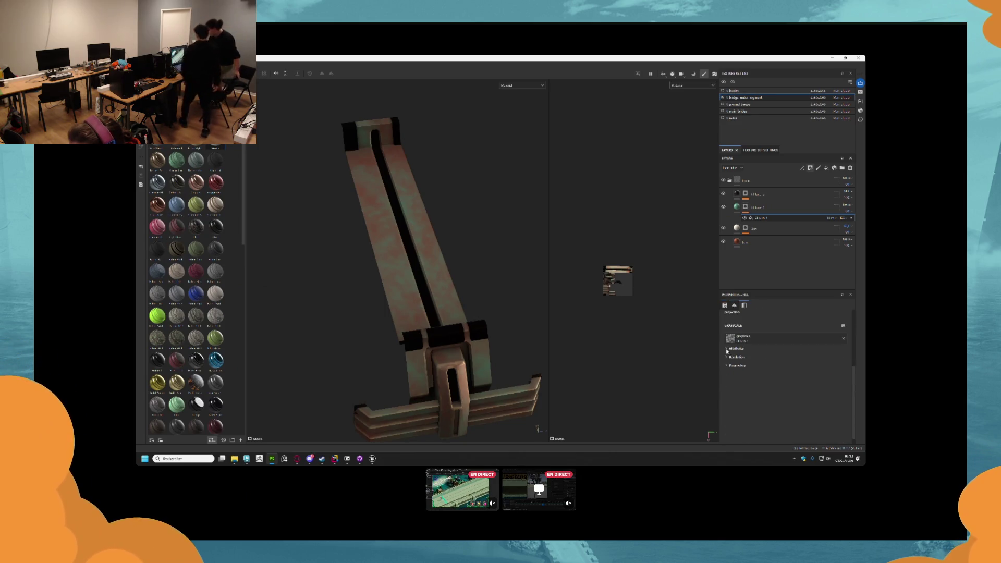
click(727, 357)
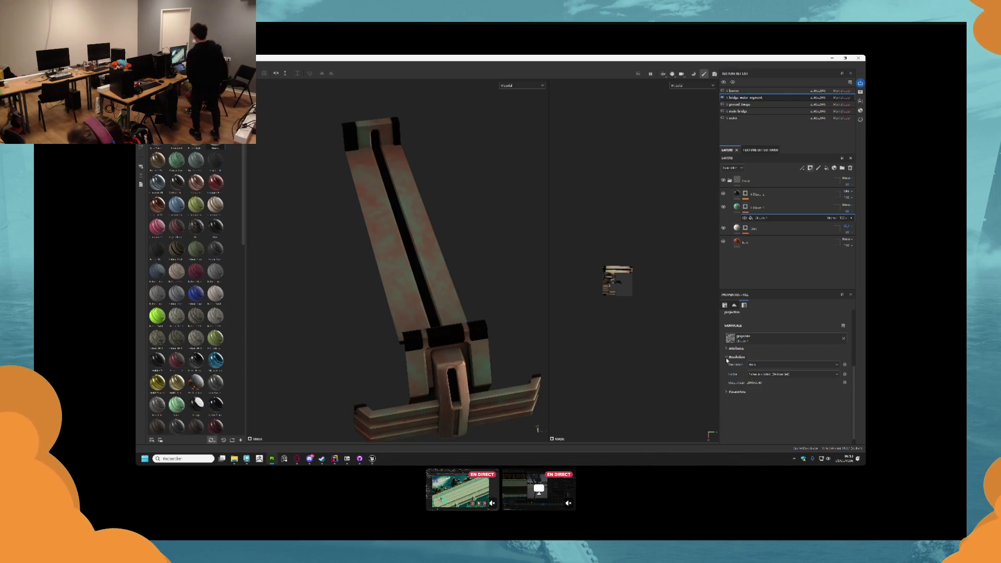
click(727, 357)
click(727, 365)
scroll(778, 401, down, 1)
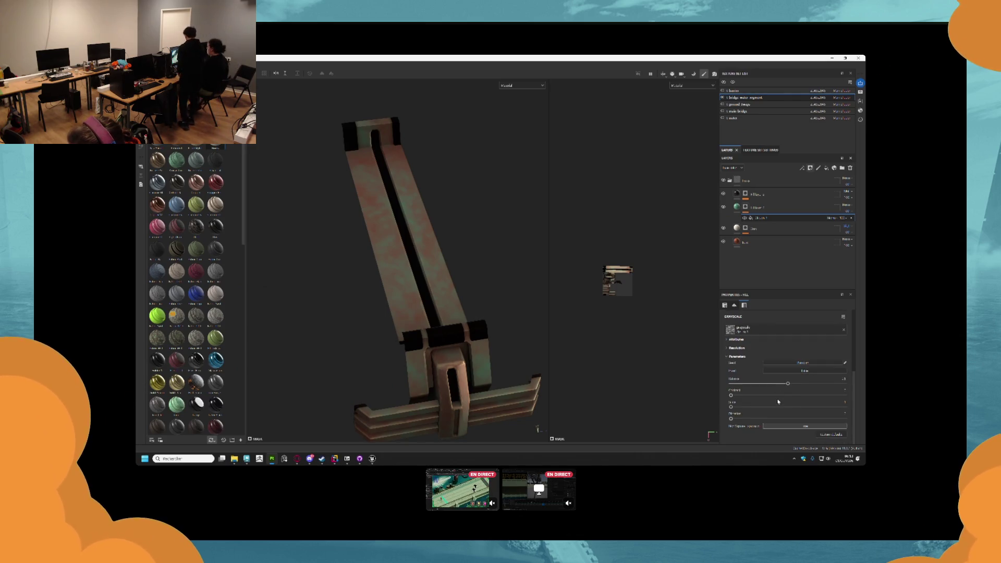
drag(787, 383, 777, 384)
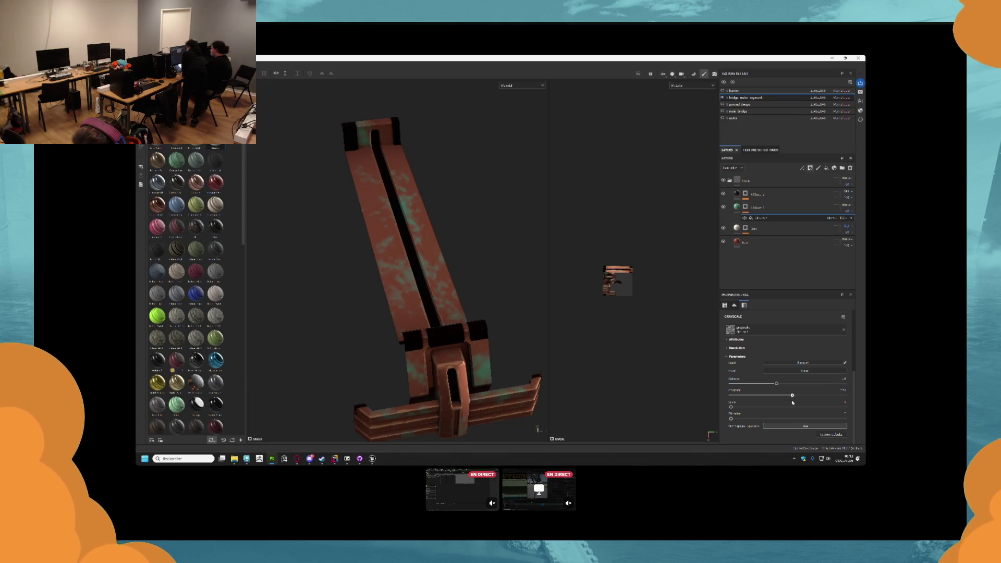
mouse_move(469, 292)
mouse_down()
mouse_move(376, 192)
mouse_move(428, 250)
mouse_move(404, 224)
mouse_move(417, 214)
mouse_move(382, 211)
mouse_move(387, 251)
mouse_move(474, 229)
mouse_move(420, 216)
mouse_move(408, 170)
mouse_move(456, 192)
mouse_up()
click(746, 207)
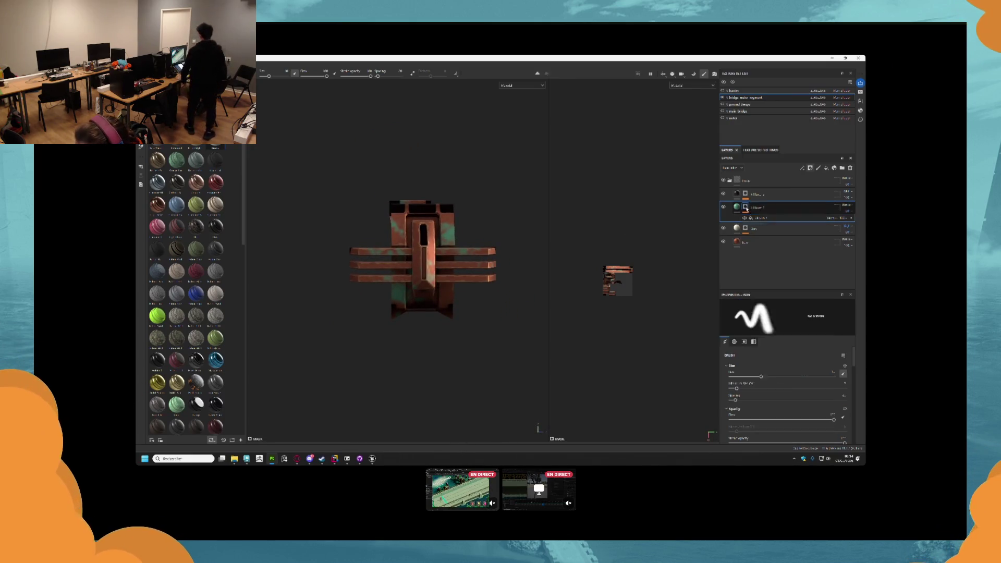
- Add a generator to Fill layer 1's mask and lower its first slider to reduce green coverage
right_click(747, 208)
click(772, 390)
click(779, 320)
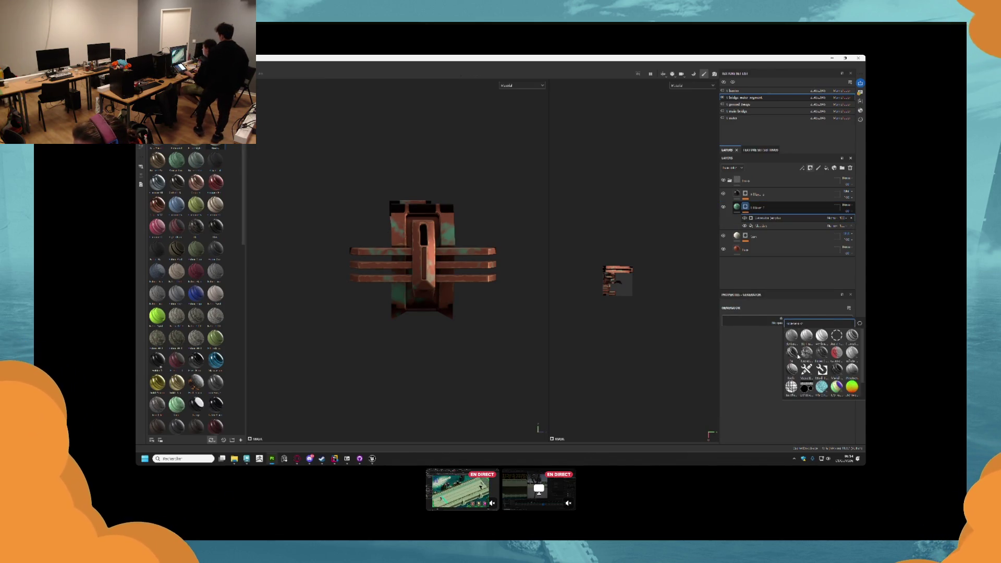
click(793, 353)
mouse_move(433, 250)
mouse_down()
mouse_move(406, 224)
mouse_move(422, 232)
mouse_move(396, 271)
mouse_up()
scroll(396, 271, up, 2)
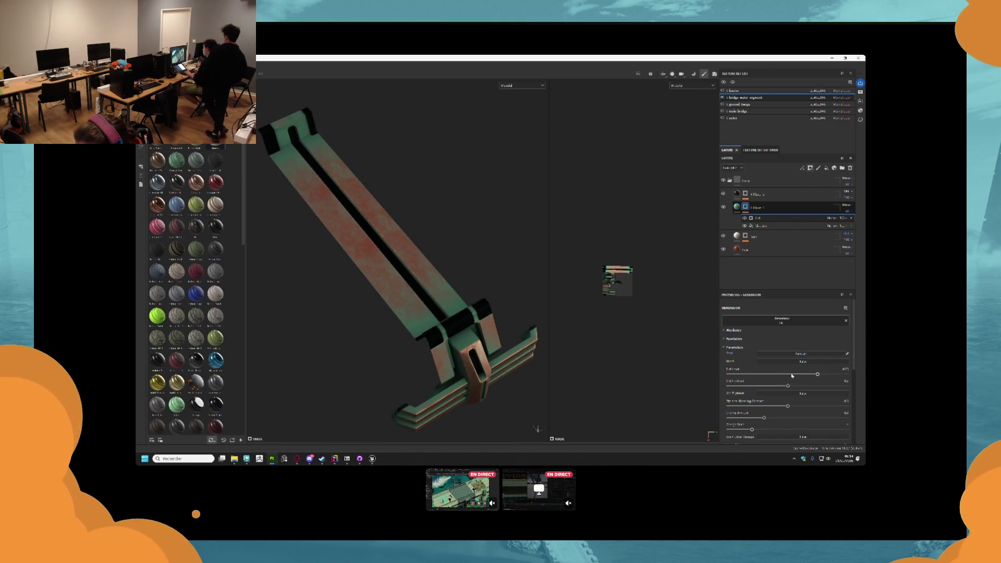
drag(817, 375, 797, 375)
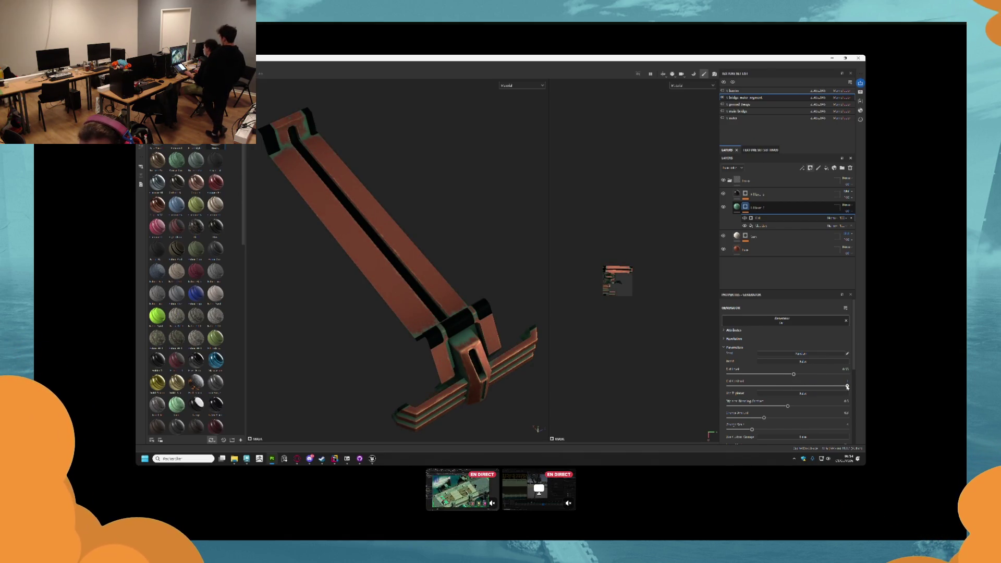
drag(365, 260, 273, 298)
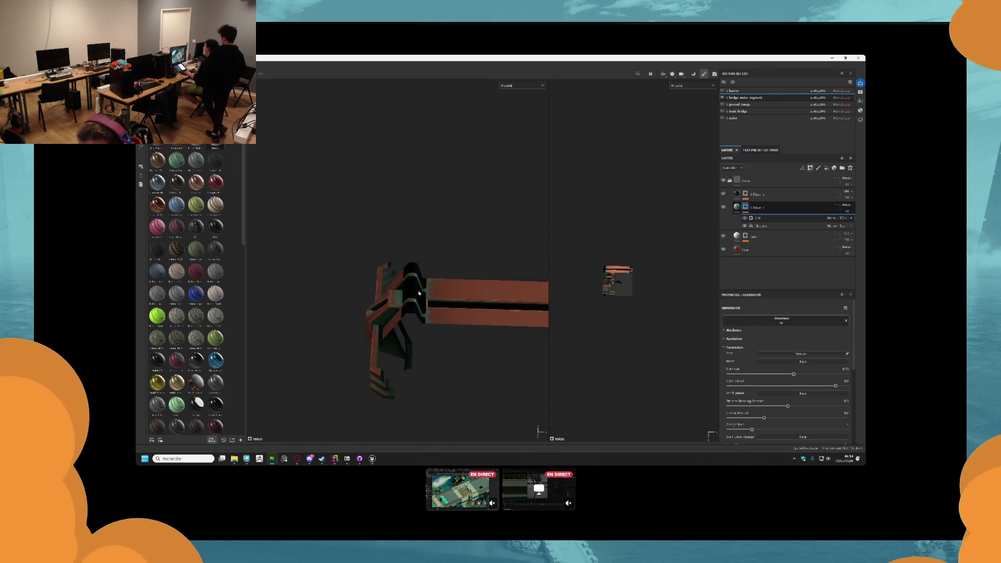
drag(418, 294, 527, 290)
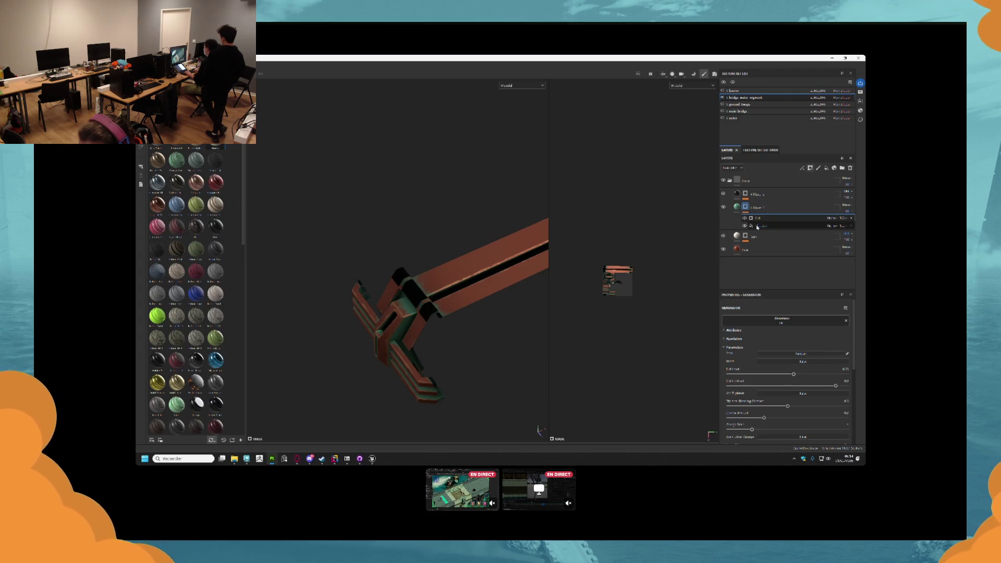
- Move the grayscale fill above the Dirt effect in the mask stack
click(792, 226)
drag(794, 226, 813, 222)
click(830, 219)
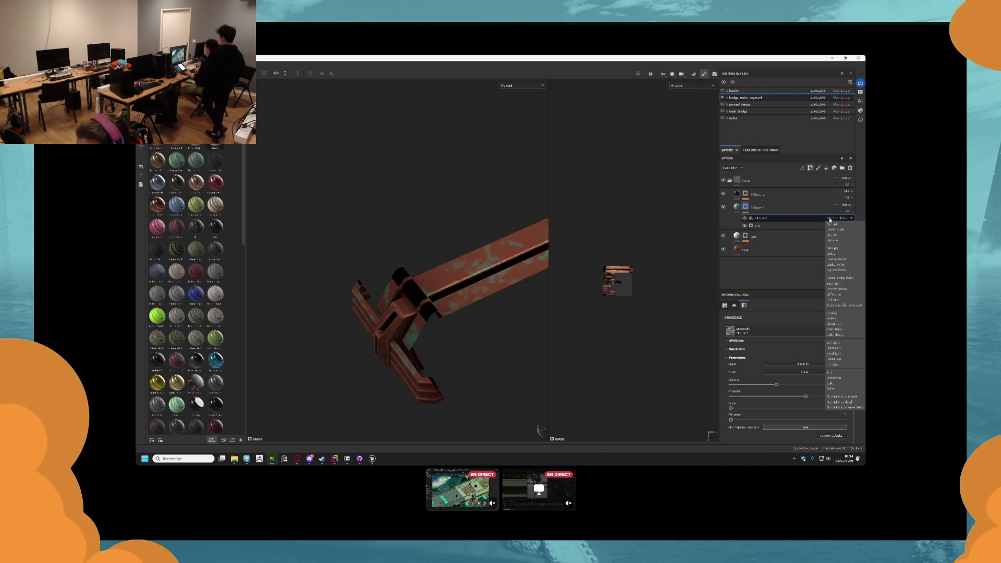
- Change the fill effect's blend mode, then duplicate it with another blend mode to thin the patches
click(837, 316)
drag(407, 304, 516, 272)
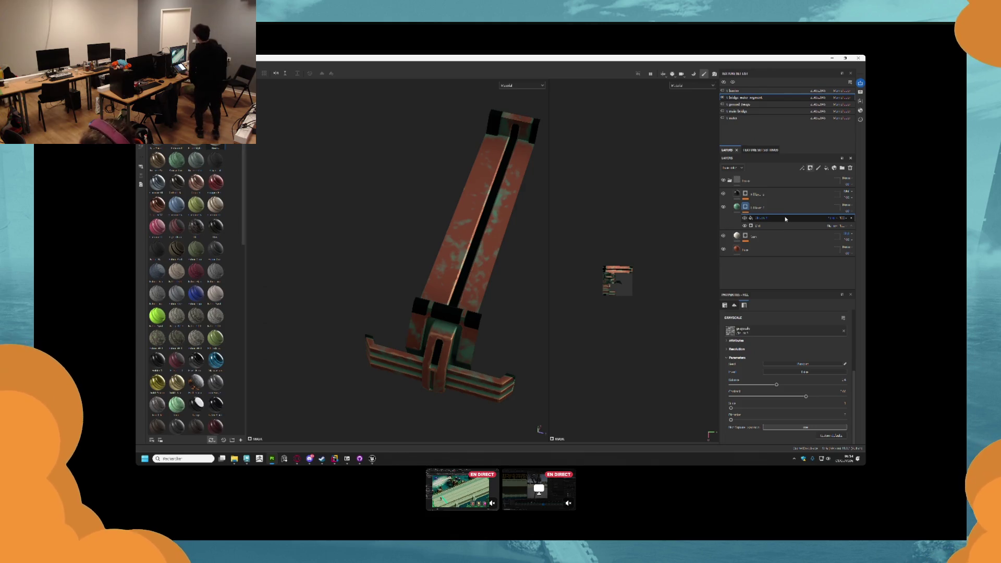
key(ctrl+d)
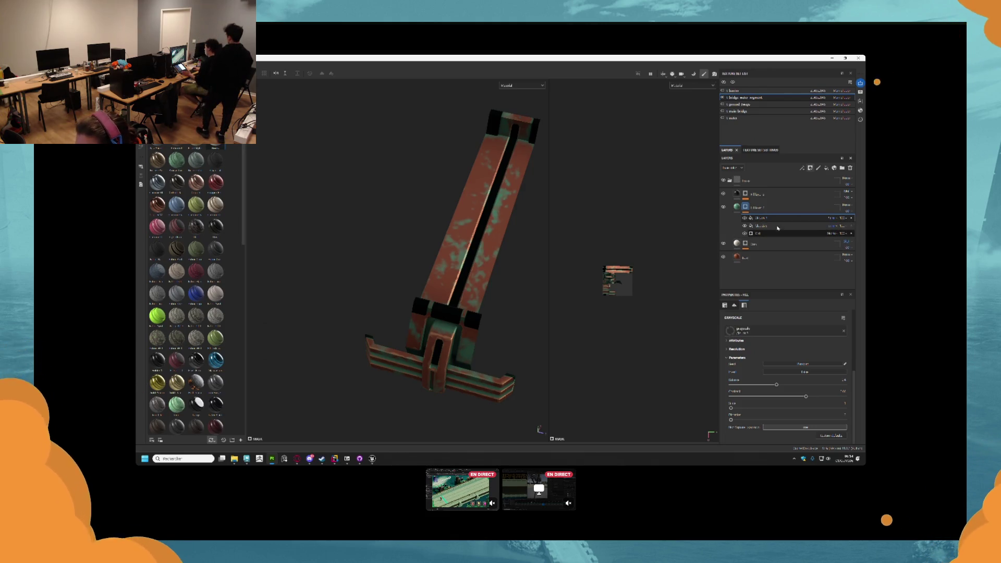
click(834, 218)
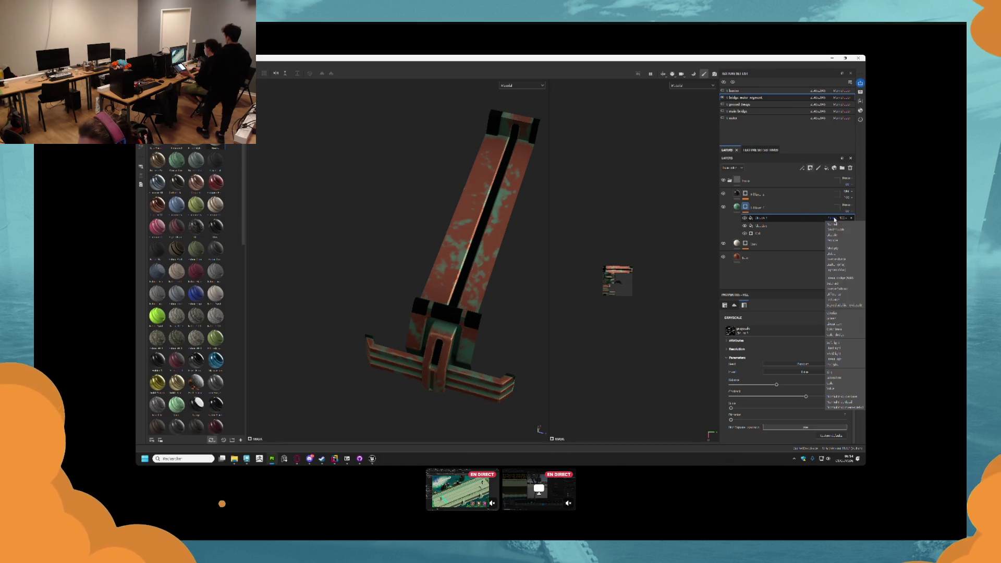
click(837, 248)
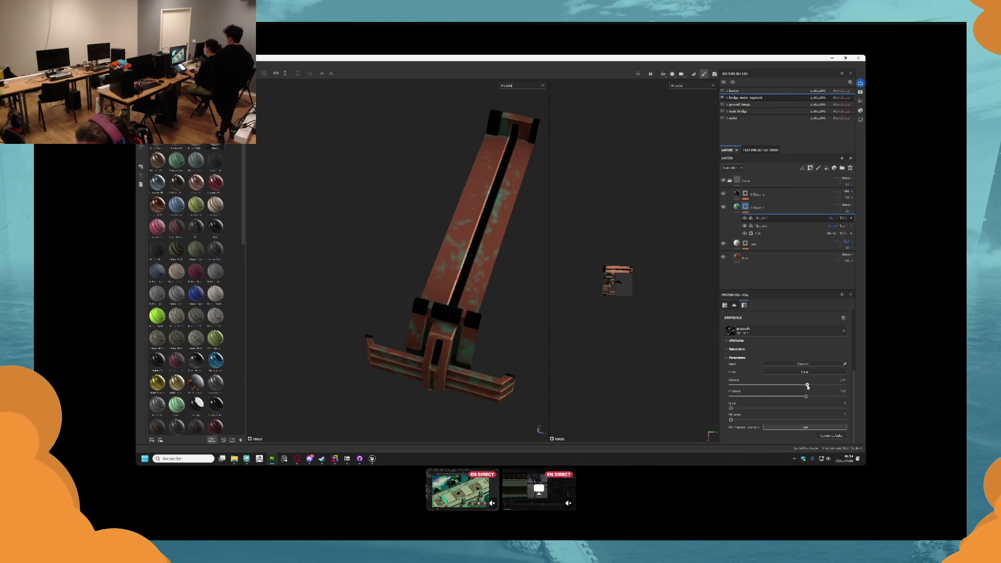
- Adjust the patch pattern's UV Tiling, ending slightly lower
scroll(759, 380, up, 5)
drag(771, 372, 772, 372)
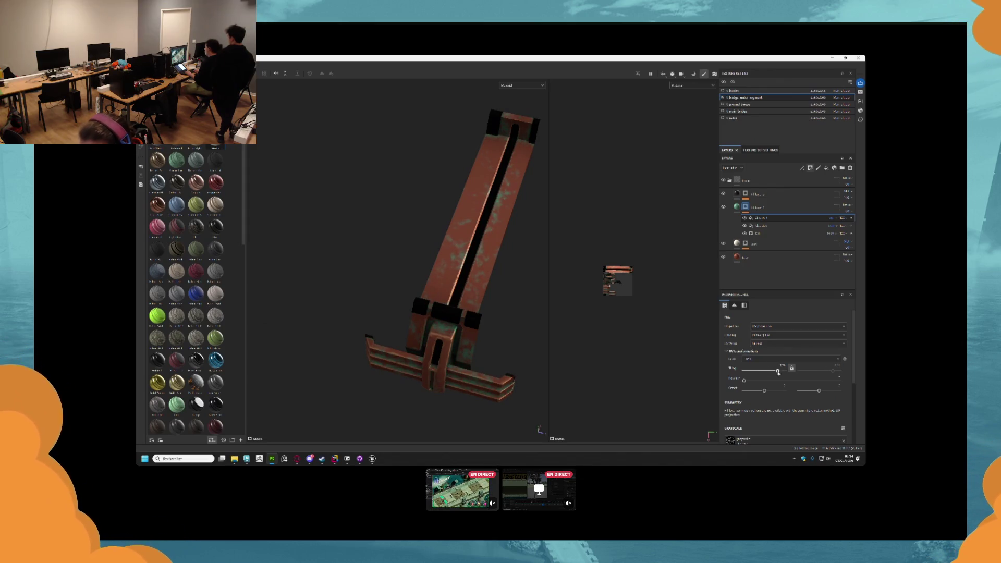
mouse_move(398, 249)
mouse_down()
mouse_move(457, 239)
mouse_move(463, 226)
mouse_up()
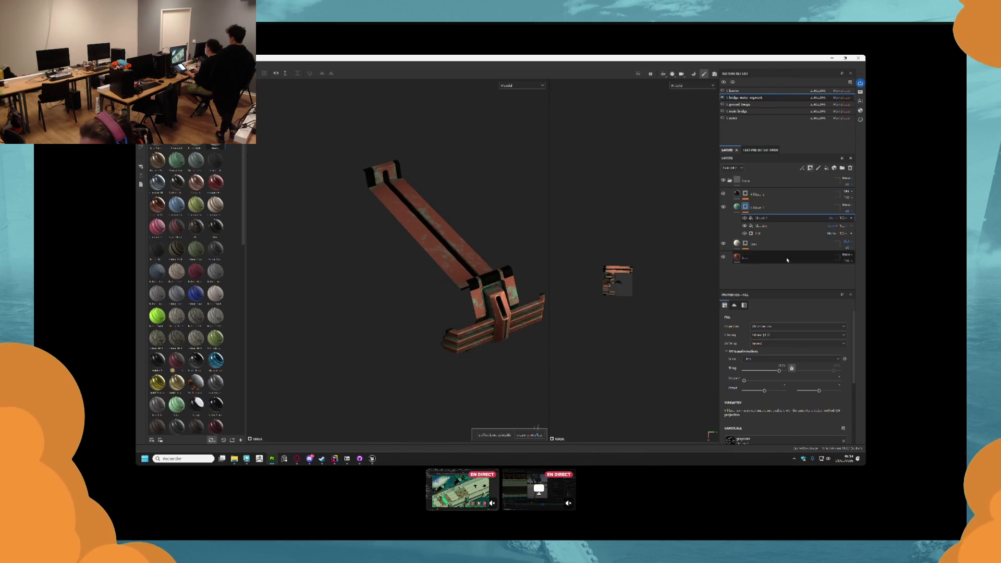
drag(780, 371, 770, 372)
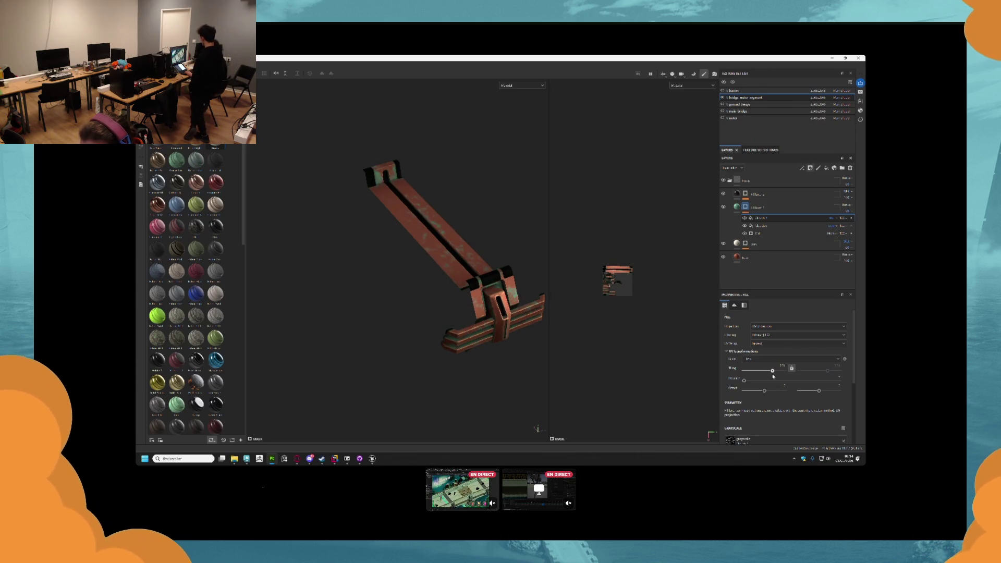
mouse_move(405, 213)
mouse_down()
mouse_move(396, 228)
mouse_move(460, 232)
mouse_up()
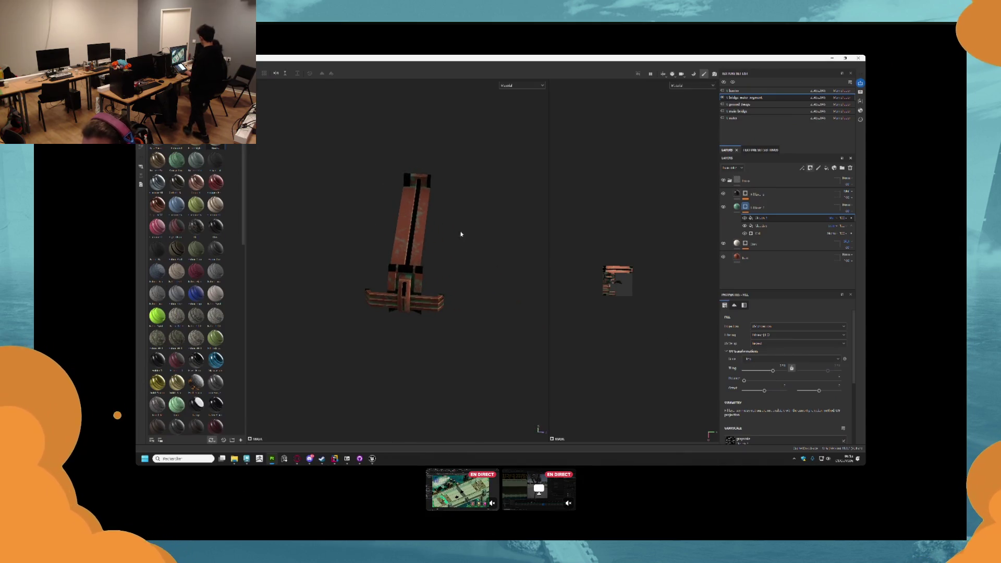
- Set the patterned layer to Multiply, adjust its opacity, and open Export Textures for t_bridge_water_segment
click(759, 209)
click(846, 205)
click(835, 236)
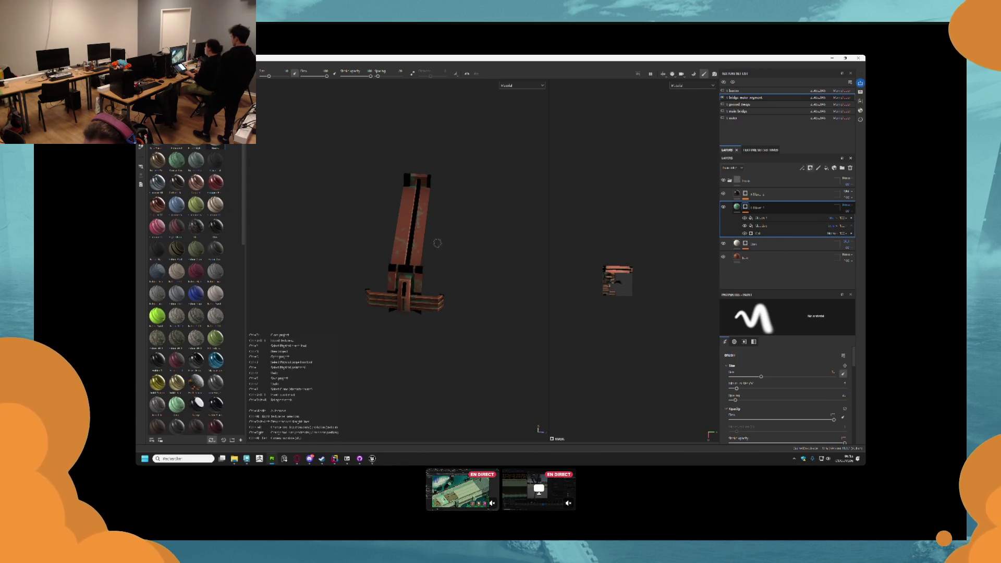
scroll(469, 240, up, 5)
click(849, 213)
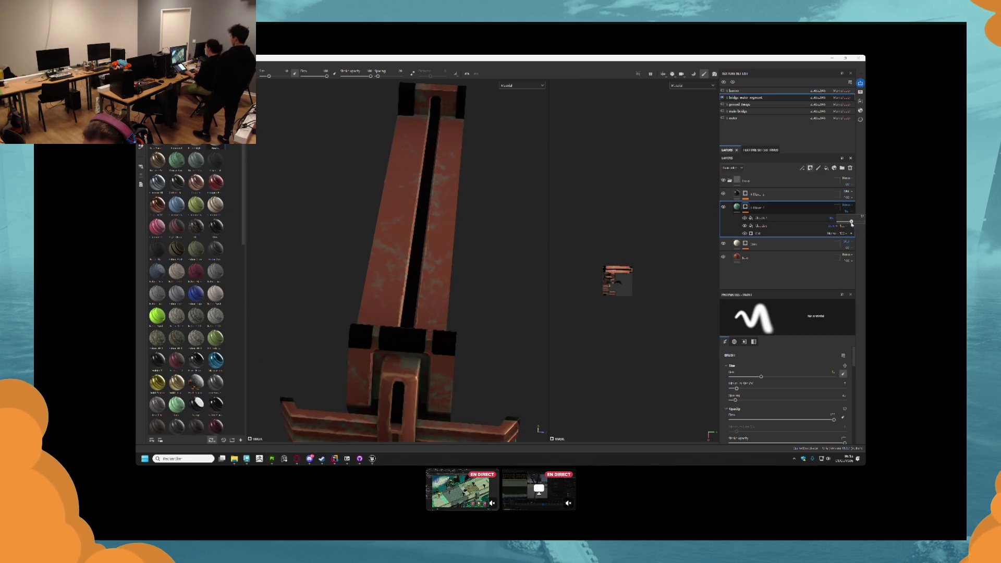
mouse_move(492, 242)
alt+mouse_down()
mouse_move(439, 254)
mouse_move(344, 208)
mouse_move(344, 183)
mouse_move(369, 175)
mouse_move(373, 215)
mouse_move(417, 224)
alt+mouse_up()
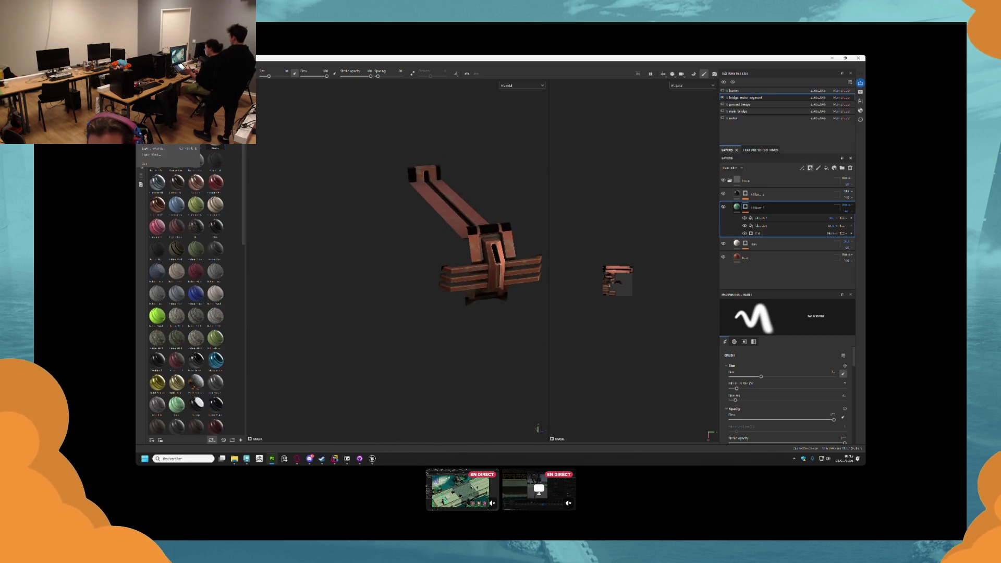
click(183, 149)
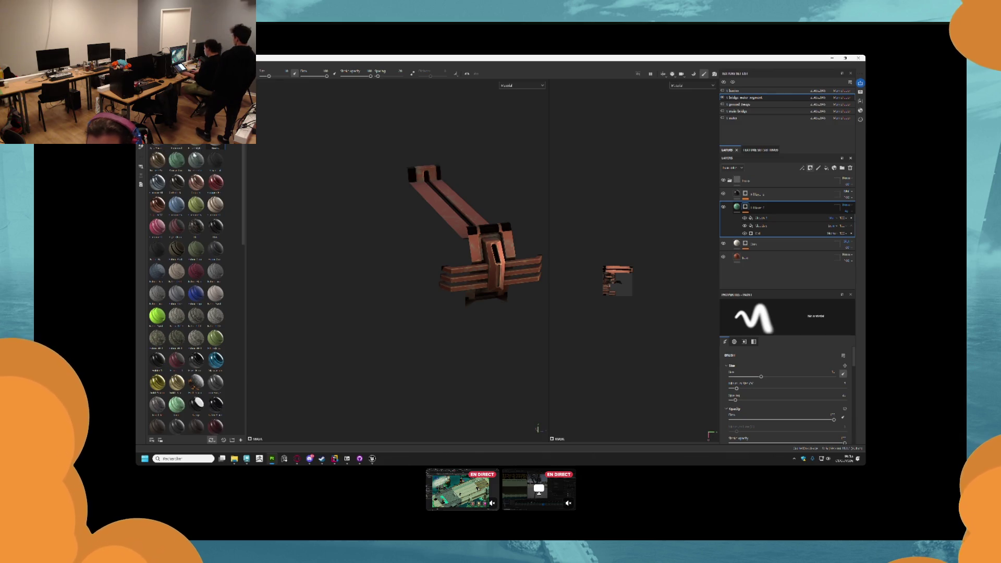
click(370, 186)
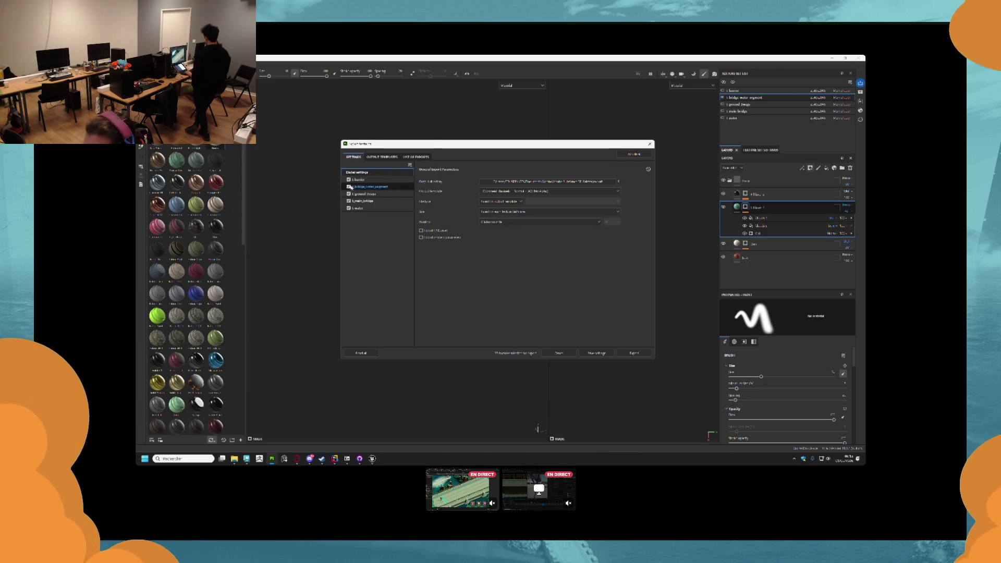
- Include only t_bridge_water_segment, choose an output template, and browse to the Documents project folder
click(349, 187)
click(548, 191)
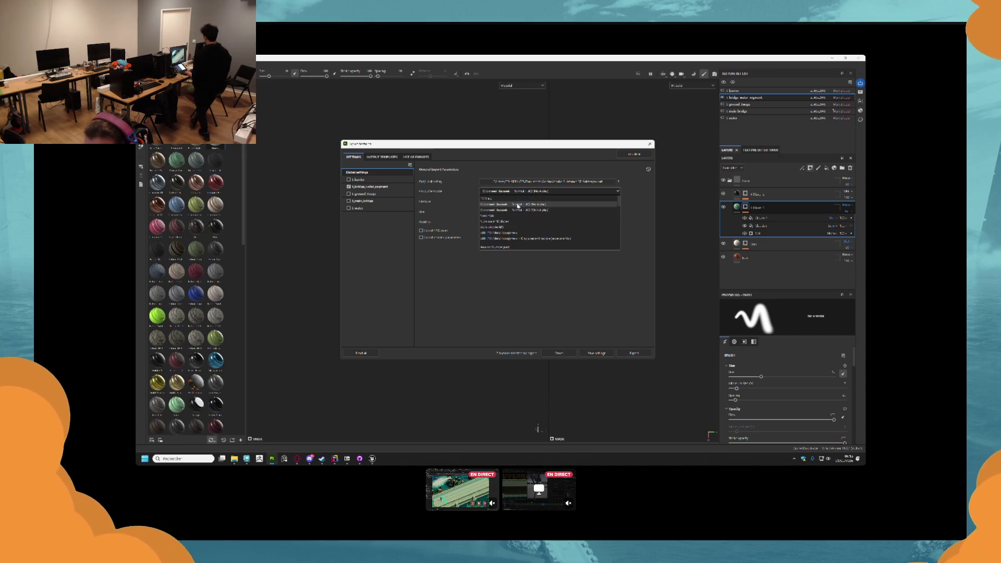
click(510, 222)
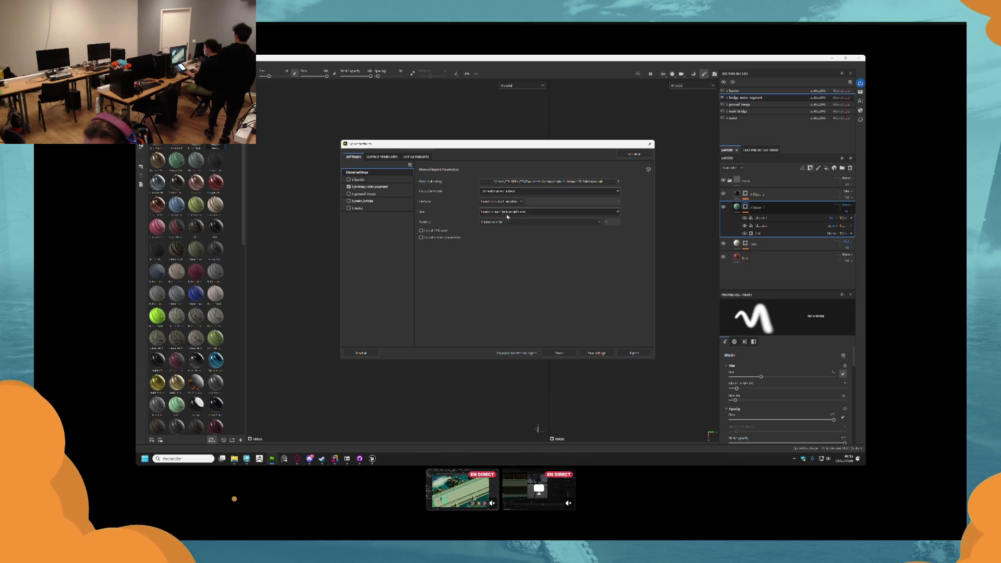
click(506, 182)
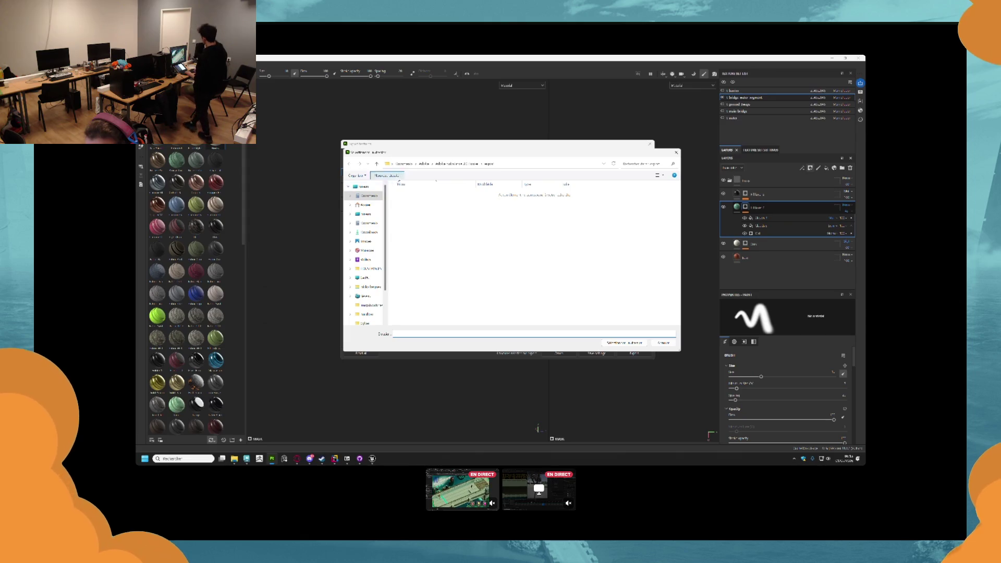
click(369, 223)
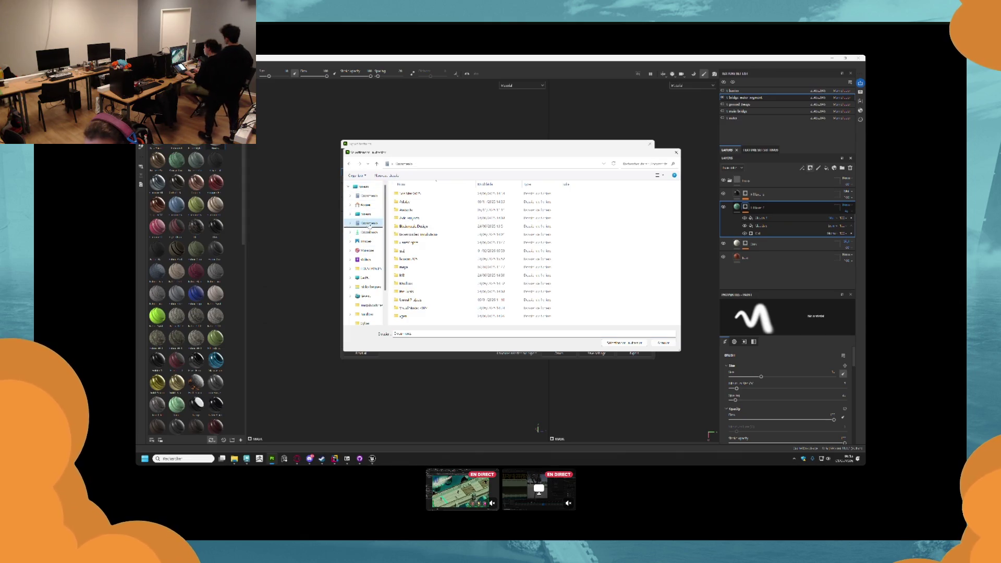
double_click(402, 243)
- Create a new folder as the output directory and export the textures into it
right_click(407, 308)
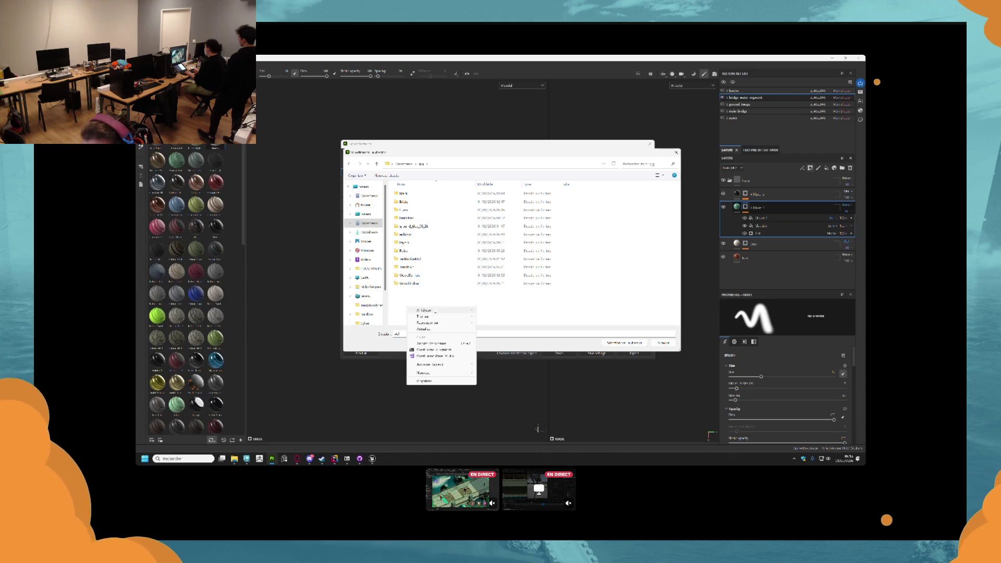
mouse_move(443, 374)
click(485, 374)
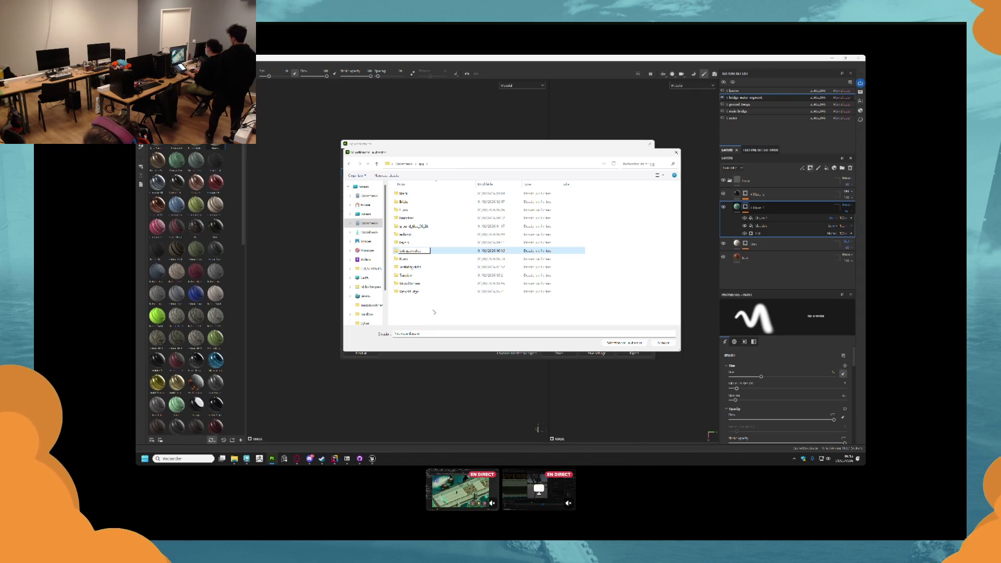
key(Return)
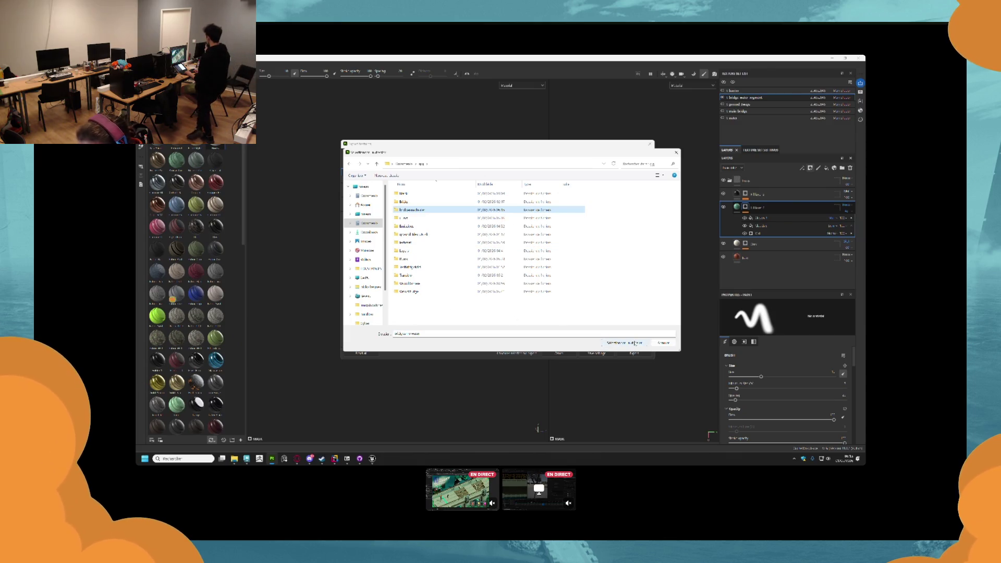
click(626, 343)
click(632, 354)
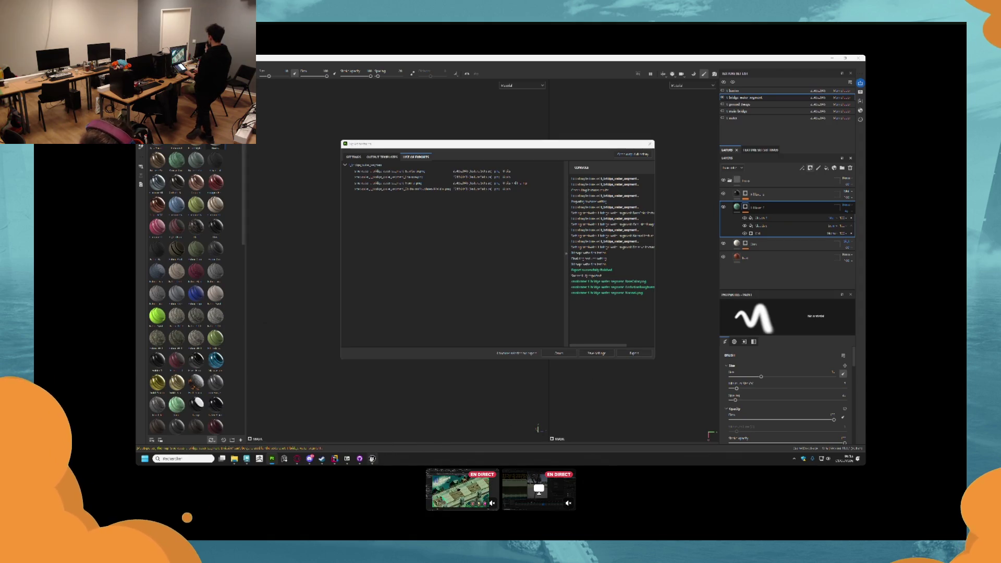
key(alt+Tab)
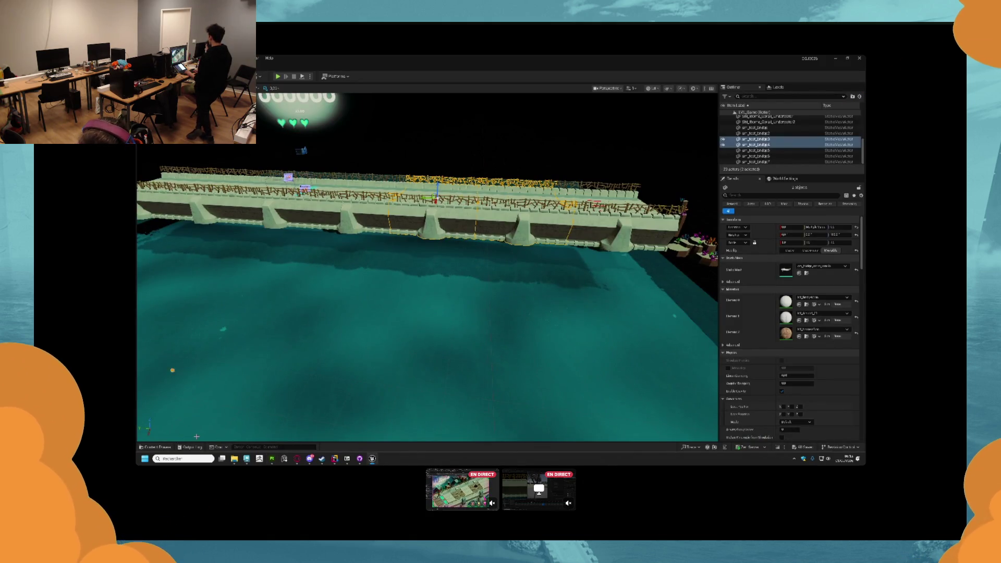
- Enlarge the Content Drawer to show all Bridge materials, then bring up File Explorer
click(155, 447)
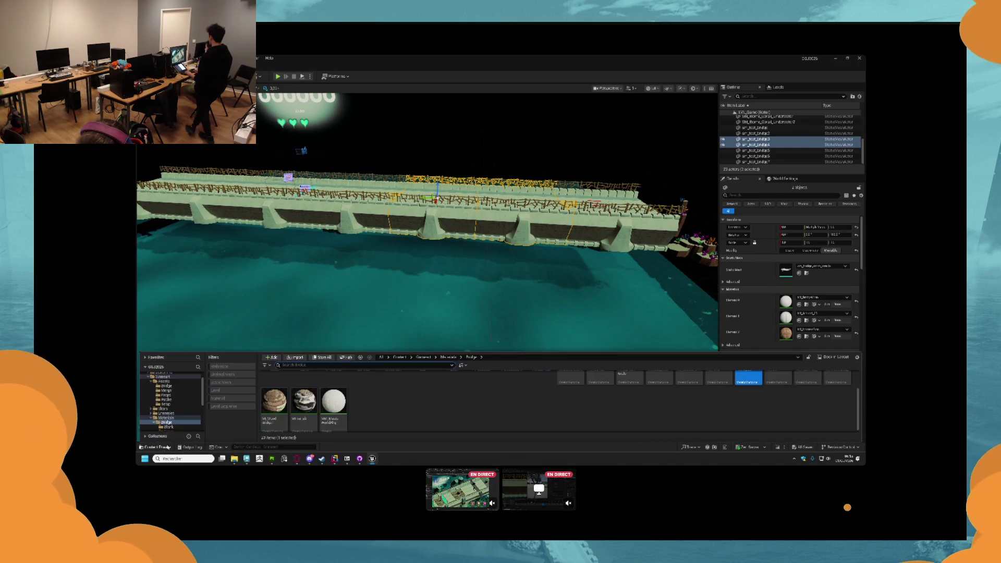
click(459, 401)
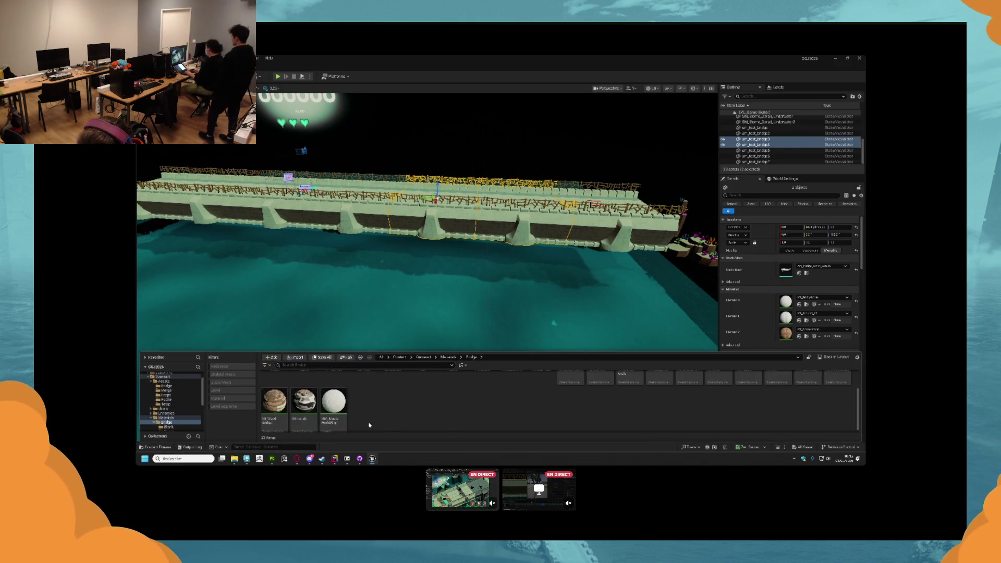
drag(449, 350, 449, 230)
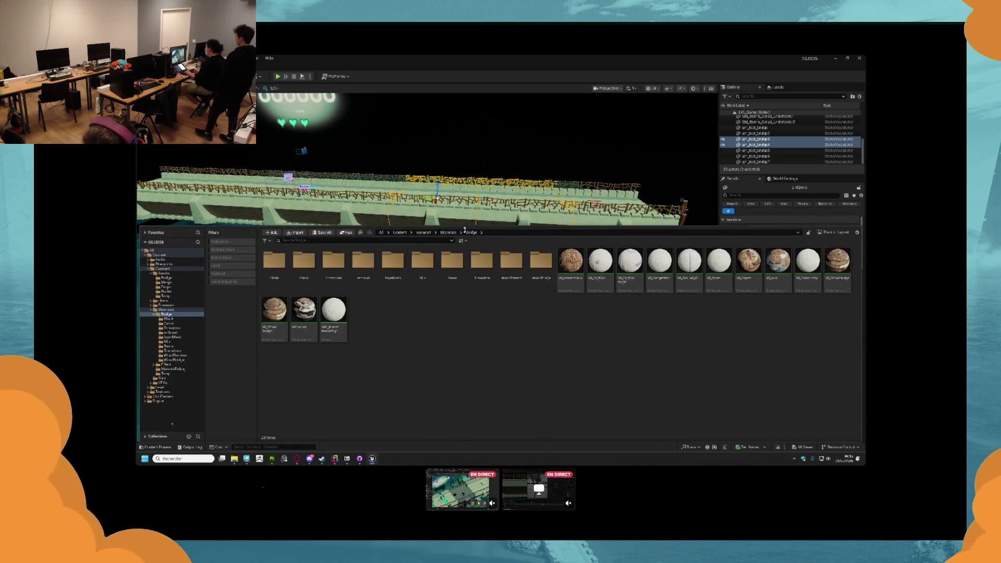
mouse_move(234, 459)
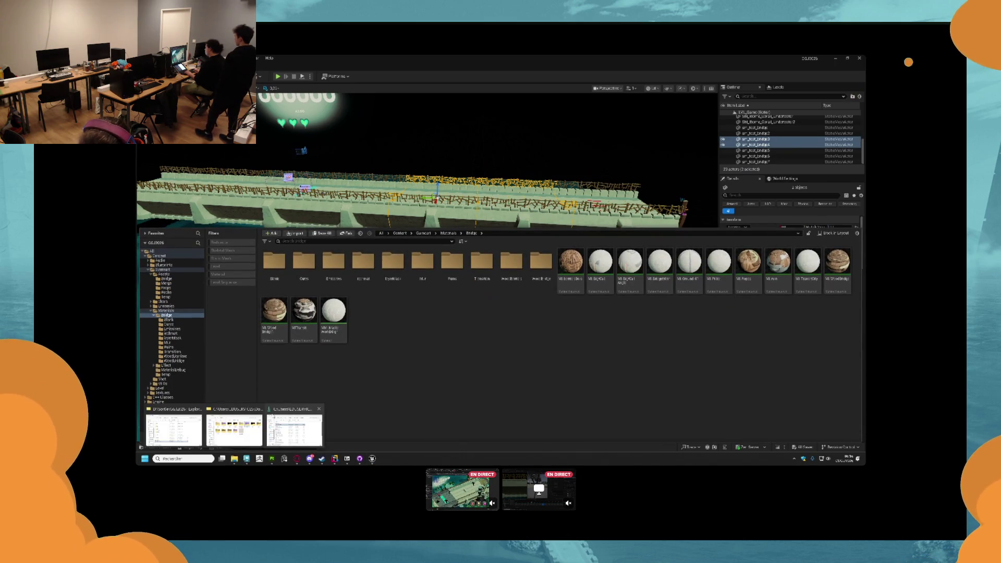
click(235, 425)
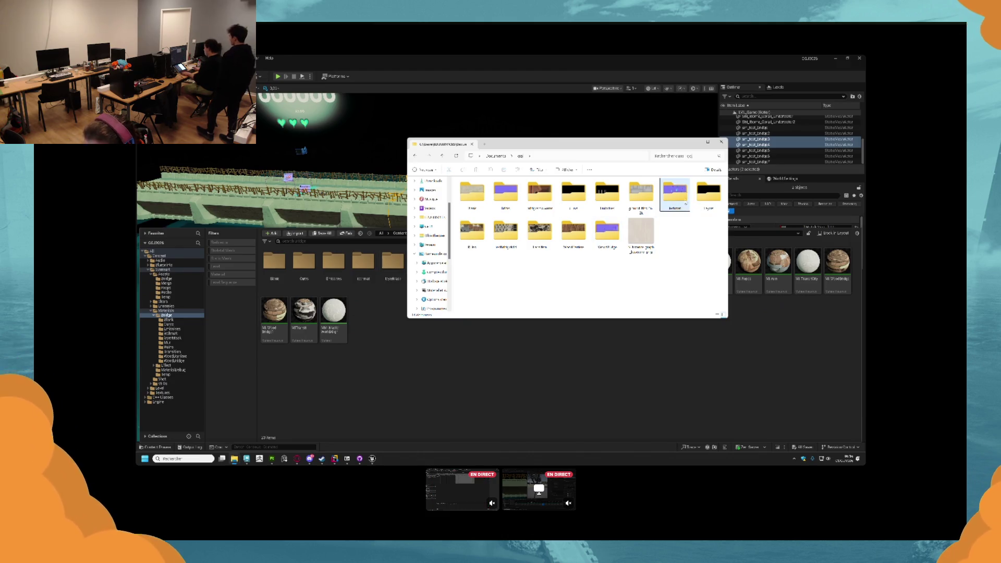
- Select the folder of exported bridge water textures in File Explorer for import
click(570, 271)
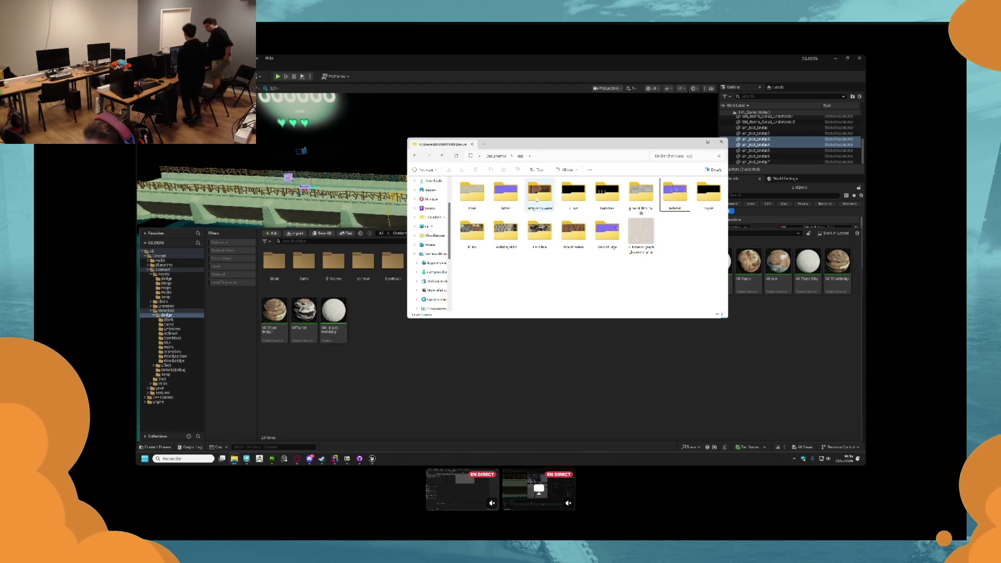
click(537, 200)
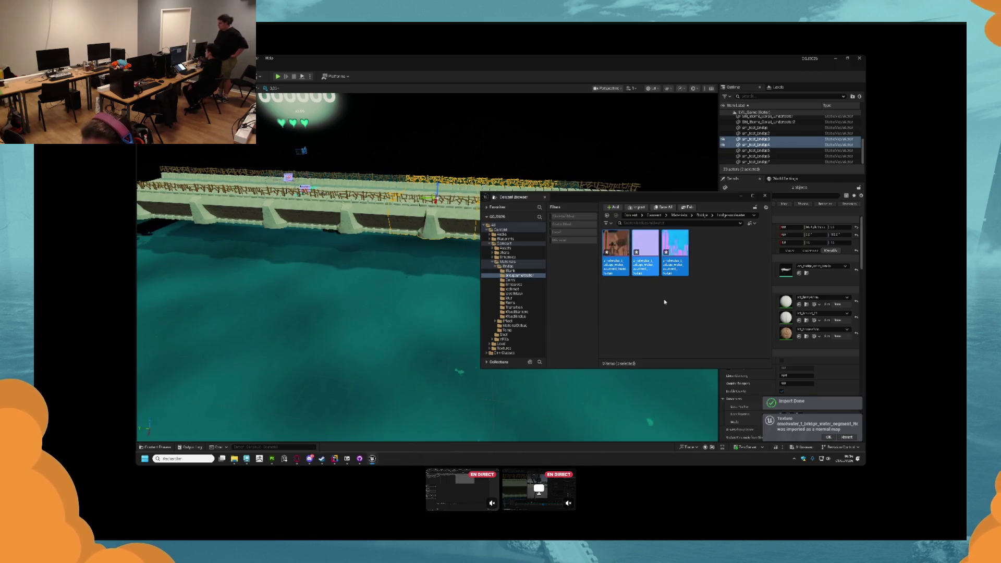
- Turn off sRGB on the imported normal map and close the floating Content Browser
double_click(677, 254)
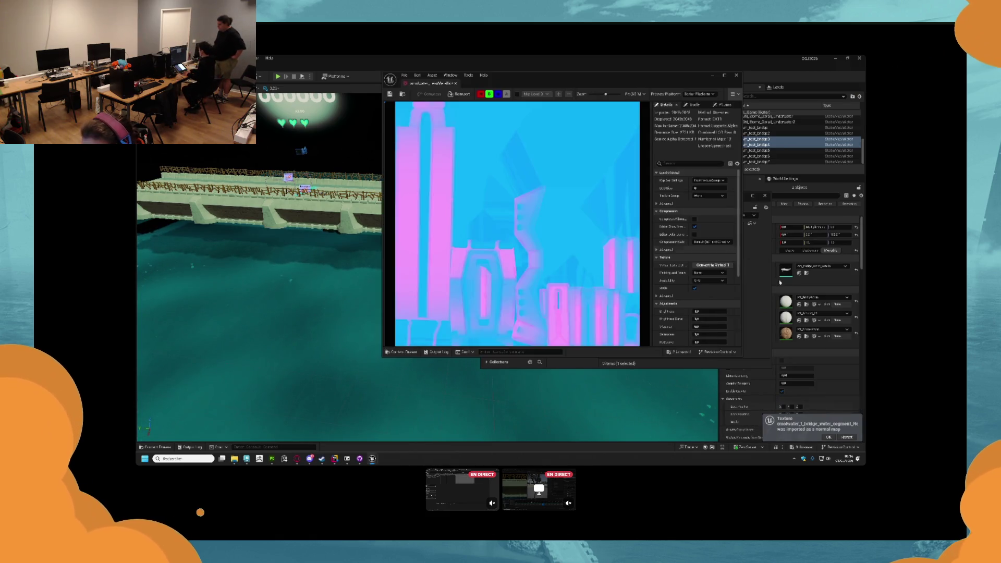
click(693, 289)
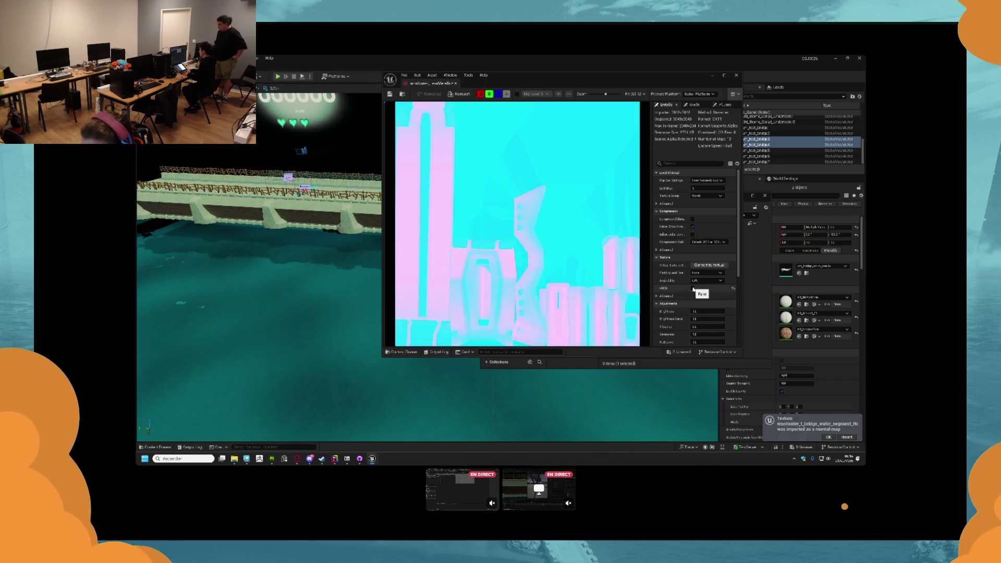
click(455, 83)
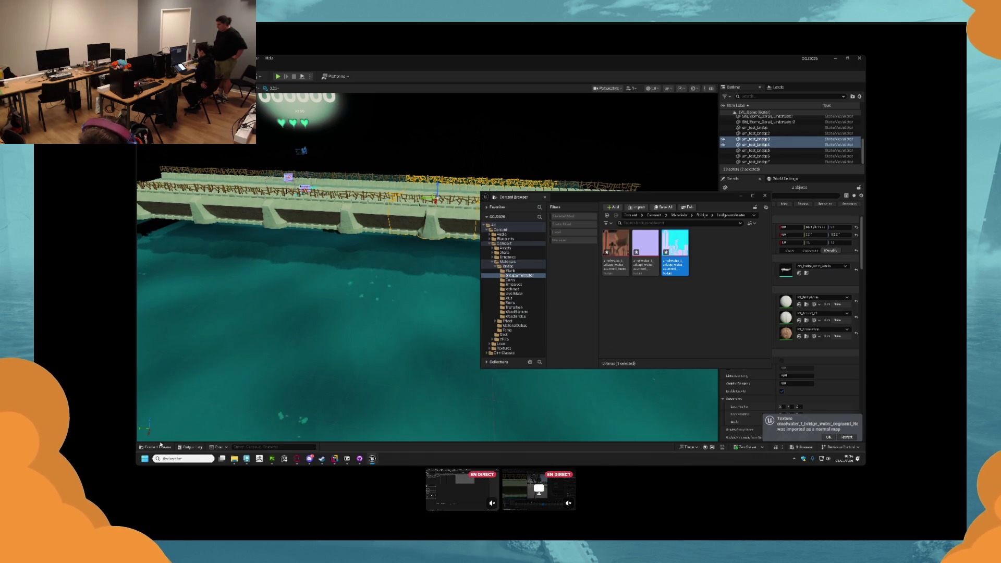
click(160, 446)
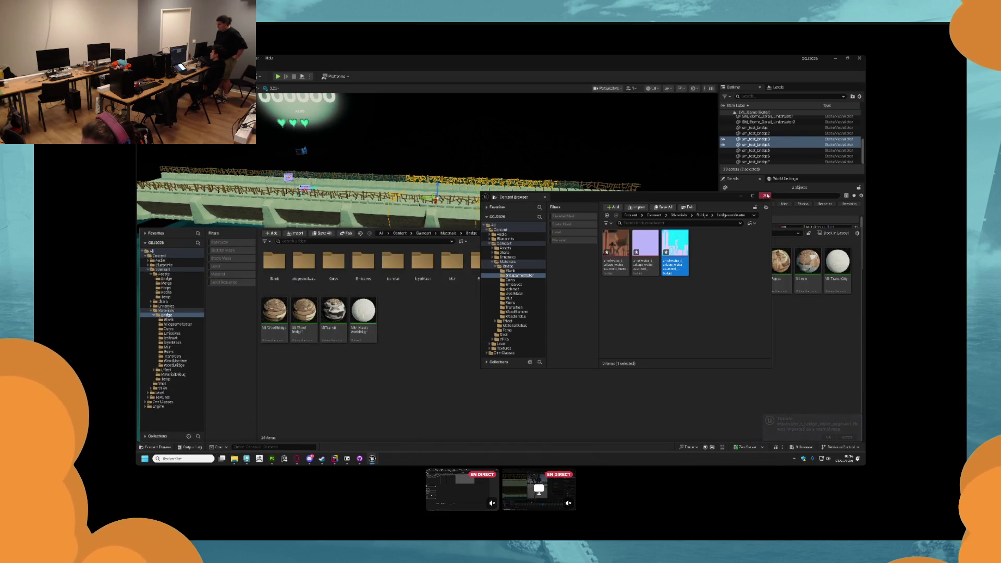
click(768, 195)
key(ctrl+space)
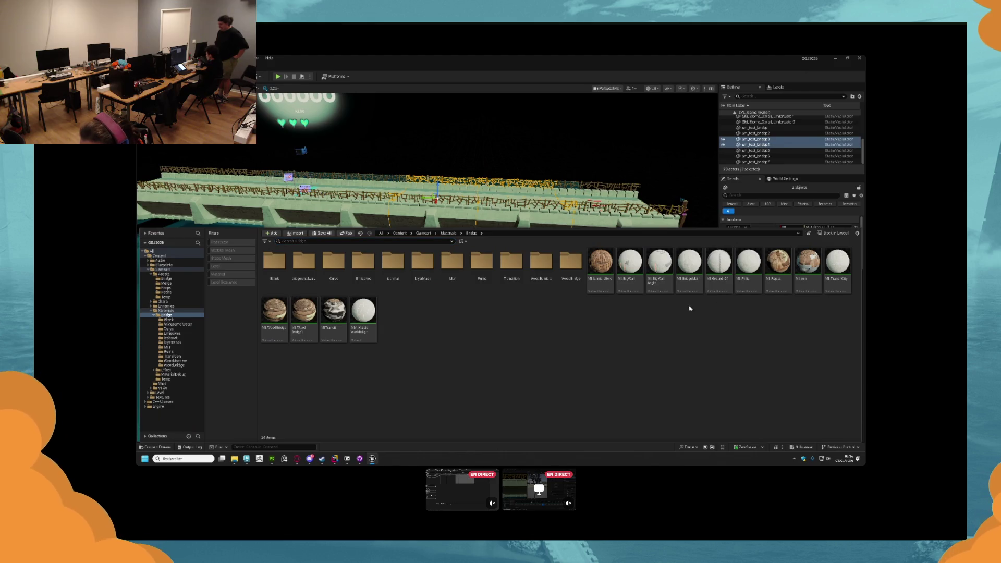
- Drop a material onto the mesh's Element 0 slot and inspect the MI_Ruin material instance
mouse_move(808, 283)
mouse_down()
mouse_move(788, 331)
mouse_move(800, 302)
mouse_up()
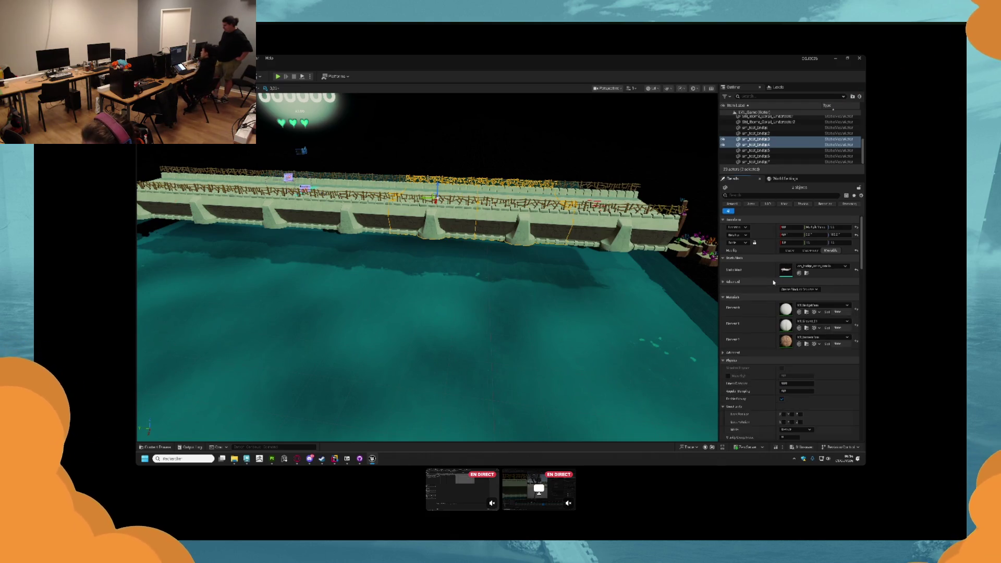
key(ctrl+space)
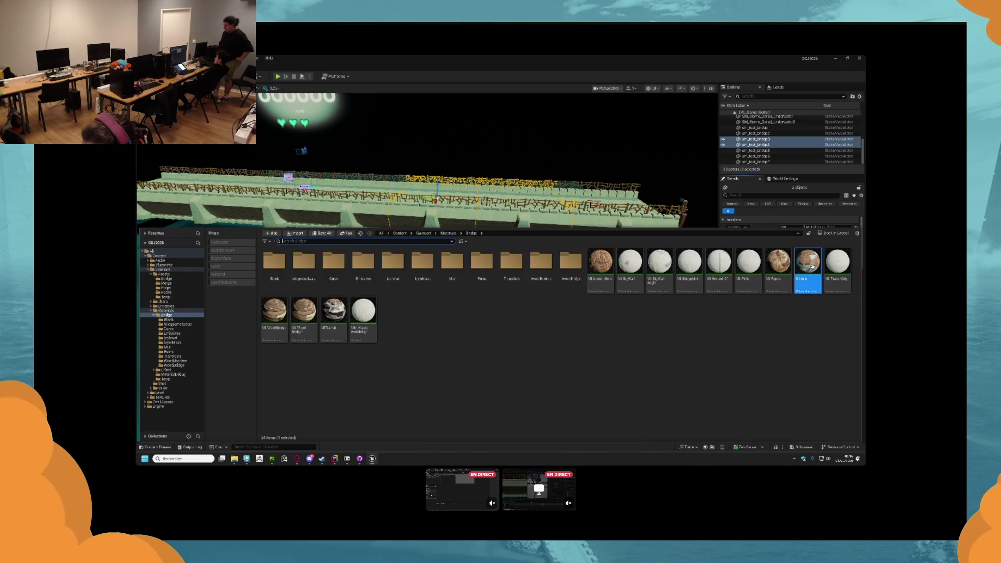
double_click(812, 266)
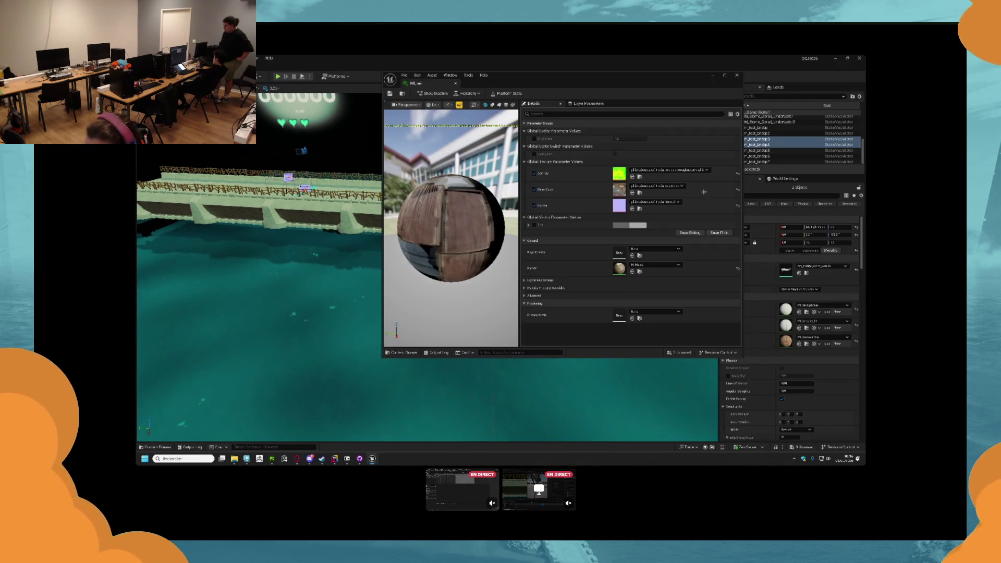
click(736, 75)
key(ctrl+space)
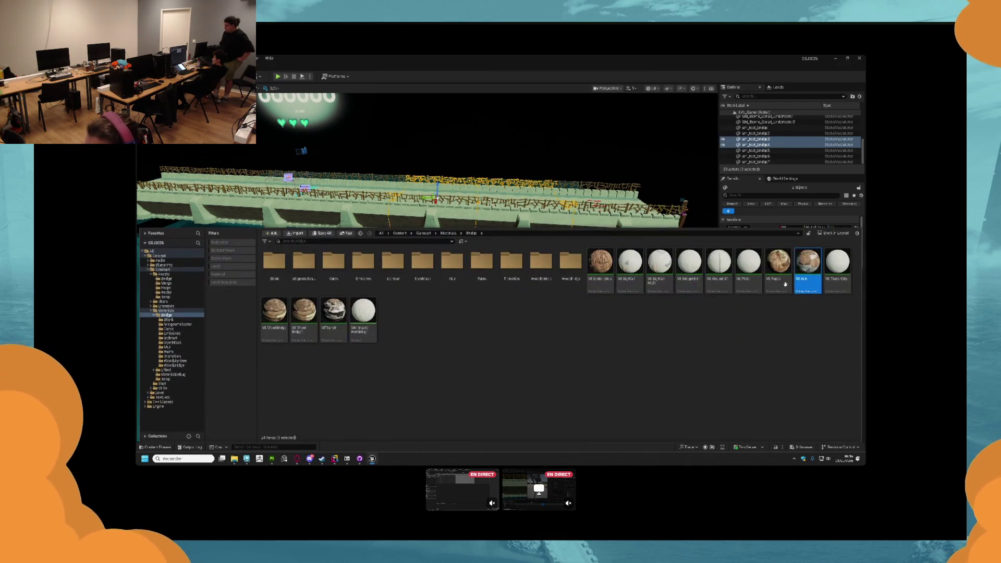
- Duplicate MI_Ruin and name the copy MI Water Segment
click(806, 338)
click(810, 289)
key(ctrl+d)
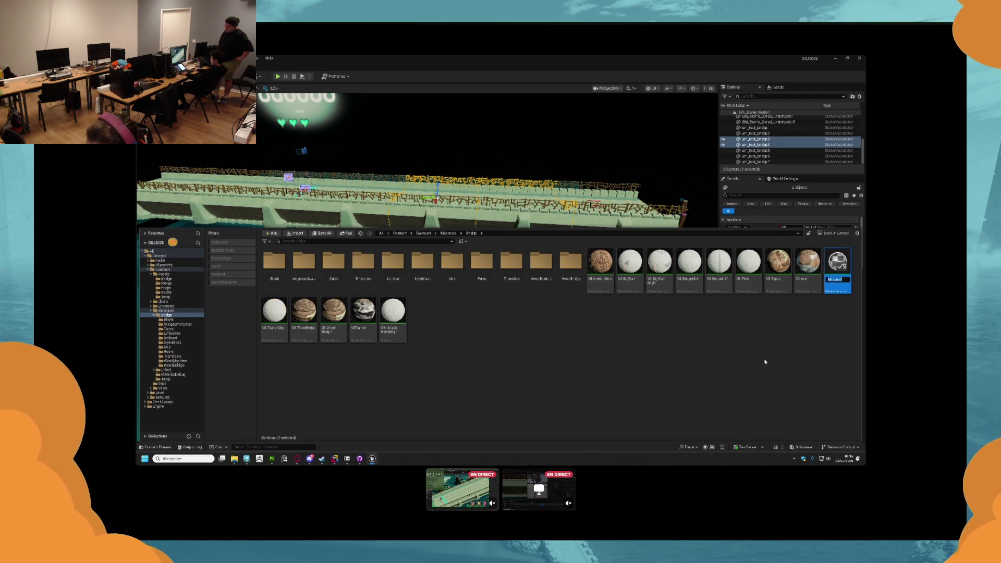
text(MI)
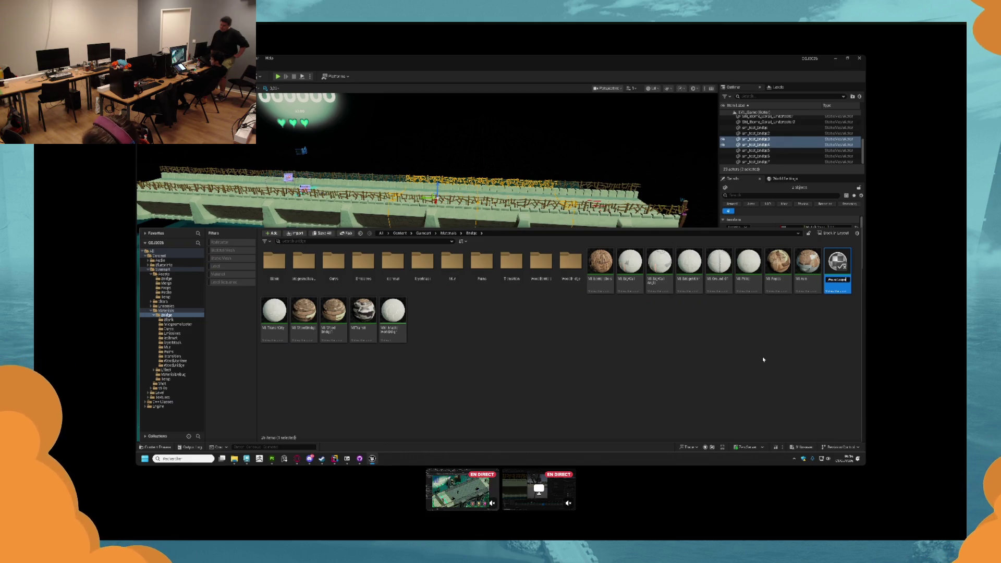
key(Return)
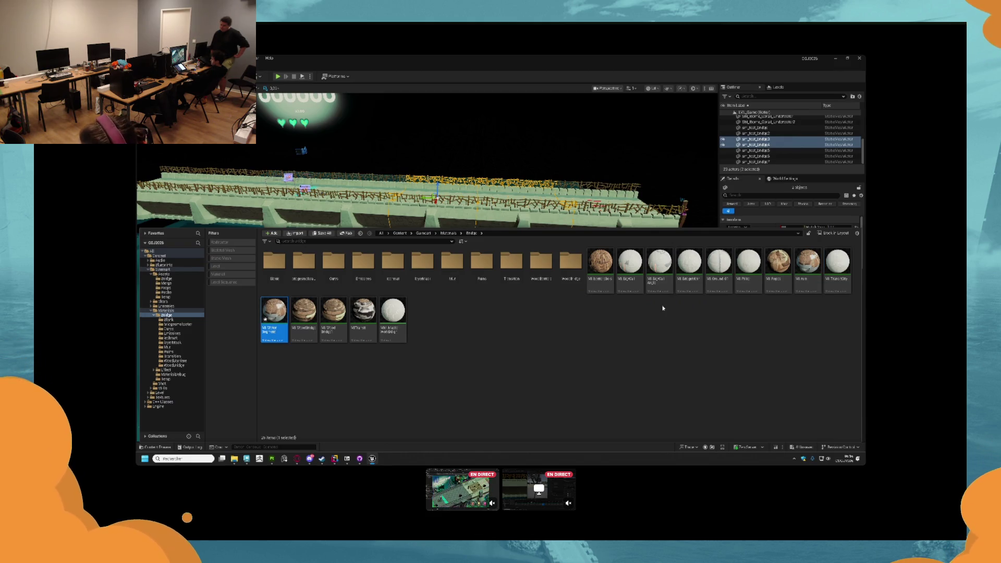
double_click(271, 305)
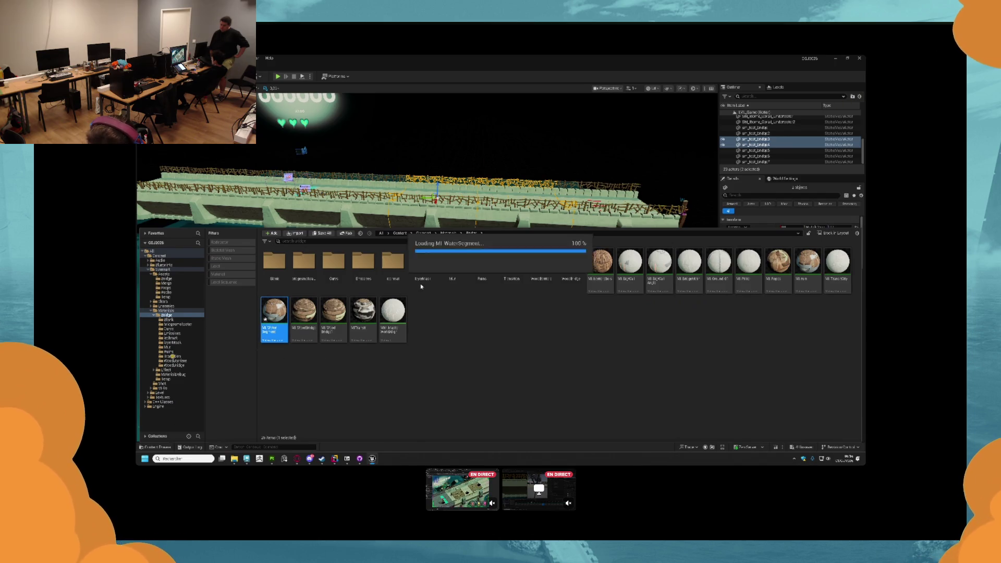
- Assign the new bridge water ORM, normal and base colour textures to MI Water Segment
drag(609, 82, 696, 91)
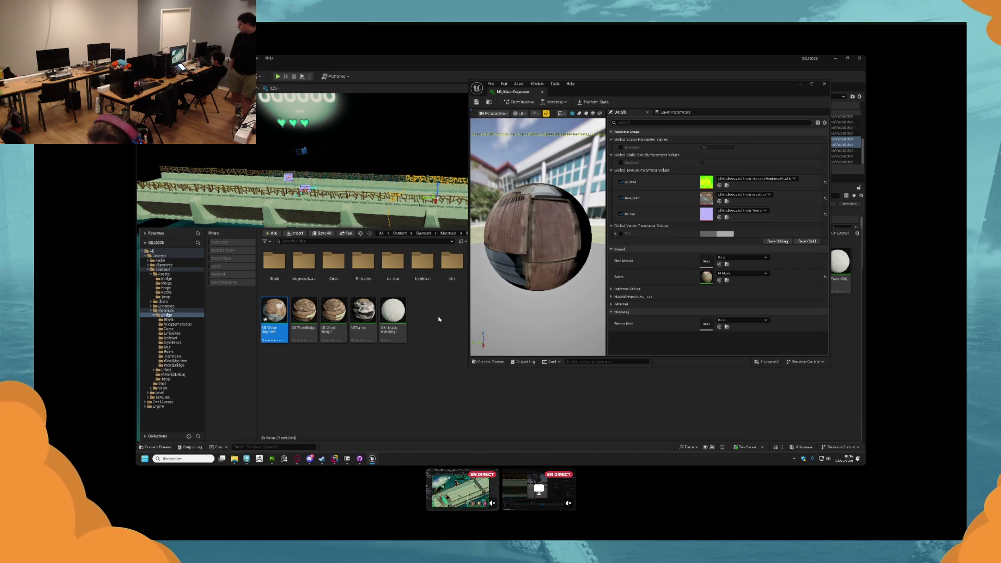
drag(453, 228, 453, 348)
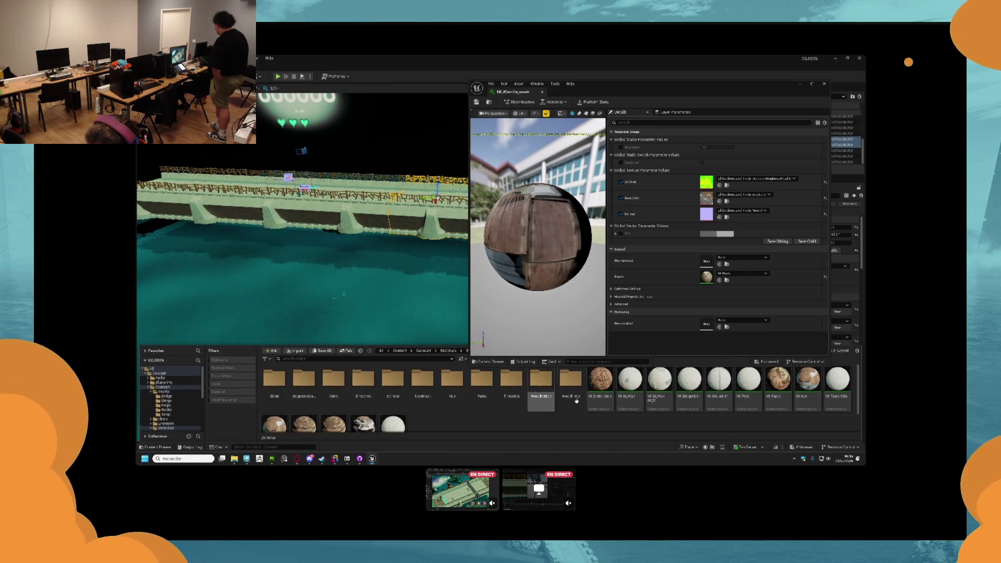
double_click(303, 380)
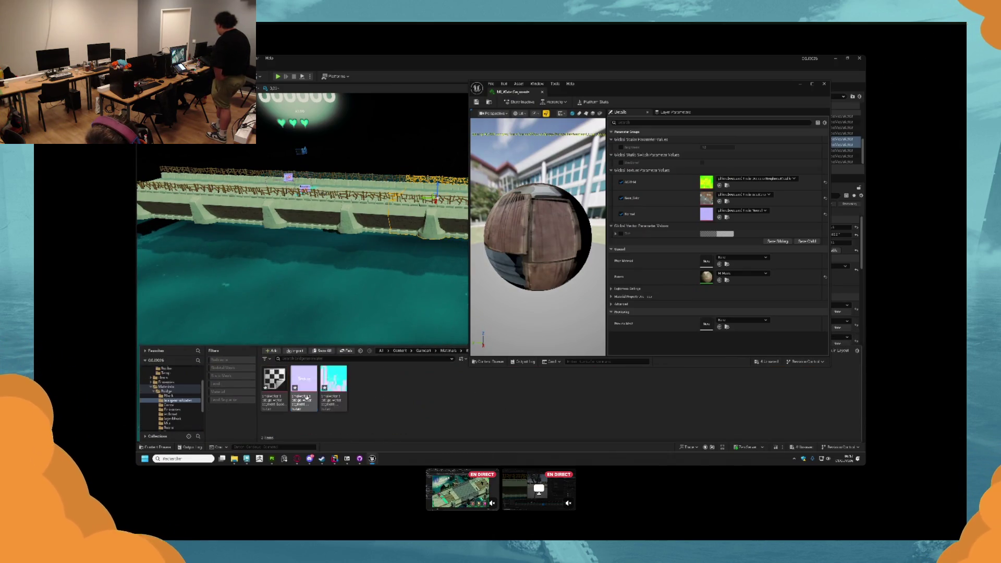
drag(329, 391, 705, 182)
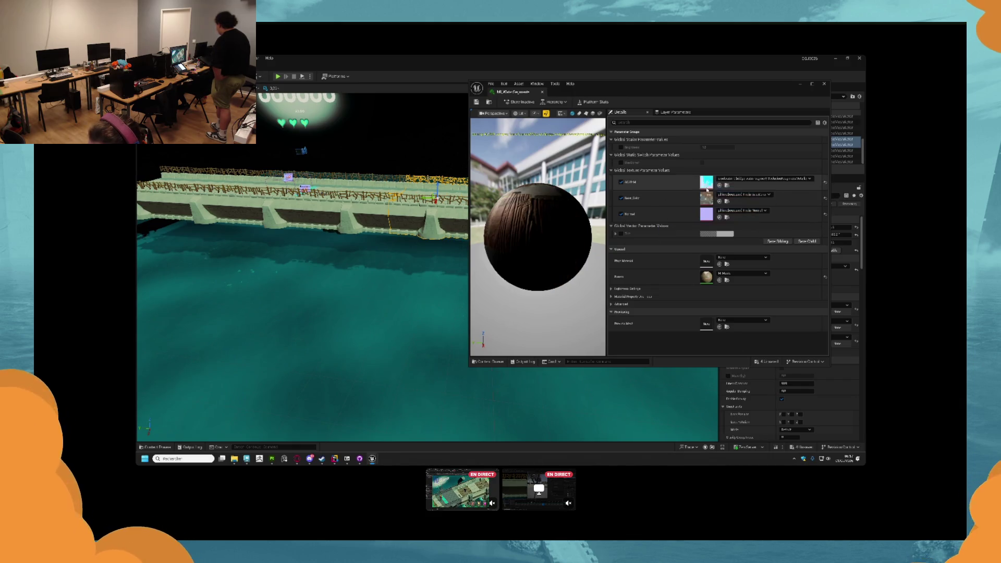
key(ctrl+space)
drag(330, 391, 706, 211)
key(ctrl+space)
mouse_move(273, 391)
mouse_down()
mouse_move(409, 313)
mouse_move(694, 179)
mouse_move(706, 197)
mouse_up()
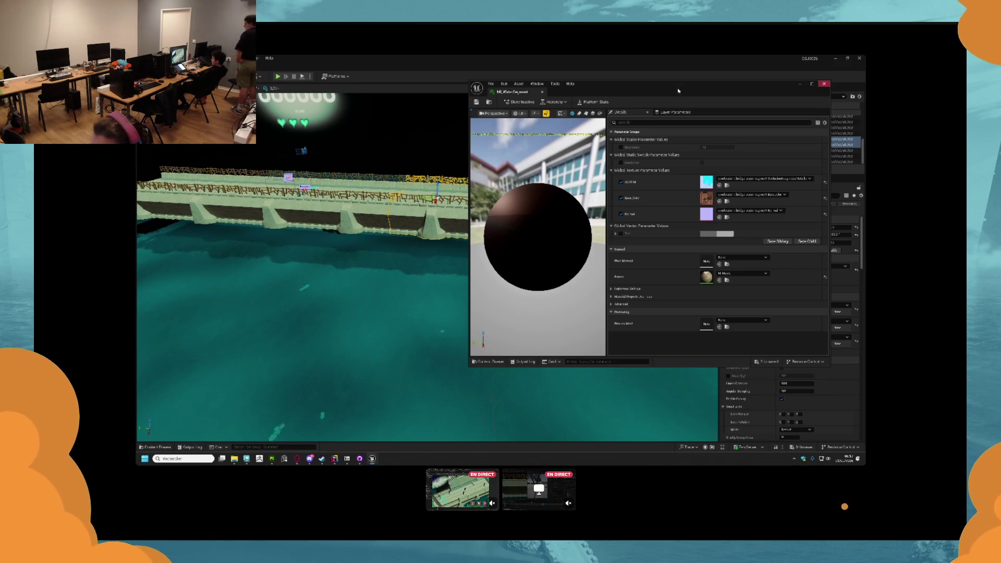
- Browse the Content Drawer to the Gamecart Bridge folder of meshes
click(154, 446)
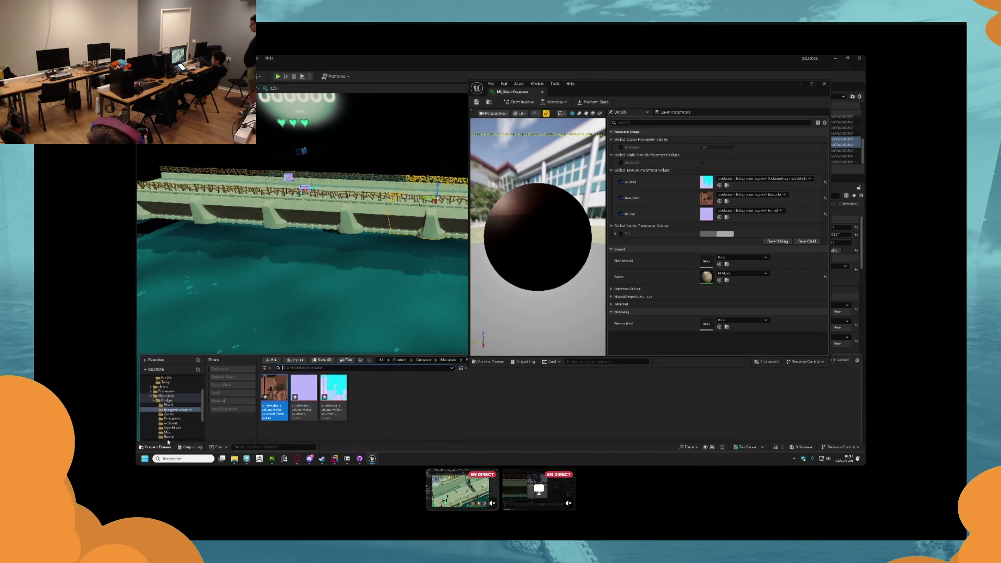
scroll(167, 386, up, 3)
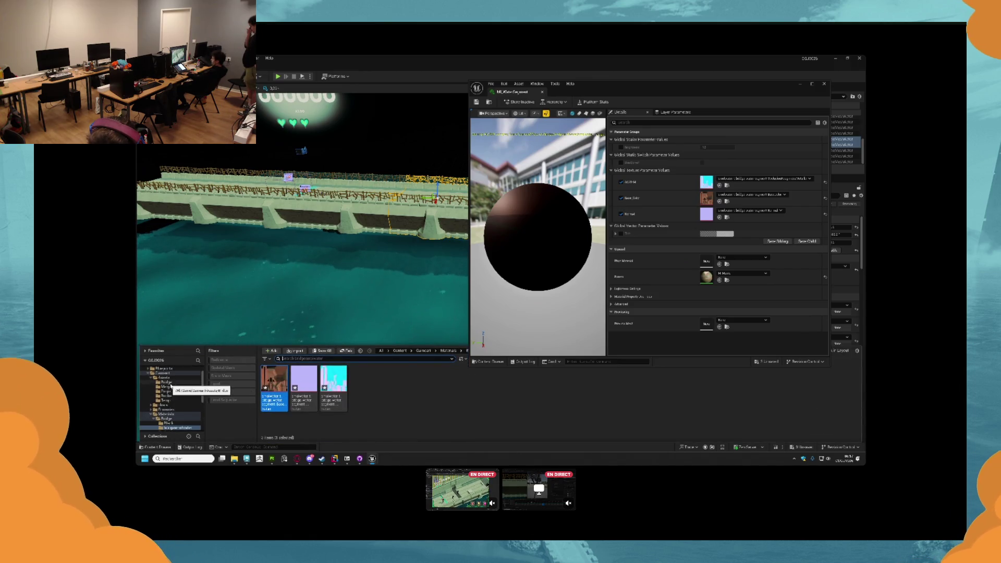
click(177, 383)
click(172, 391)
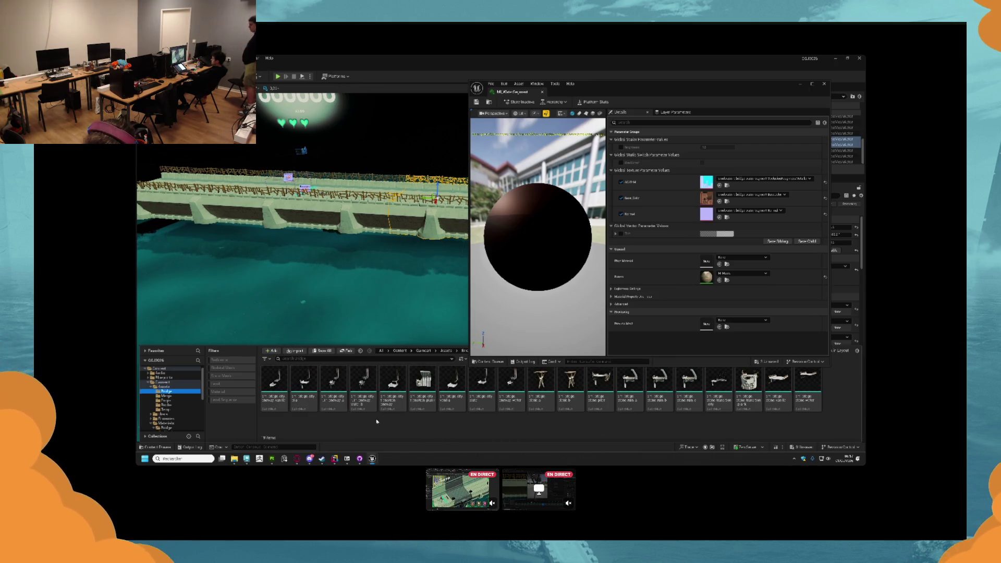
- Select every bridge mesh from first to last and open them in the Static Mesh editor
drag(275, 383, 395, 403)
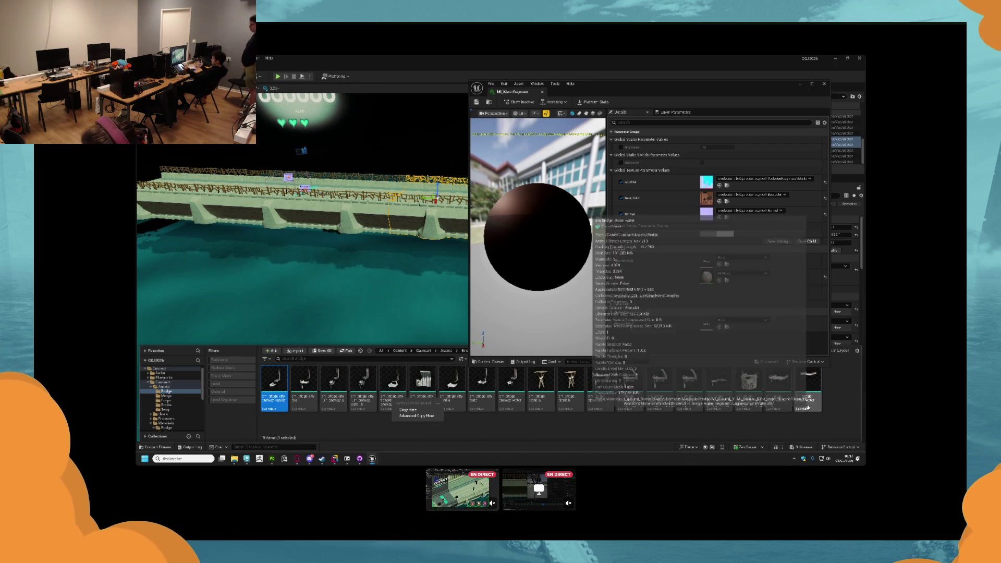
shift+click(808, 397)
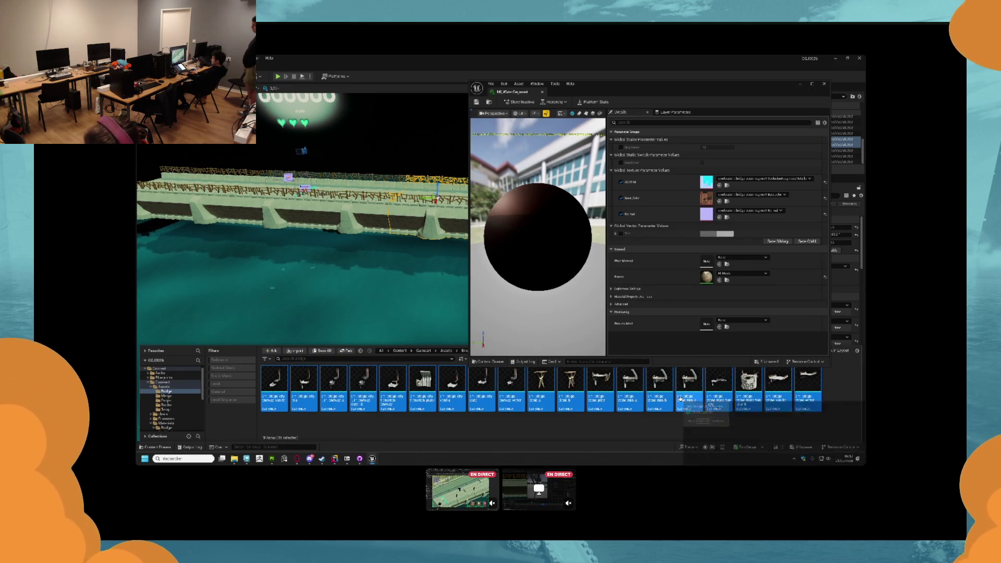
double_click(681, 401)
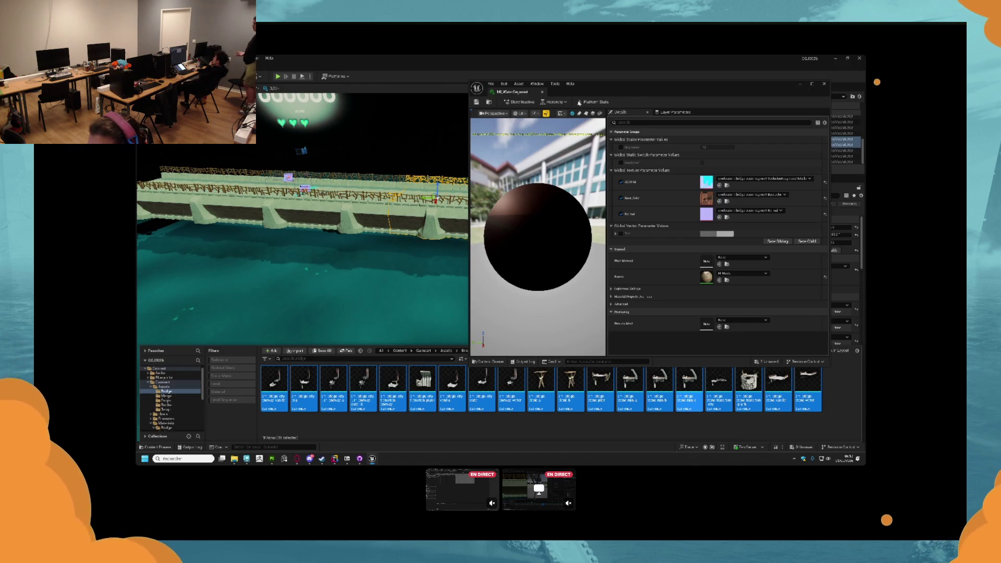
- Review the bridge meshes' slots and assign the orange material to Elements 3 and 4
click(492, 92)
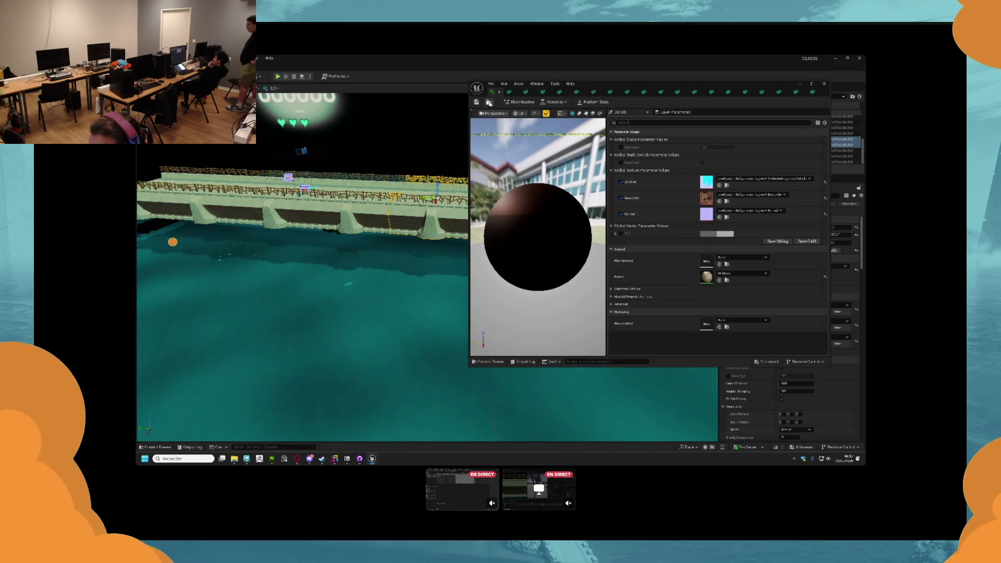
click(510, 91)
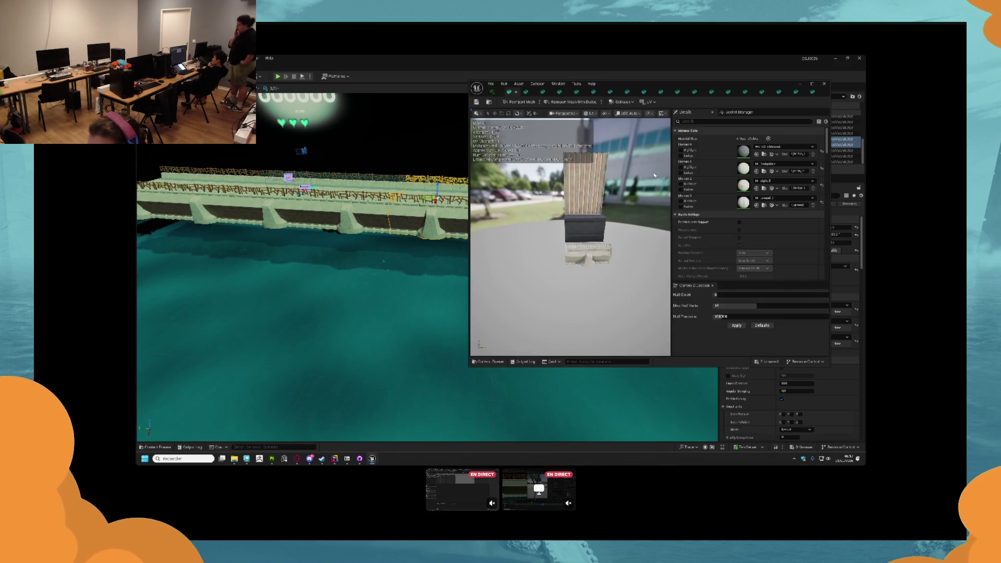
click(526, 92)
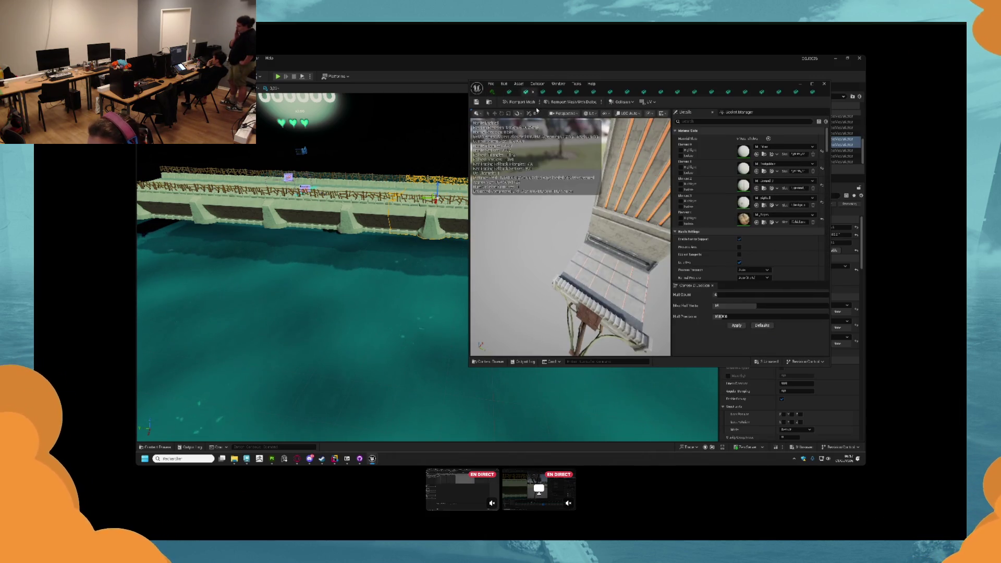
click(560, 92)
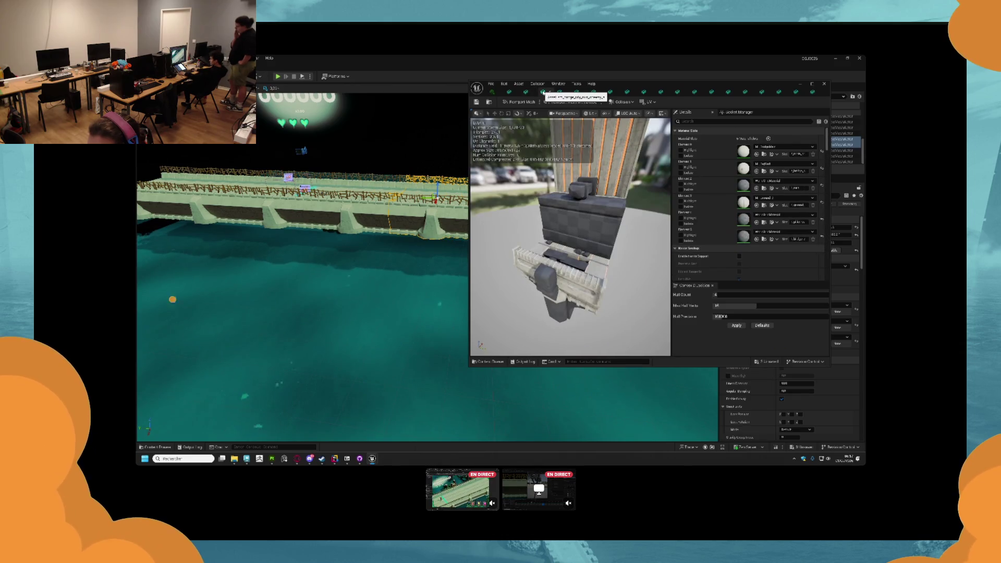
click(577, 92)
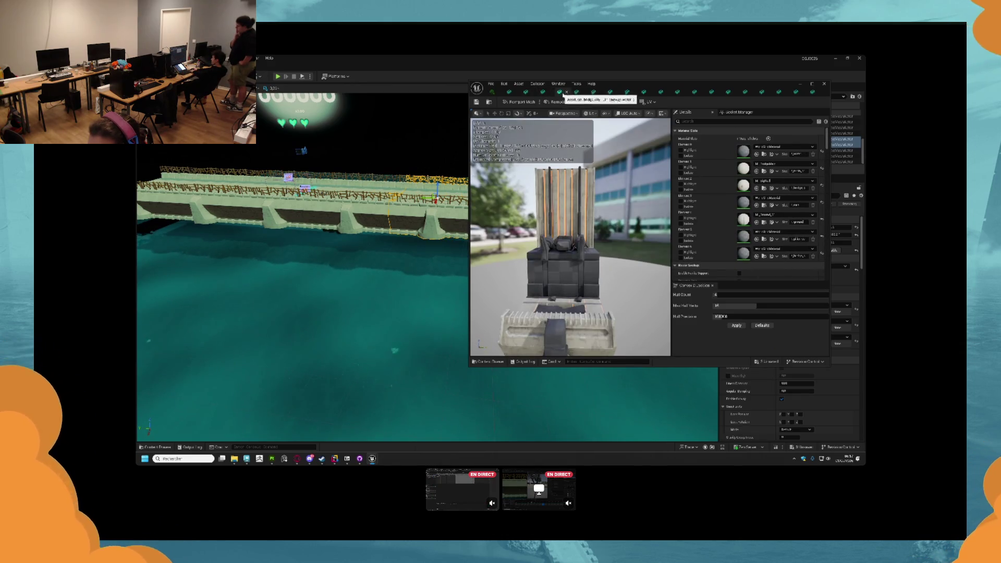
click(583, 93)
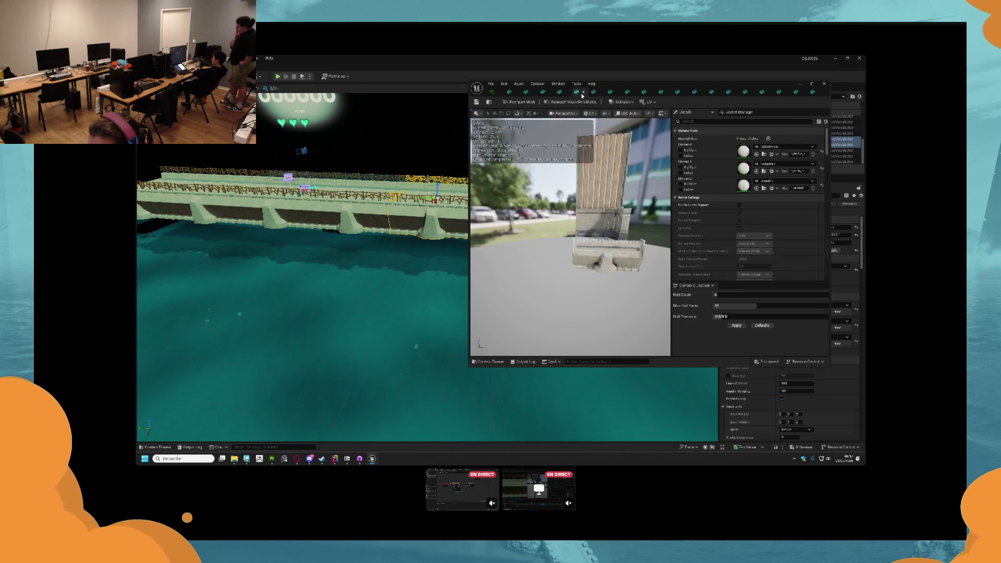
click(595, 93)
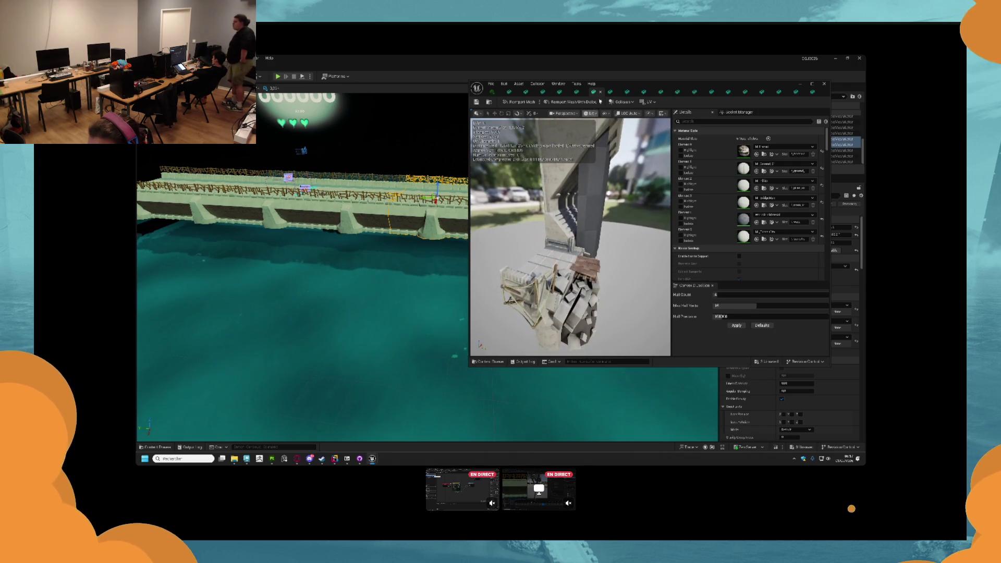
click(610, 92)
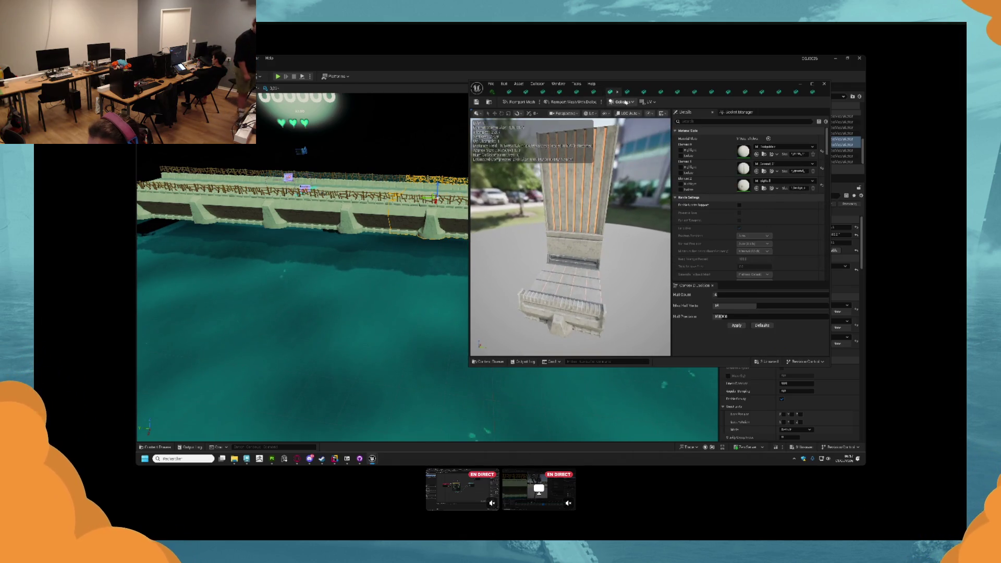
click(627, 92)
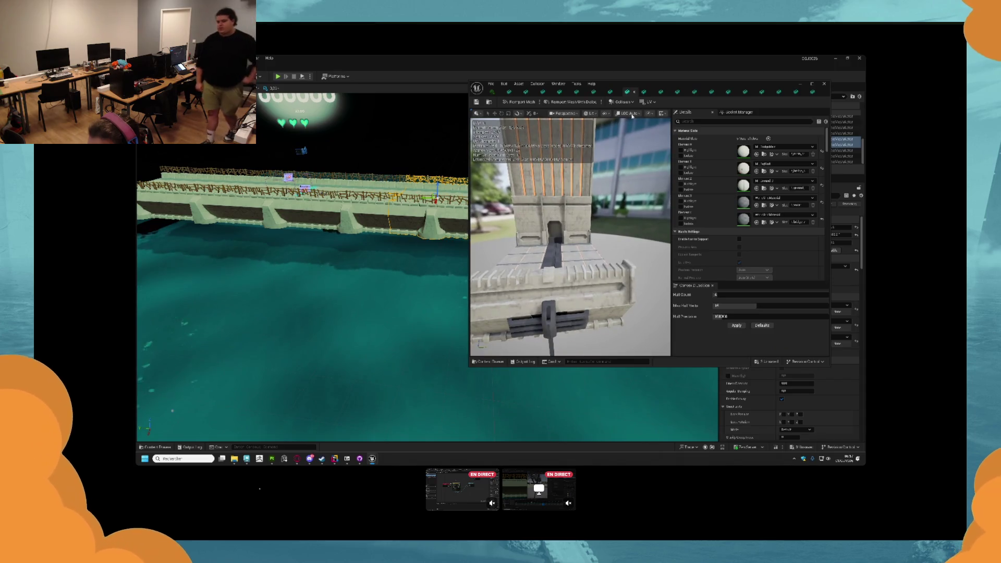
click(757, 205)
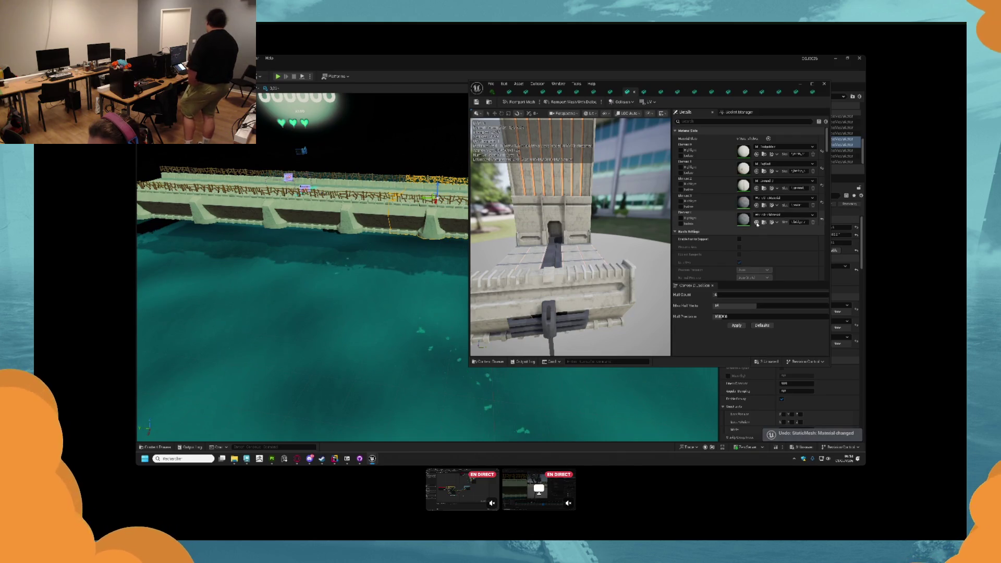
click(757, 224)
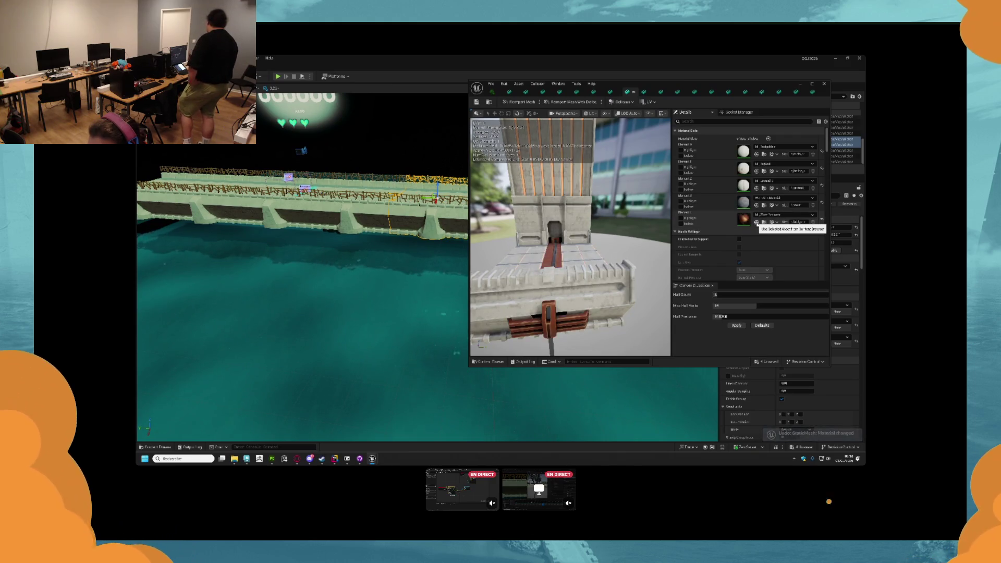
- Check the remaining bridge meshes and give the last one's Element 2 the brown wood material
click(645, 92)
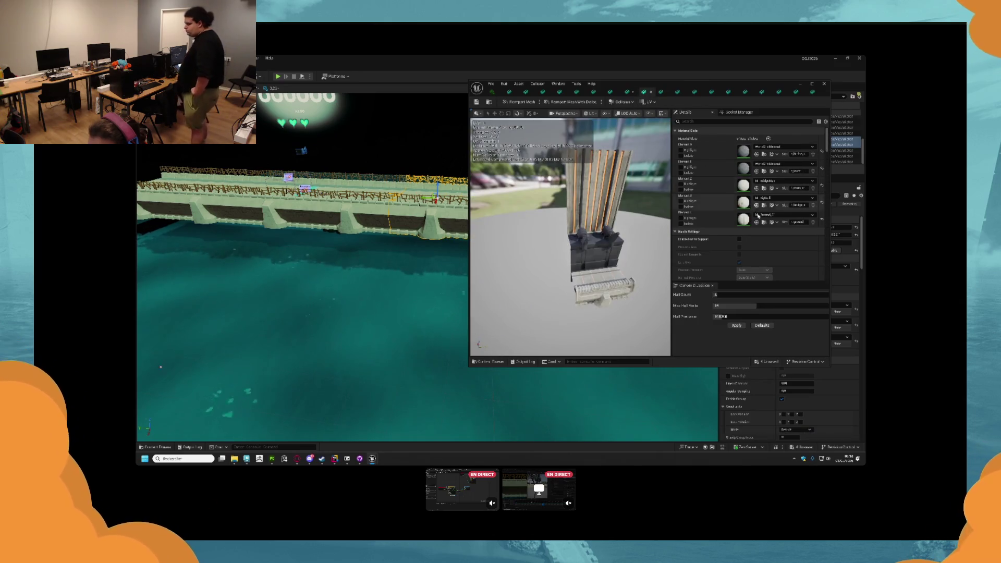
click(678, 92)
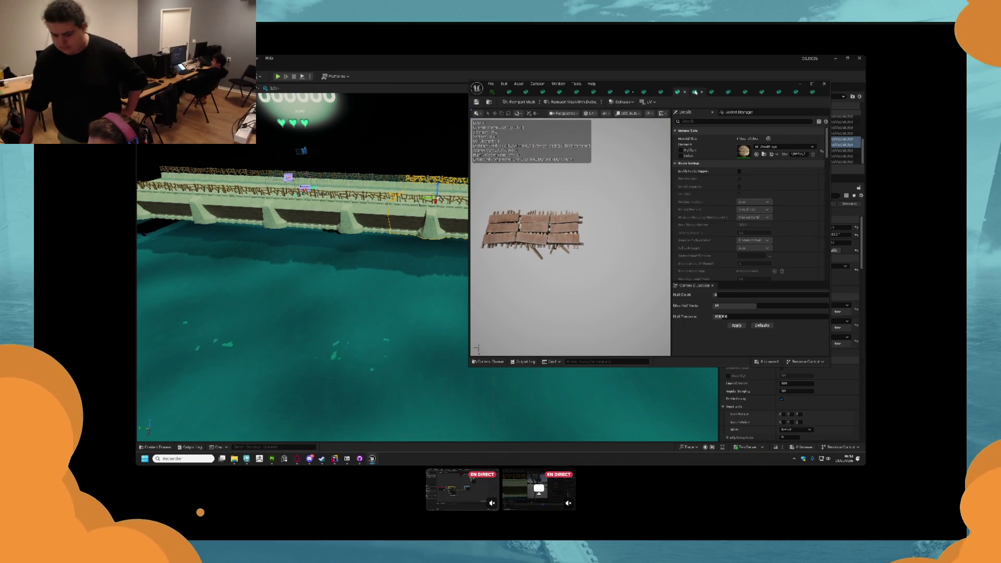
click(696, 92)
click(712, 93)
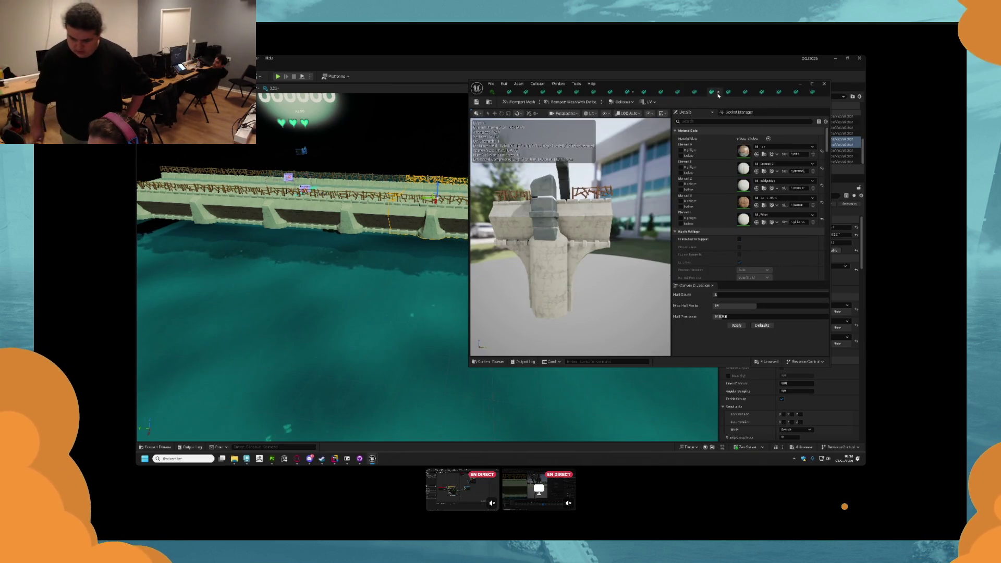
click(729, 92)
click(745, 92)
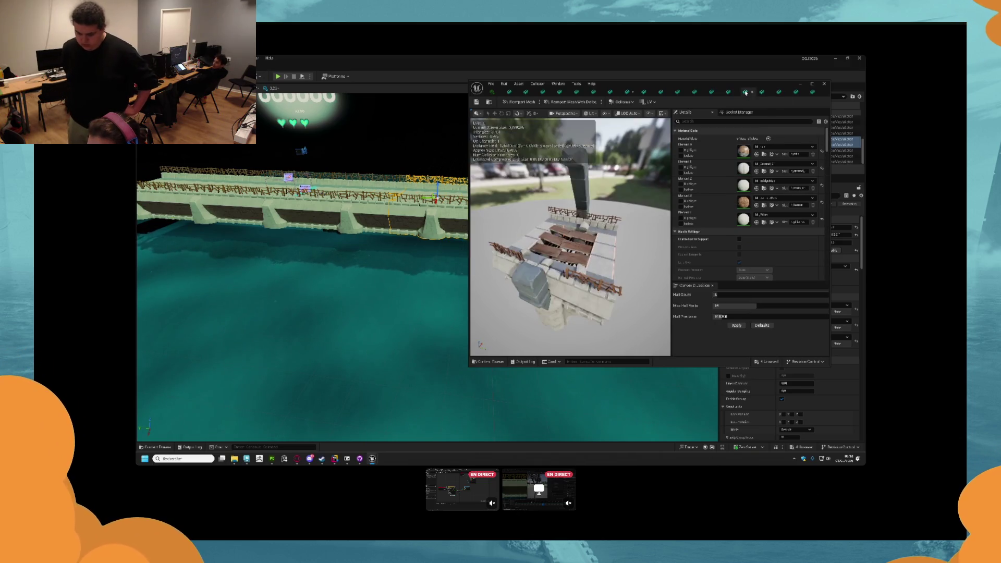
click(762, 92)
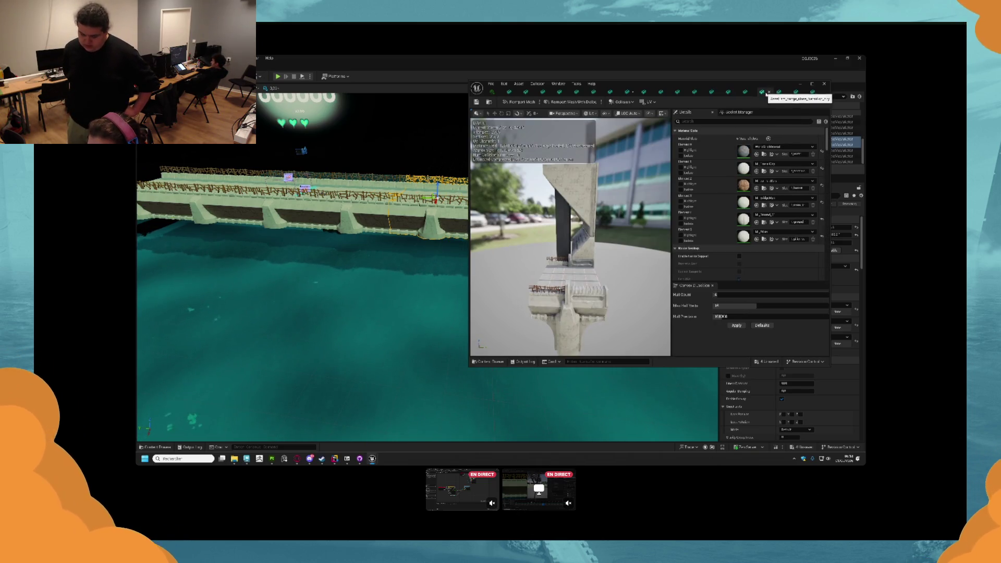
click(779, 92)
click(795, 92)
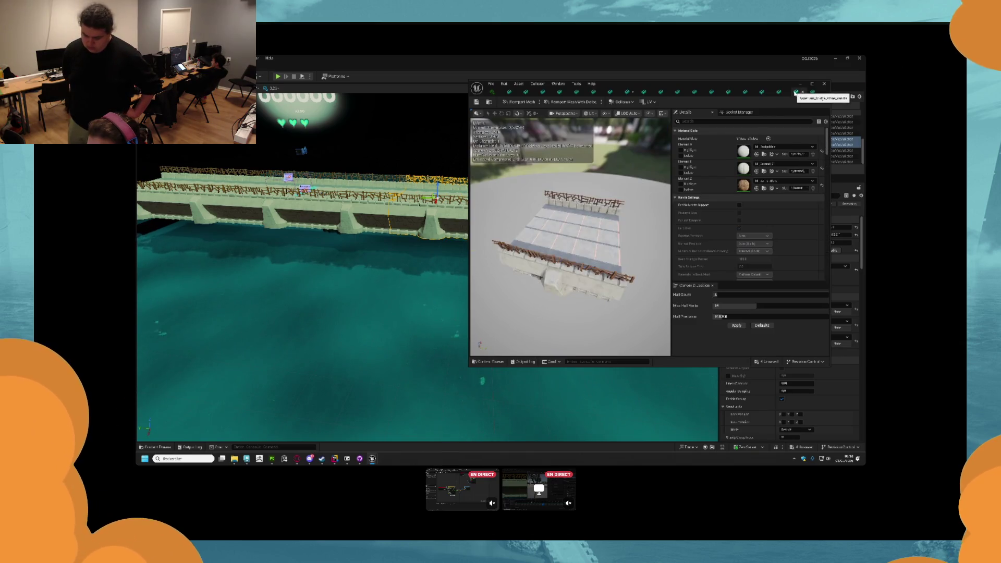
click(812, 92)
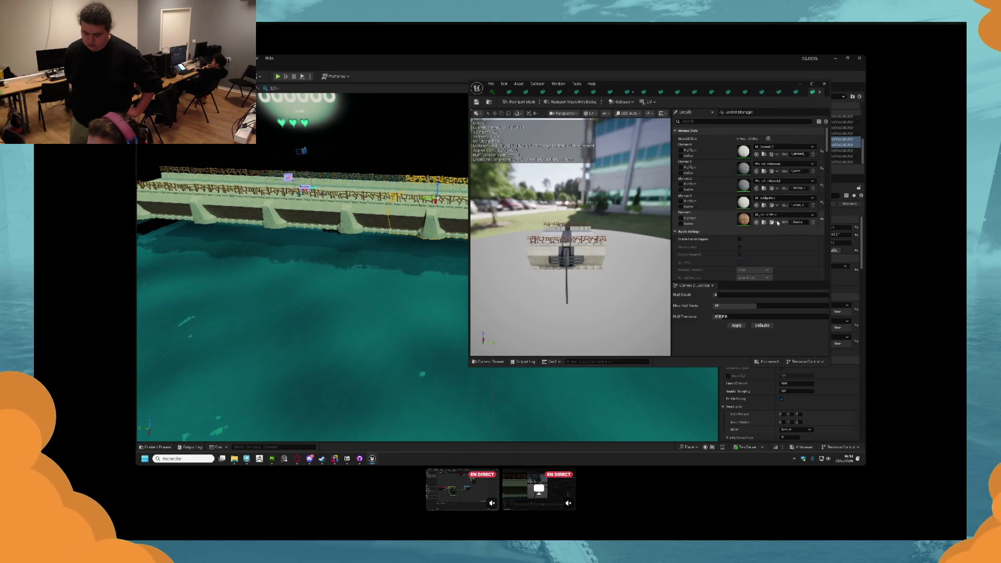
click(756, 189)
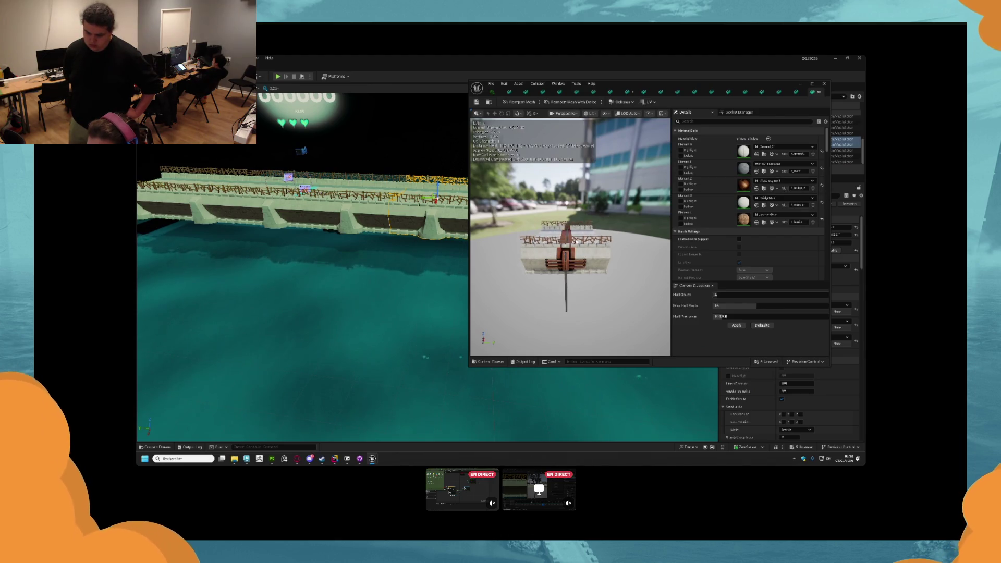
- Close the mesh editor and save all four modified assets
mouse_move(580, 192)
mouse_down()
mouse_move(580, 214)
mouse_move(580, 191)
mouse_up()
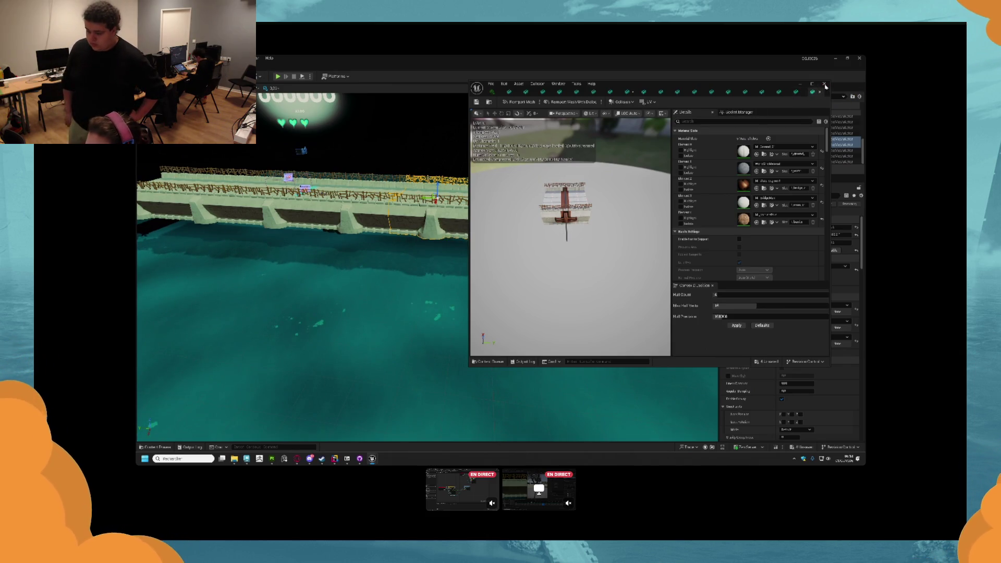
click(824, 84)
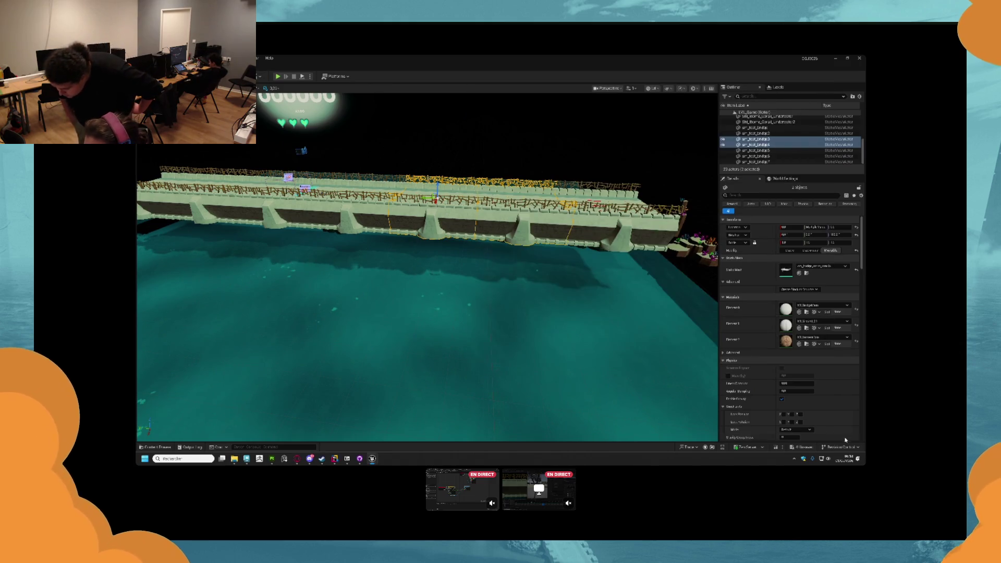
click(805, 447)
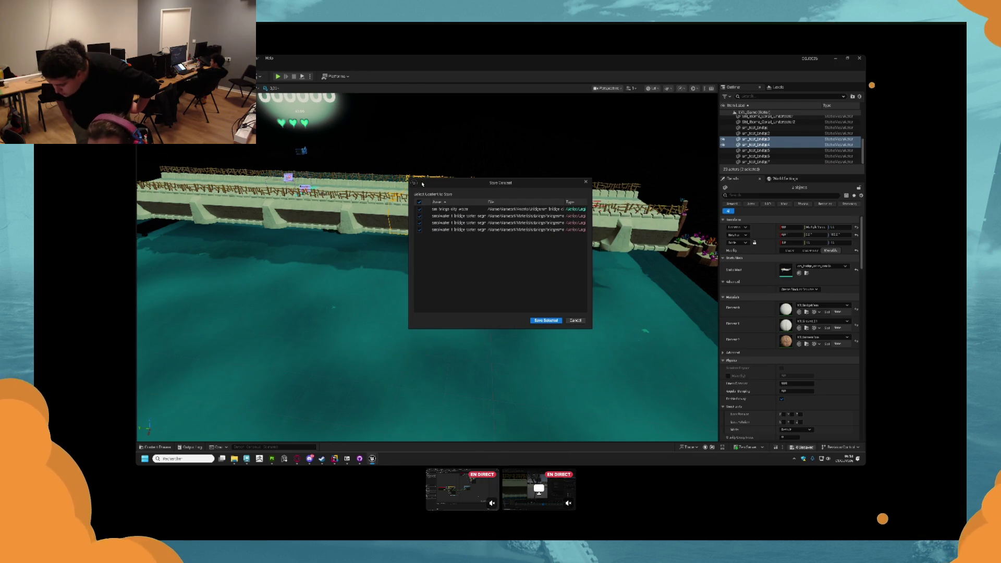
click(543, 320)
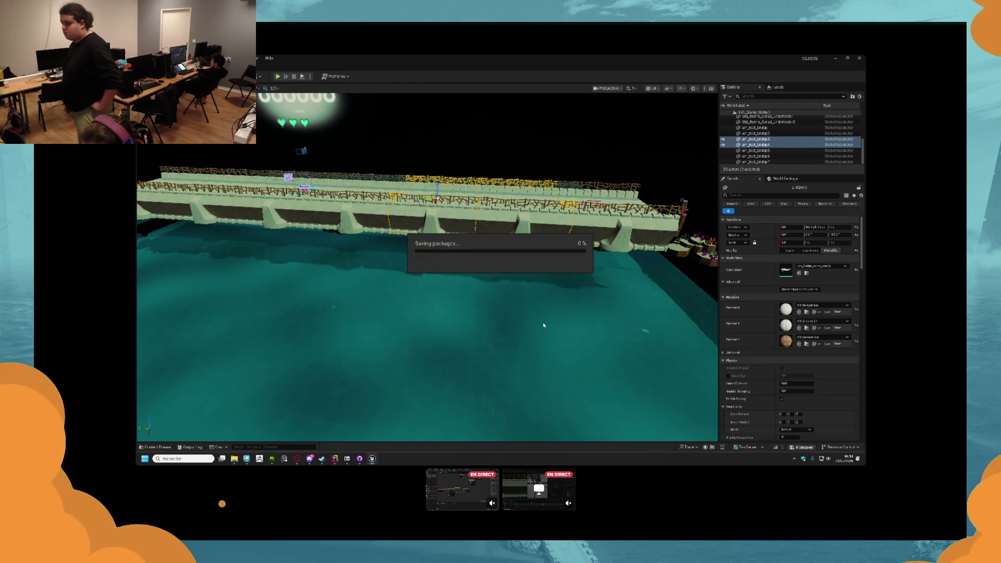
key(alt+Tab)
key(alt+Tab)
key(Tab)
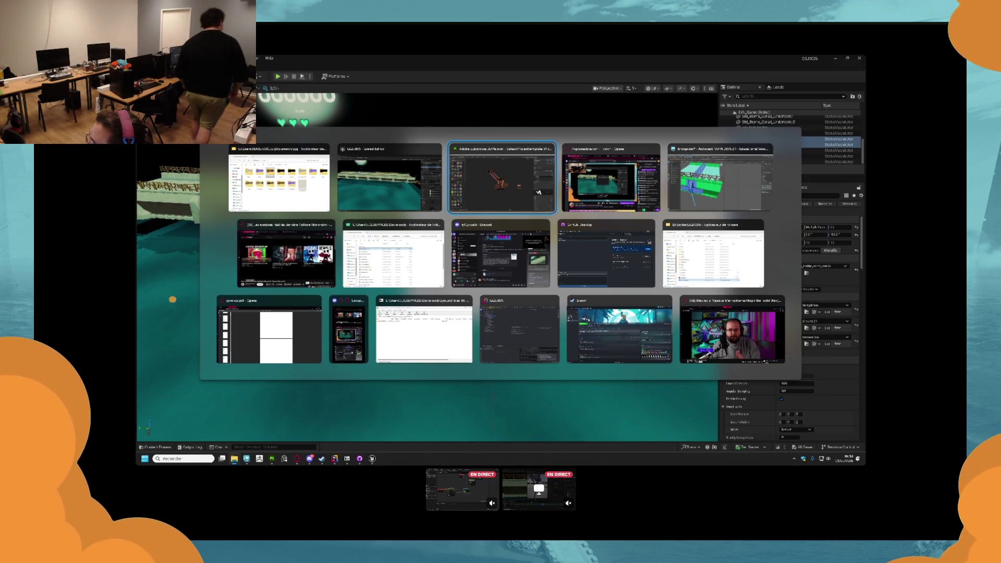
- Bring the project folder window forward, then move over to the Maya bridge scene
key(Left)
key(Left)
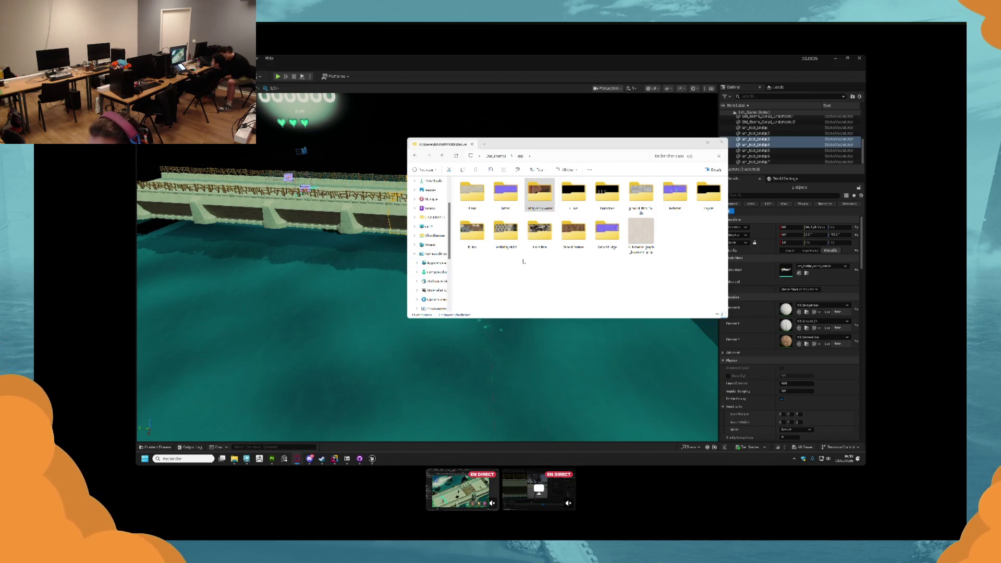
click(538, 229)
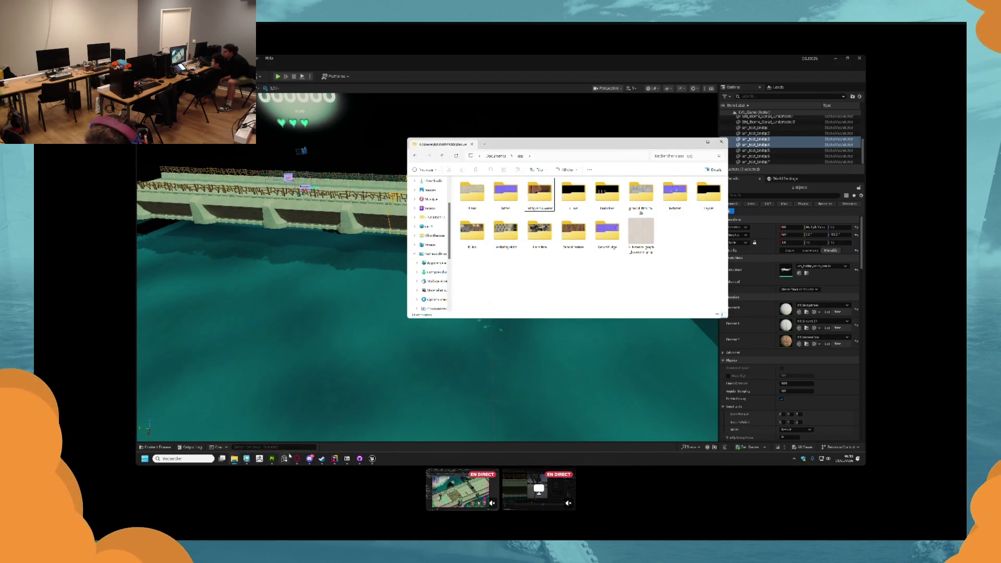
click(249, 459)
scroll(320, 292, down, 5)
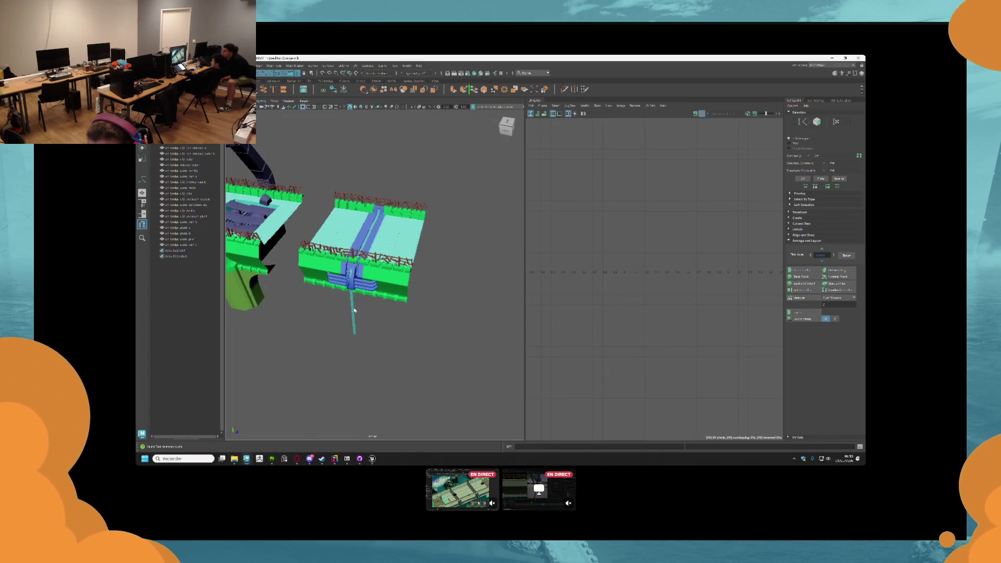
- Orbit around the bridge in Maya and select the checker-textured bridge piece to export
scroll(320, 292, down, 5)
scroll(357, 286, up, 6)
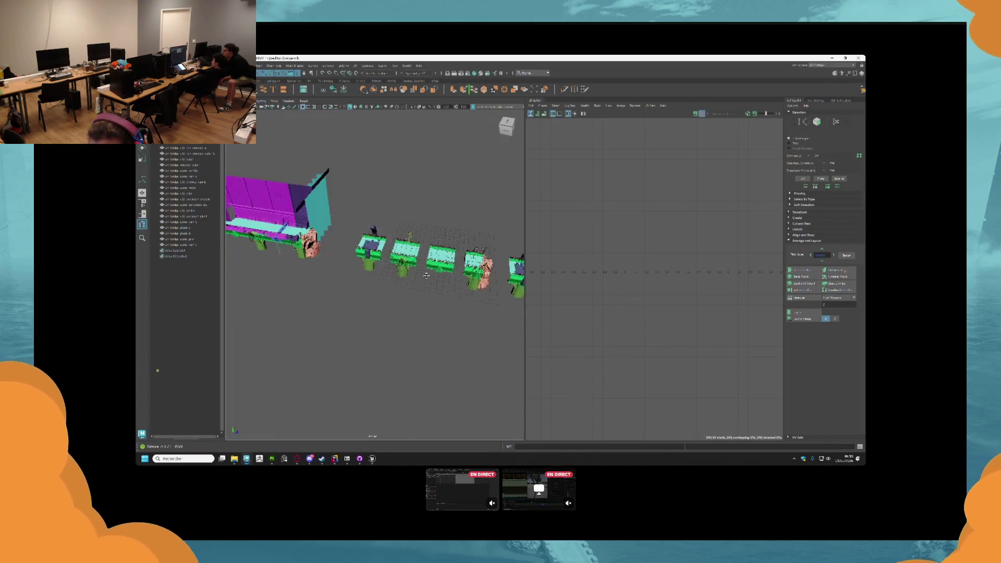
scroll(420, 268, up, 8)
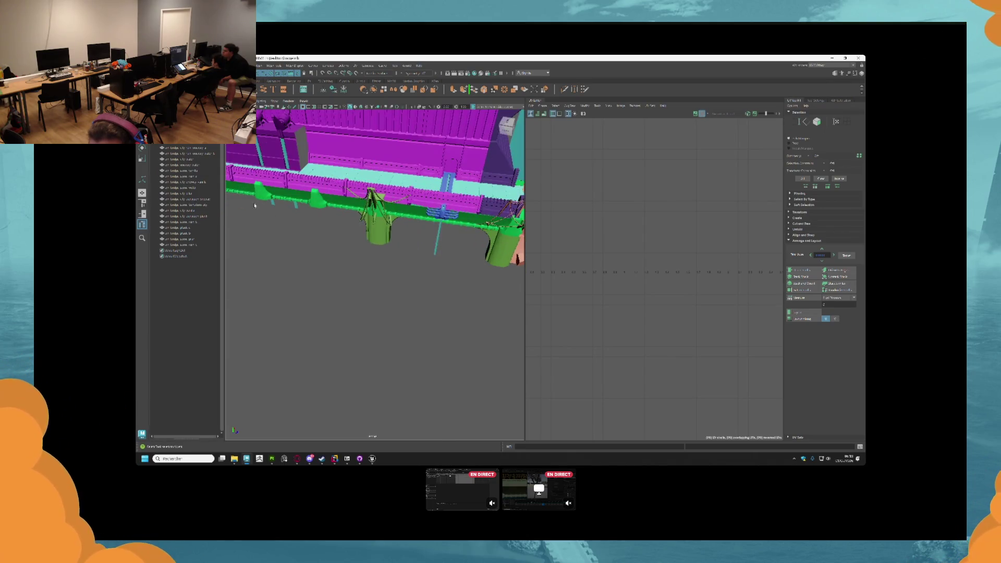
mouse_move(429, 267)
mouse_down()
mouse_move(358, 239)
mouse_move(438, 246)
mouse_move(413, 265)
mouse_up()
click(357, 152)
key(f)
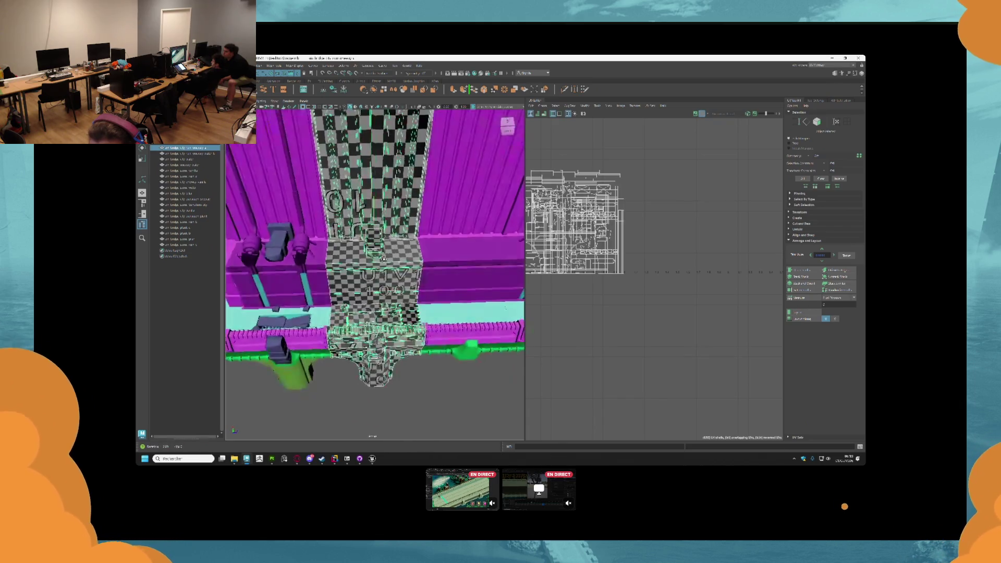
mouse_move(354, 274)
mouse_down()
mouse_move(306, 283)
mouse_move(382, 280)
mouse_move(405, 299)
mouse_move(446, 295)
mouse_move(246, 154)
mouse_up()
click(310, 287)
click(388, 303)
click(422, 281)
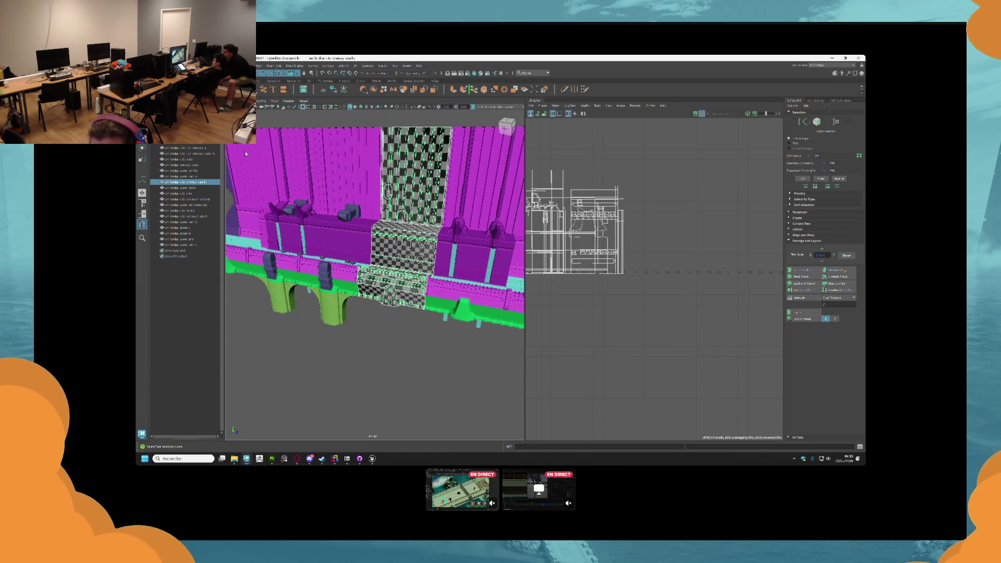
- Export only the selected bridge piece to its own mesh file via Export Selection
right_click(157, 148)
click(192, 166)
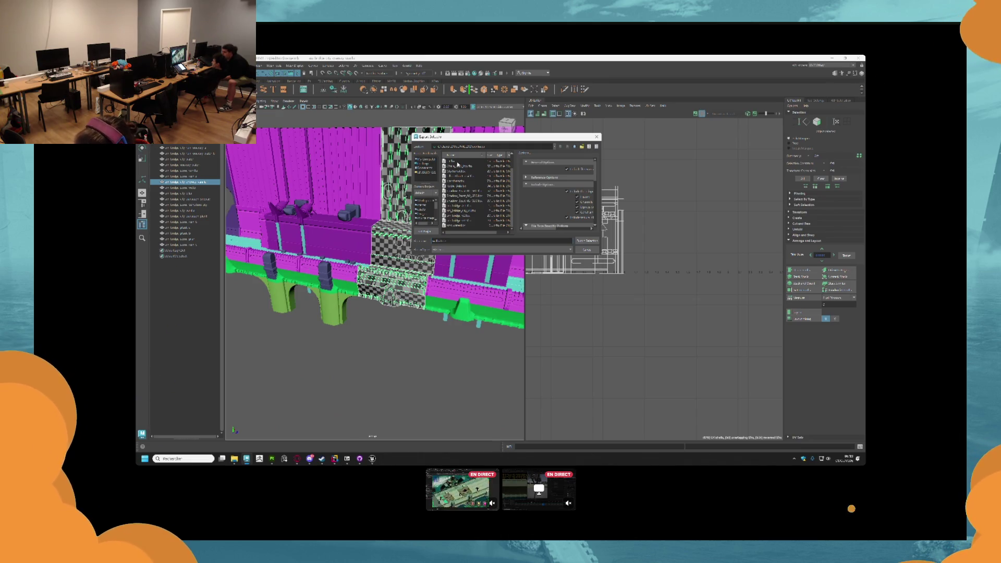
double_click(457, 164)
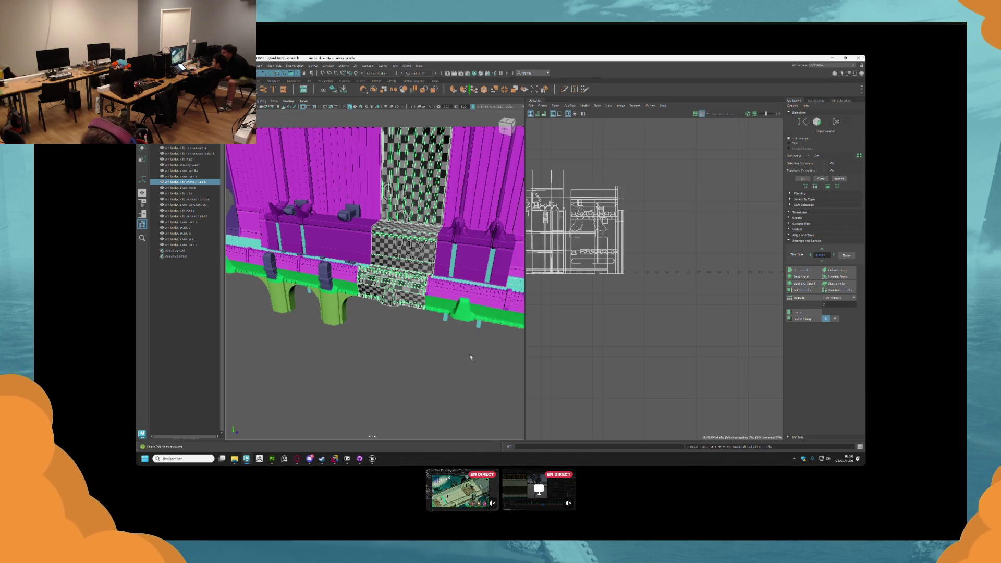
click(330, 422)
click(272, 458)
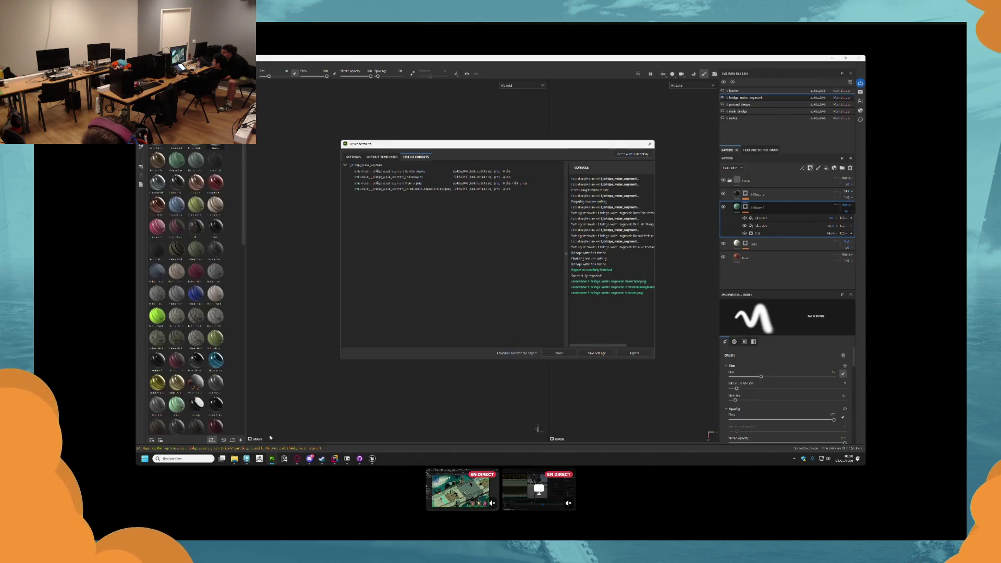
- Start a new Painter project on the first exported bridge mesh file, answering the save prompt
click(650, 144)
click(140, 147)
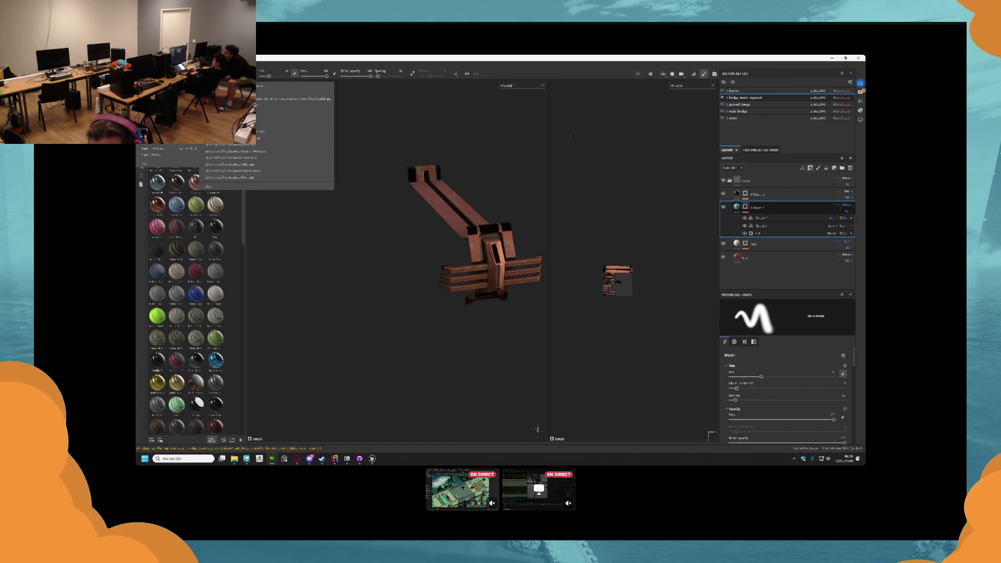
key(ctrl+n)
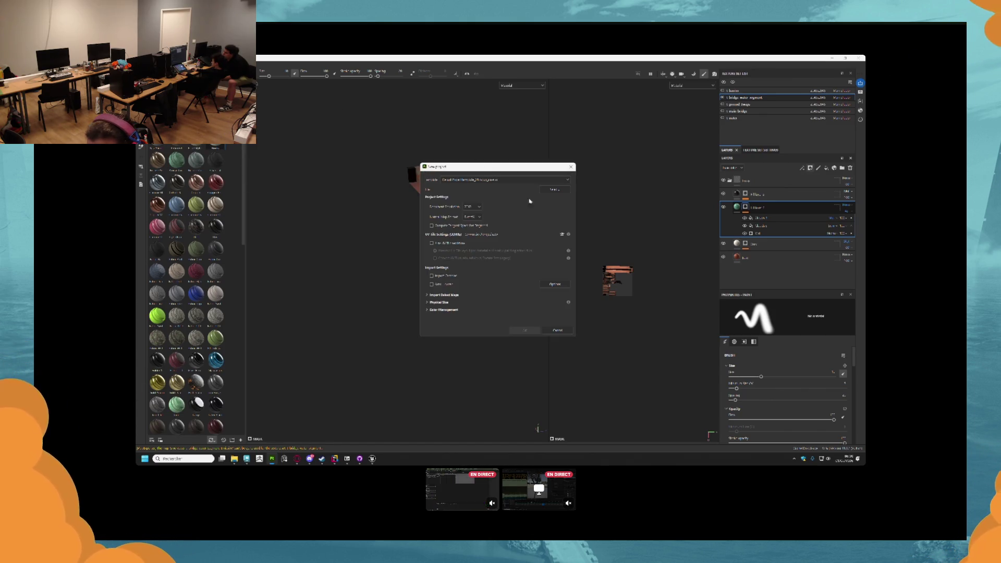
click(555, 190)
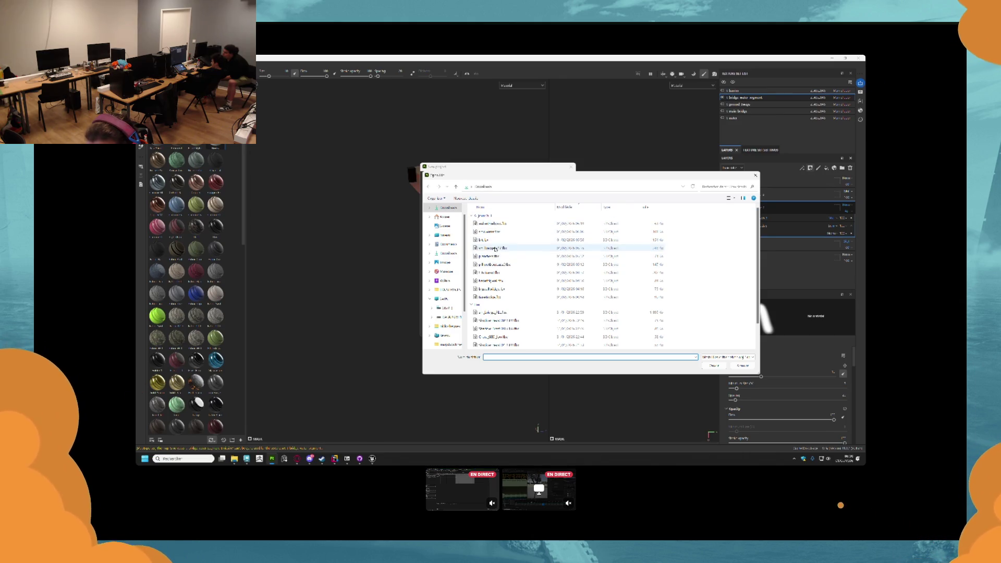
click(484, 224)
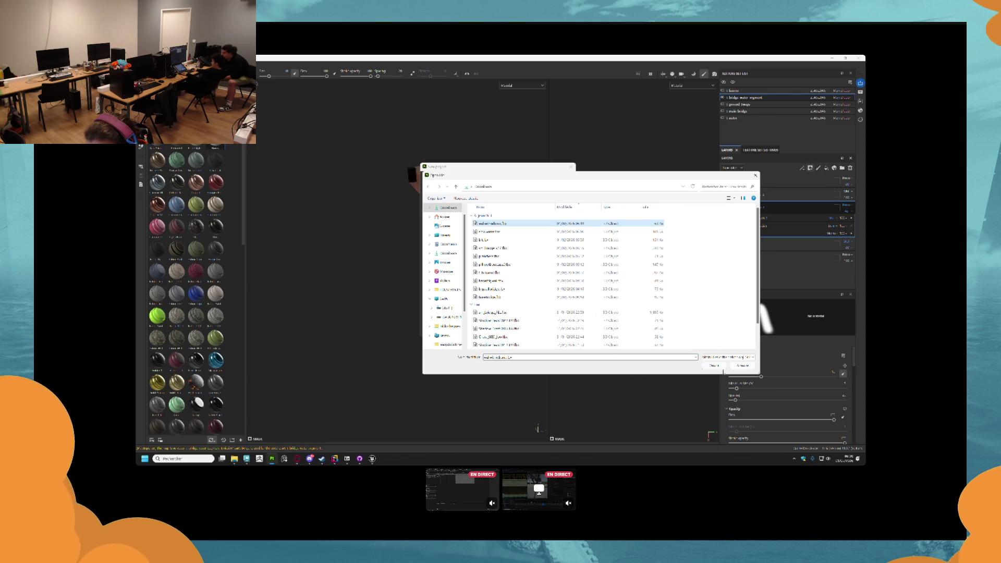
click(713, 365)
click(523, 331)
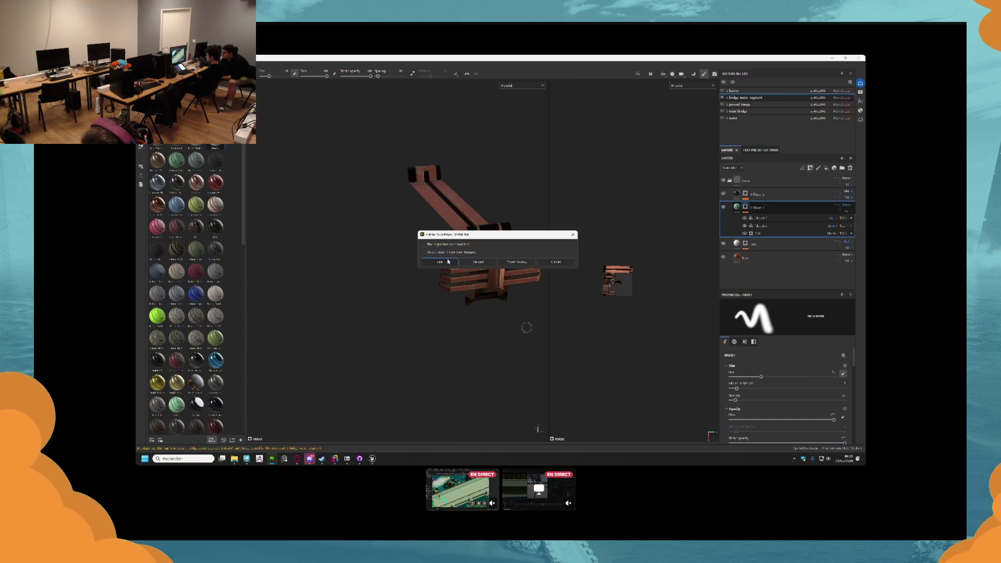
click(478, 262)
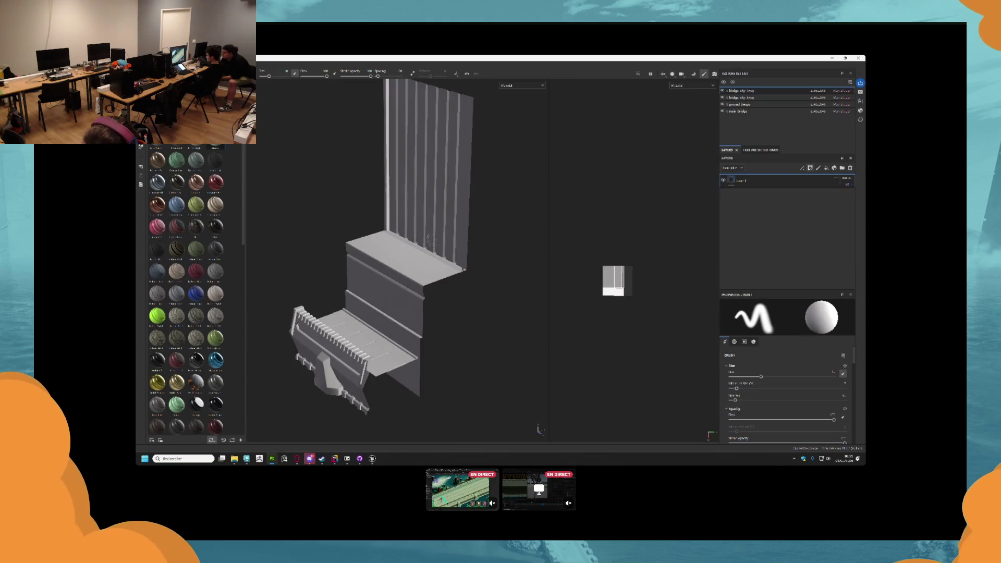
- Bake the mesh maps for the new bridge piece and return to painting mode
drag(429, 240, 443, 244)
scroll(459, 249, up, 3)
click(693, 74)
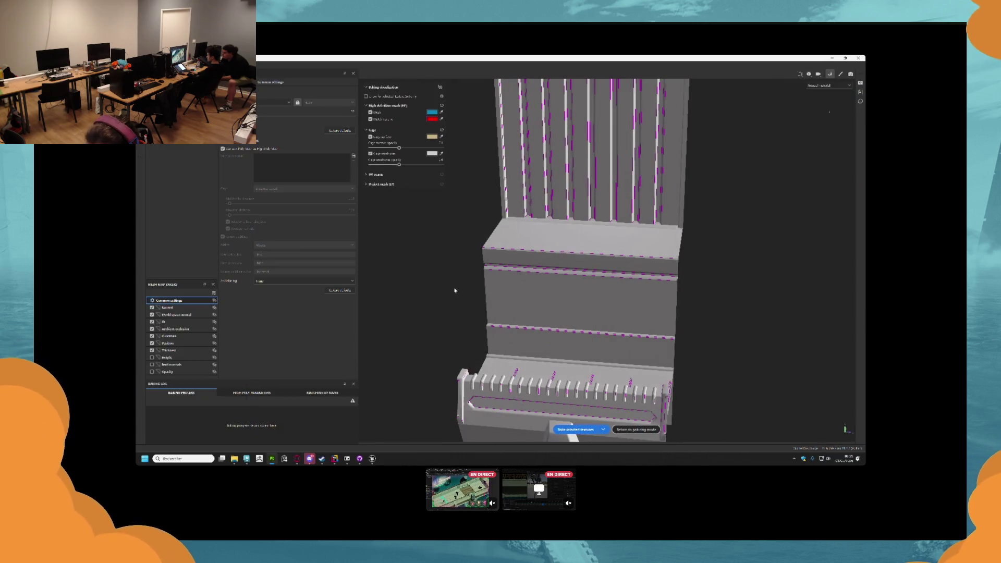
scroll(503, 299, down, 2)
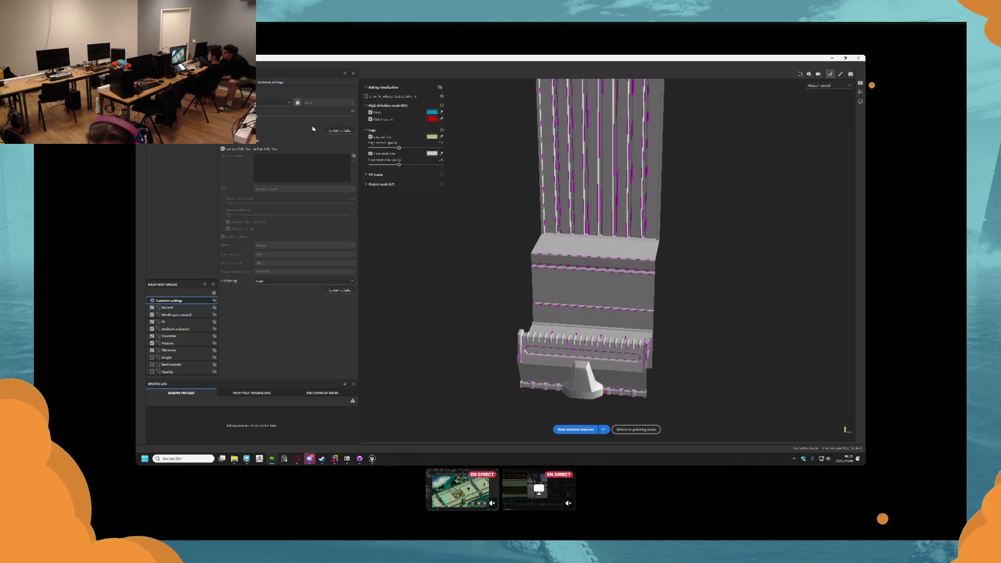
click(576, 429)
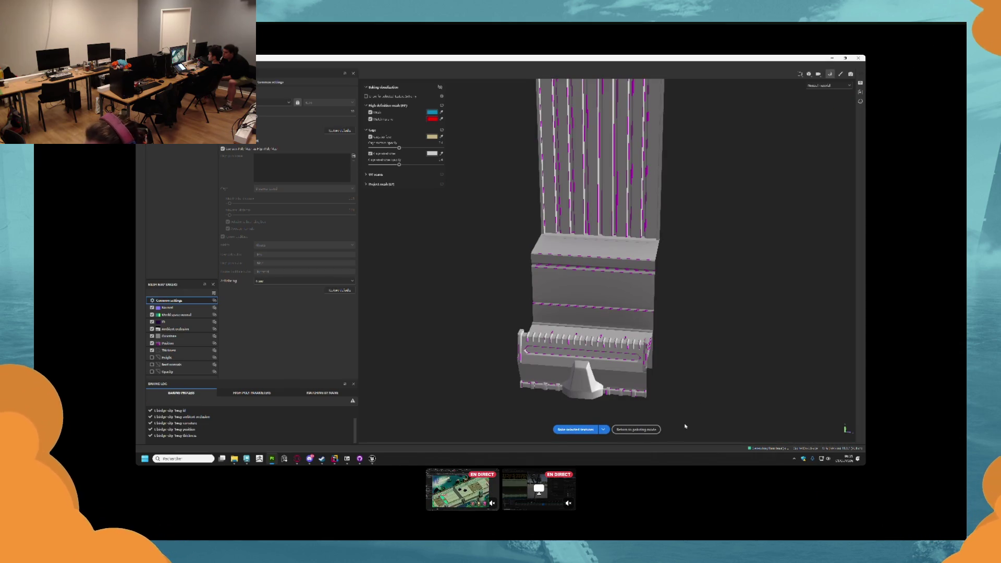
click(636, 429)
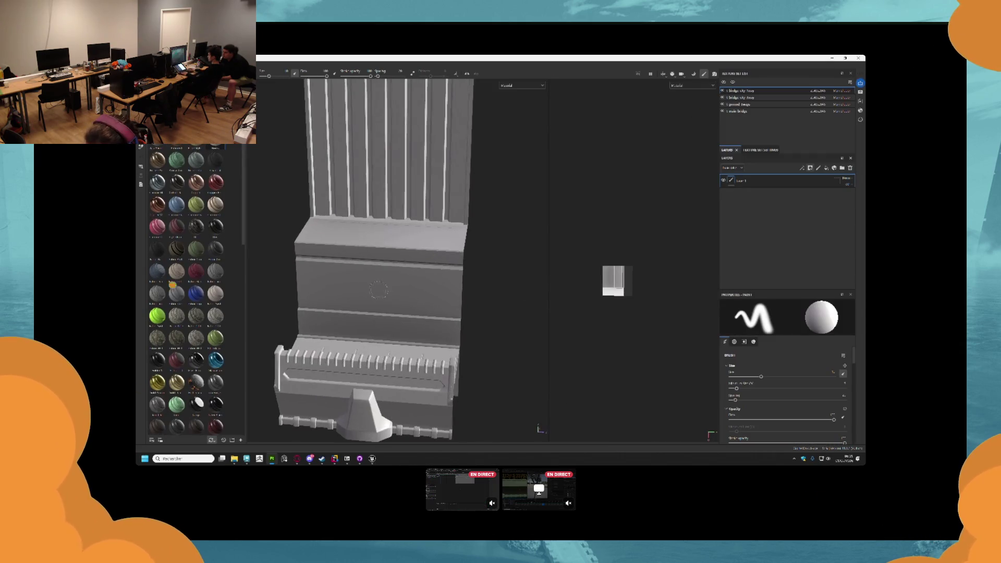
- Delete the empty paint layer and drag a smart material onto the bridge piece
mouse_move(469, 239)
mouse_down()
mouse_move(446, 209)
mouse_move(511, 195)
mouse_move(459, 207)
mouse_up()
click(805, 186)
key(Delete)
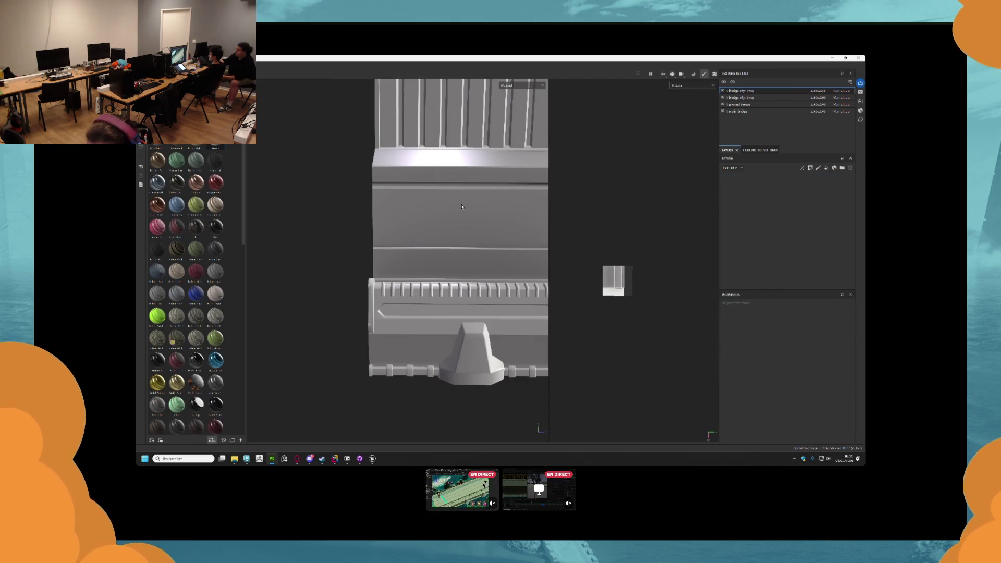
mouse_move(228, 151)
mouse_down()
mouse_move(446, 201)
mouse_move(465, 218)
mouse_move(416, 229)
mouse_move(355, 209)
mouse_move(308, 226)
mouse_move(398, 235)
mouse_move(393, 242)
mouse_move(471, 227)
mouse_move(375, 243)
mouse_move(417, 238)
mouse_move(398, 243)
mouse_move(482, 304)
mouse_move(494, 223)
mouse_move(409, 246)
mouse_move(383, 236)
mouse_move(384, 204)
mouse_up()
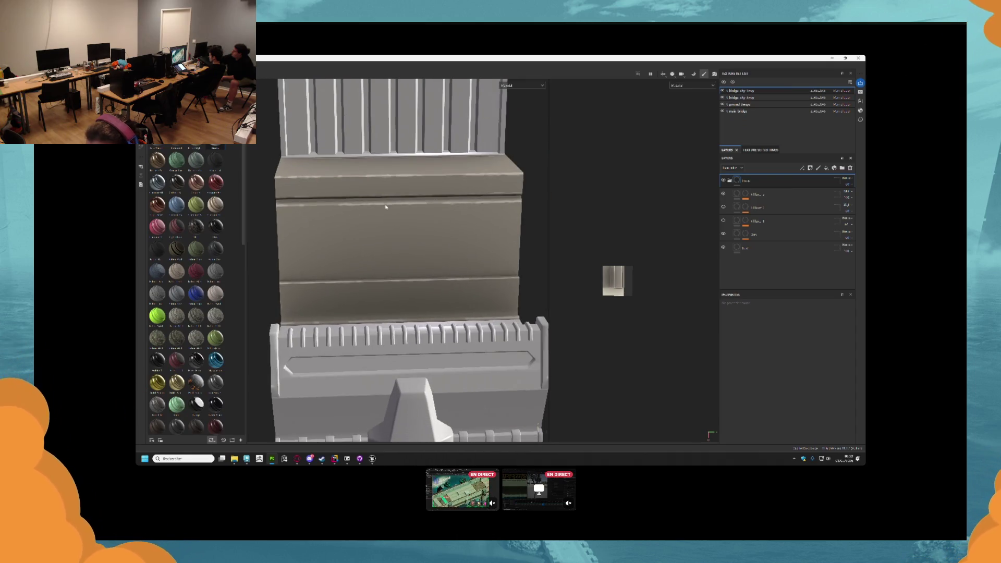
- Import the last mask image from file onto the lower fill layer, adding the red band
click(745, 207)
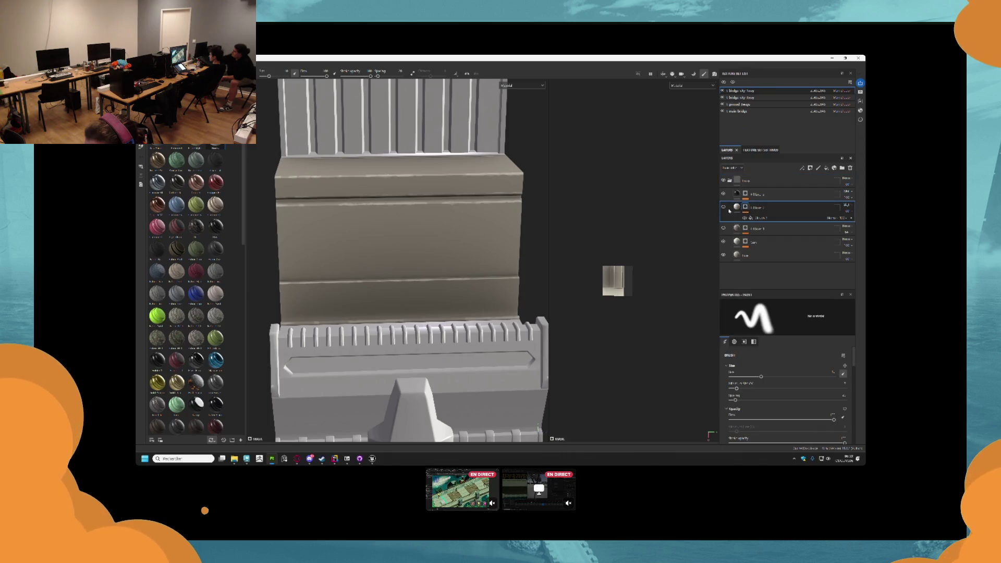
click(746, 208)
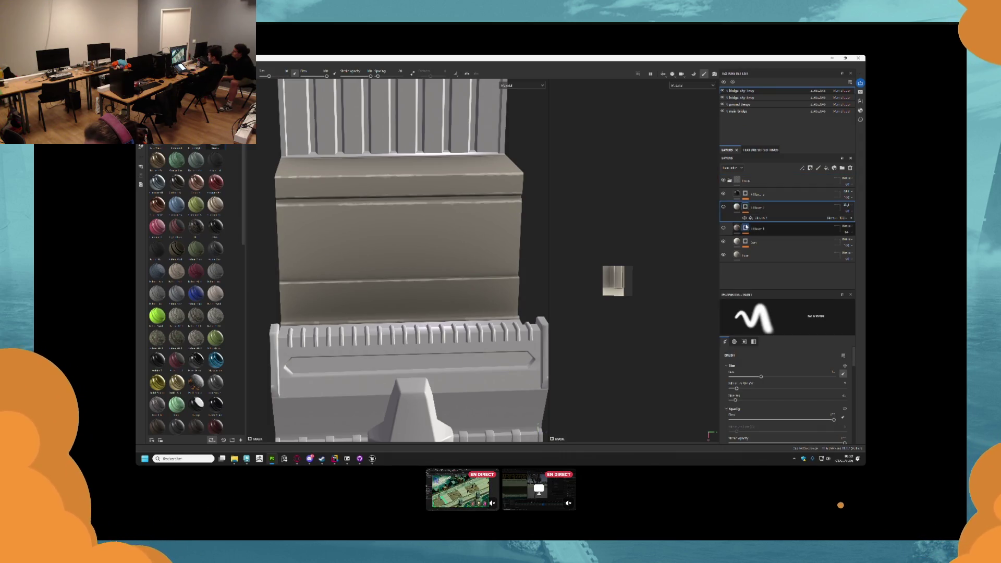
click(746, 228)
right_click(746, 229)
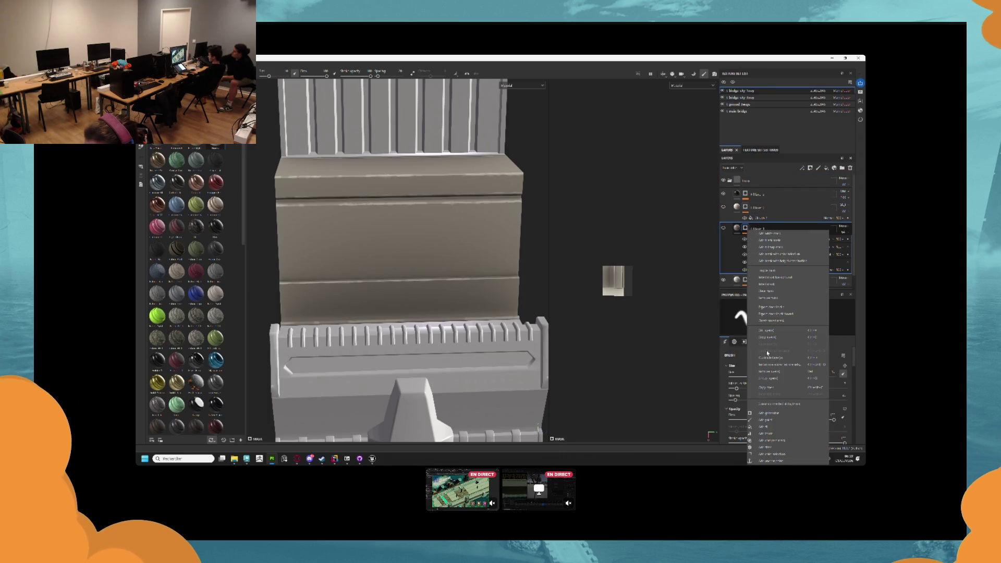
click(772, 308)
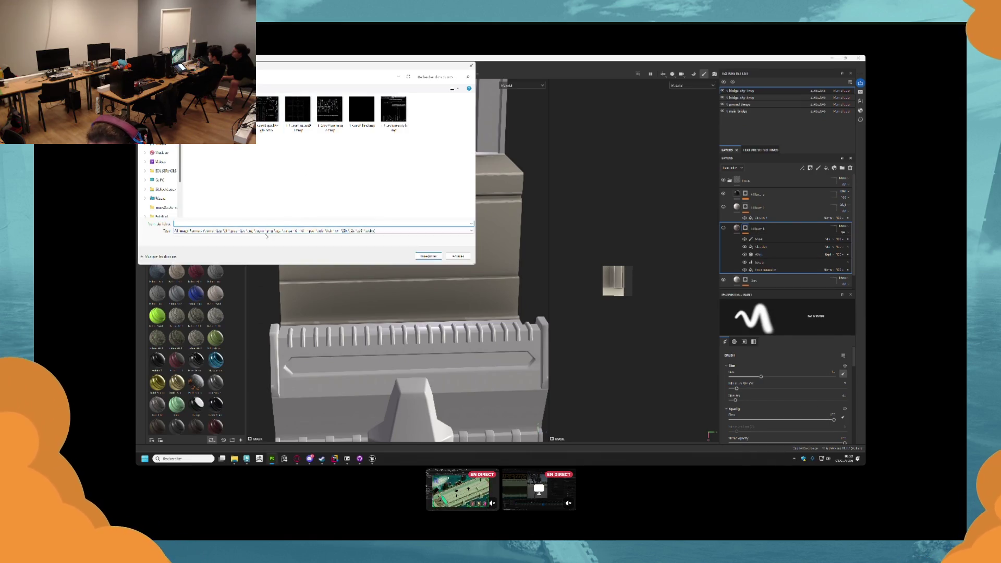
text(H)
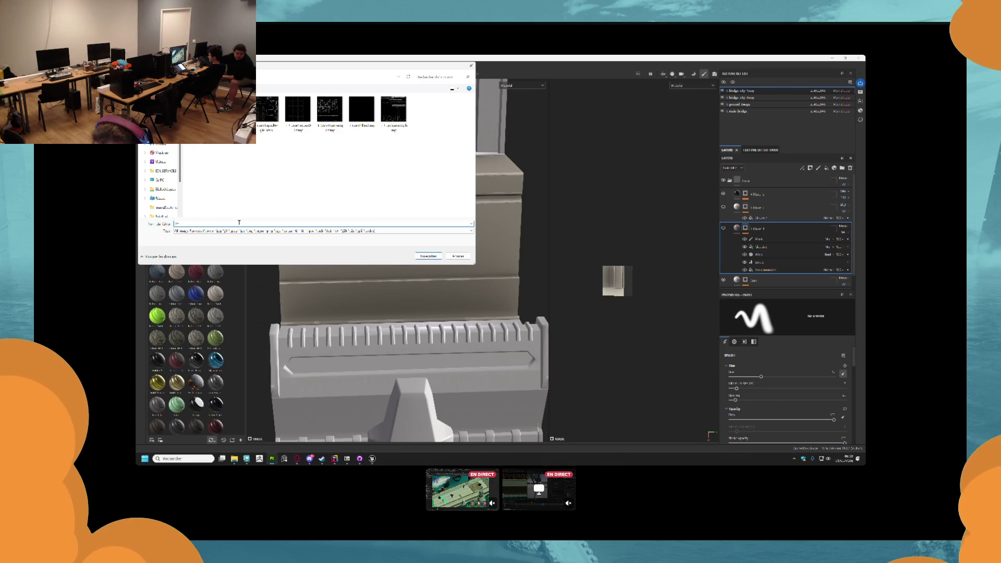
click(395, 115)
double_click(213, 223)
key(Return)
mouse_move(424, 279)
mouse_down()
mouse_move(494, 273)
mouse_move(445, 264)
mouse_move(411, 313)
mouse_move(424, 271)
mouse_move(460, 252)
mouse_move(352, 276)
mouse_move(324, 265)
mouse_up()
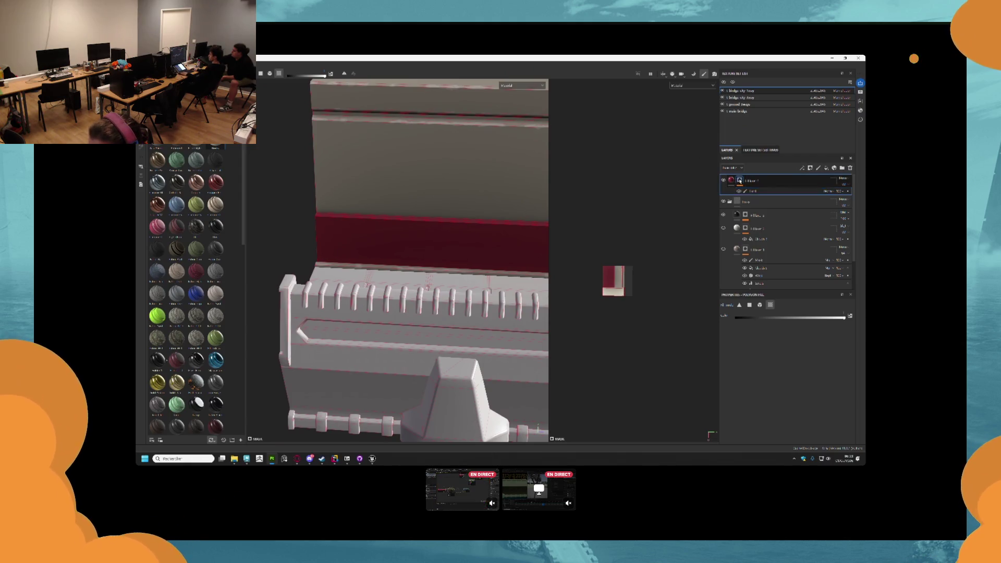
- Export the top layer's mask into the Layers folder under a T_Mask name, then return to Unreal
right_click(740, 179)
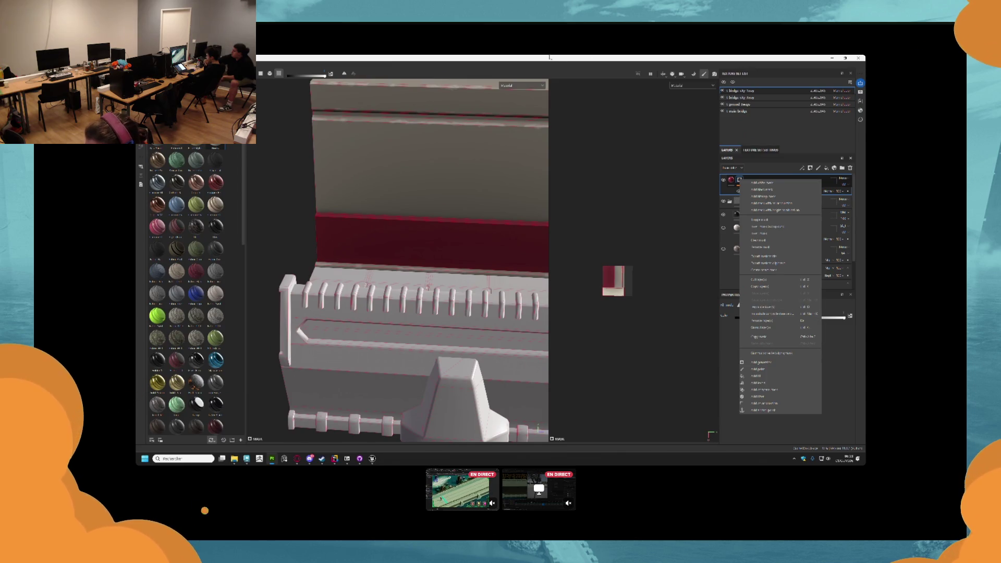
click(764, 256)
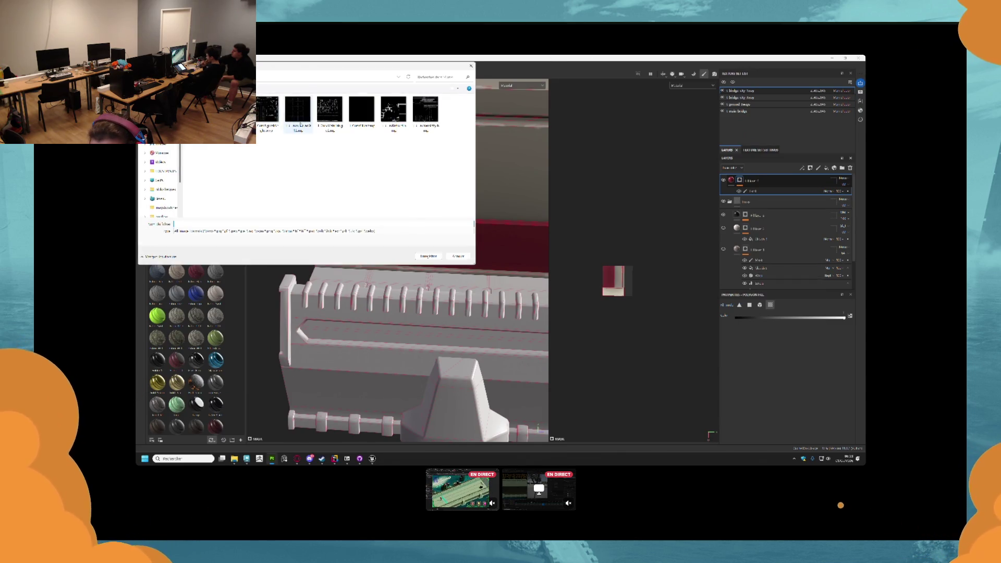
key(alt+Up)
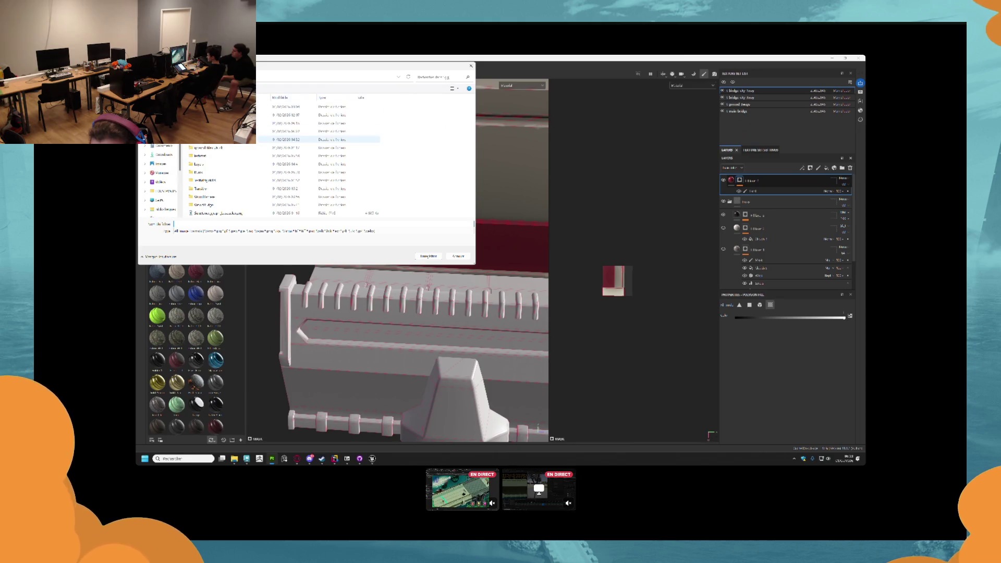
double_click(209, 165)
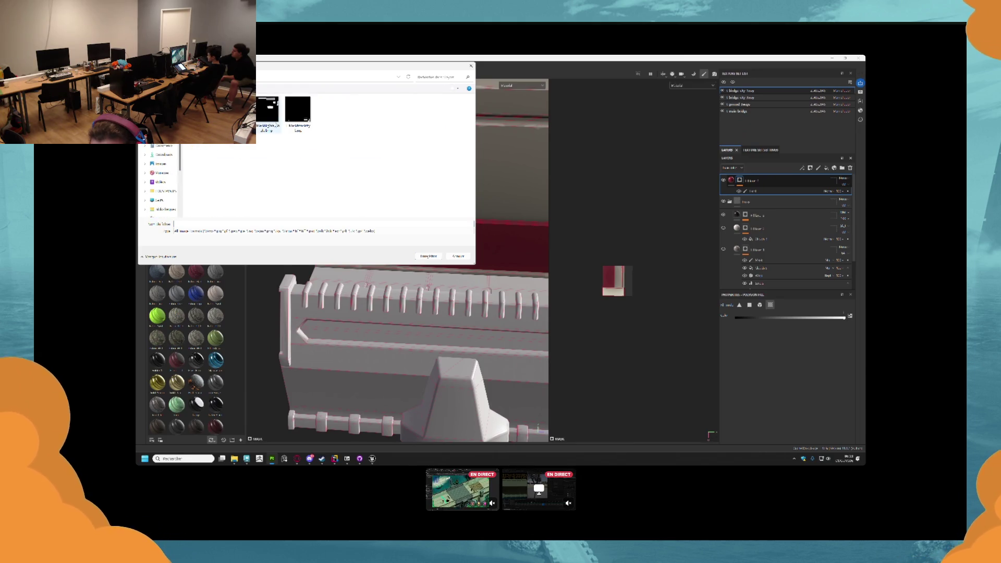
click(297, 112)
click(216, 224)
drag(208, 224, 189, 224)
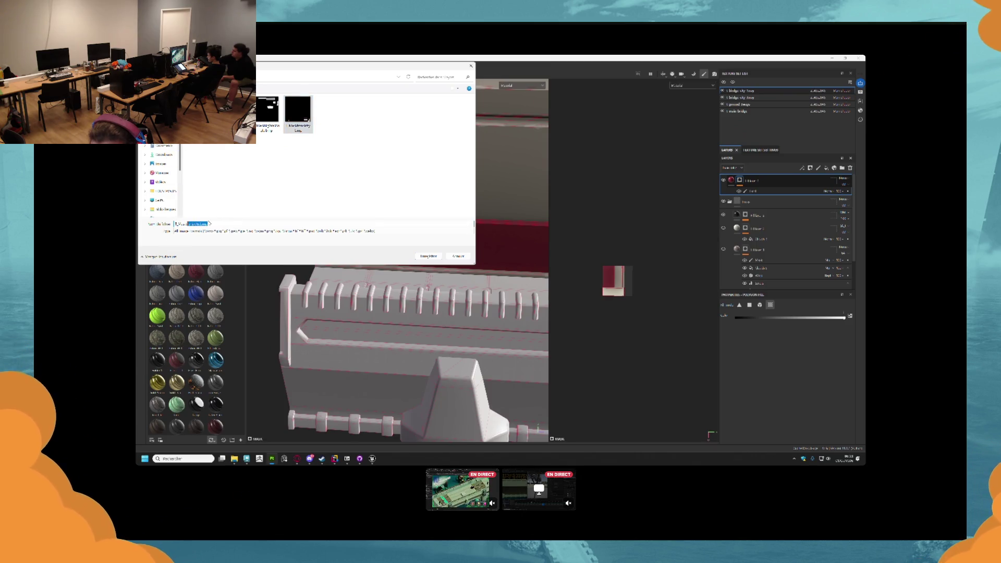
key(BackSpace)
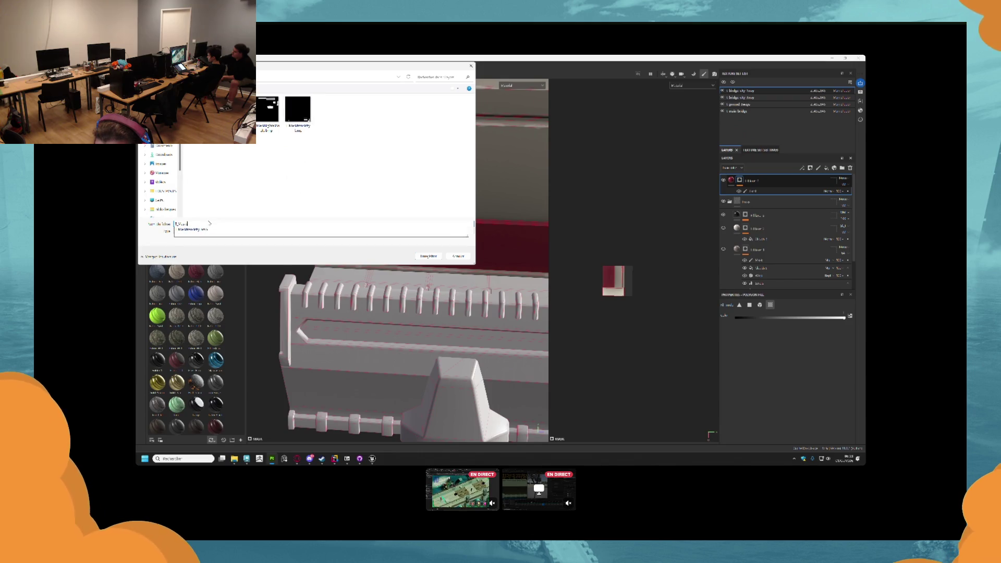
key(BackSpace)
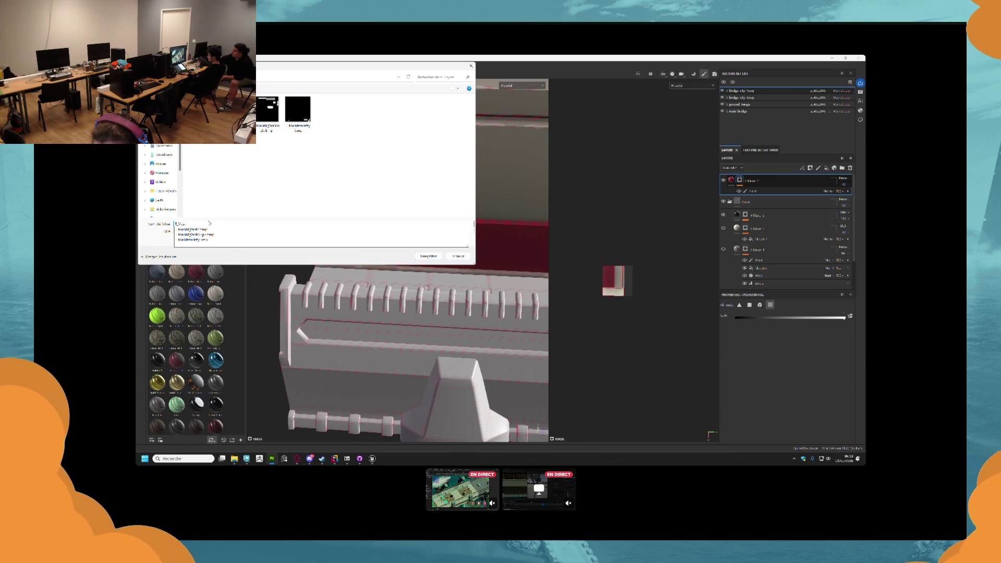
text(k_Rails)
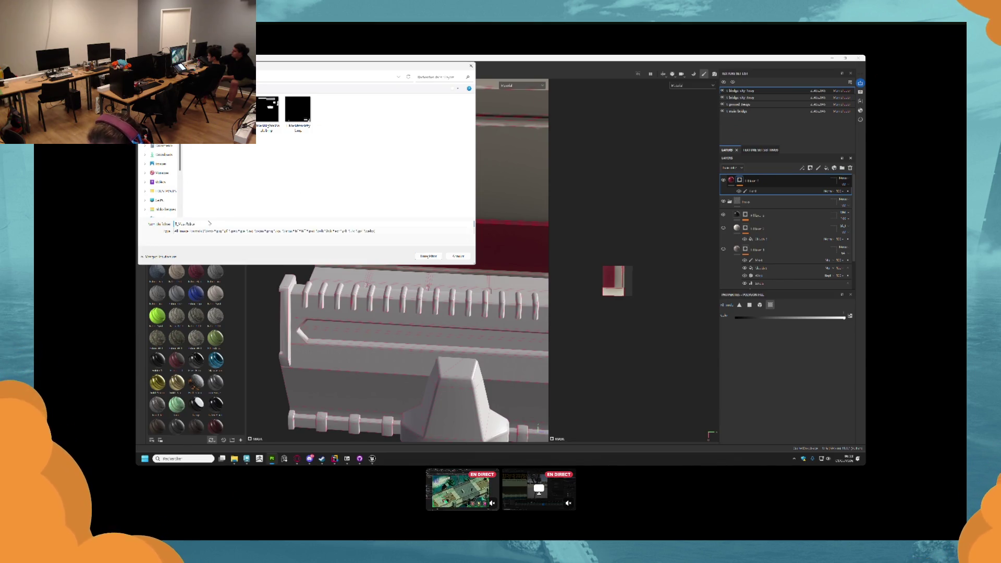
key(Return)
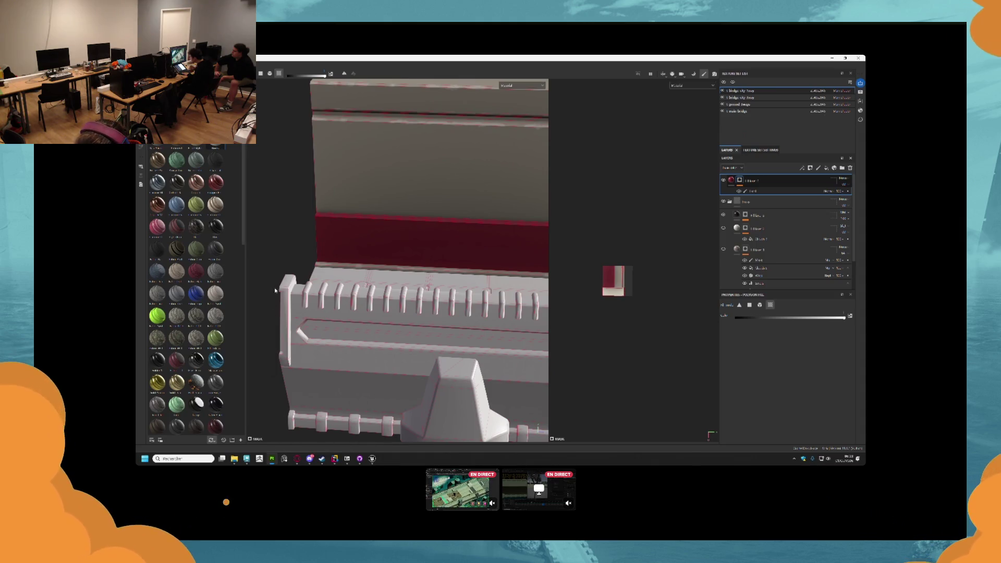
click(373, 458)
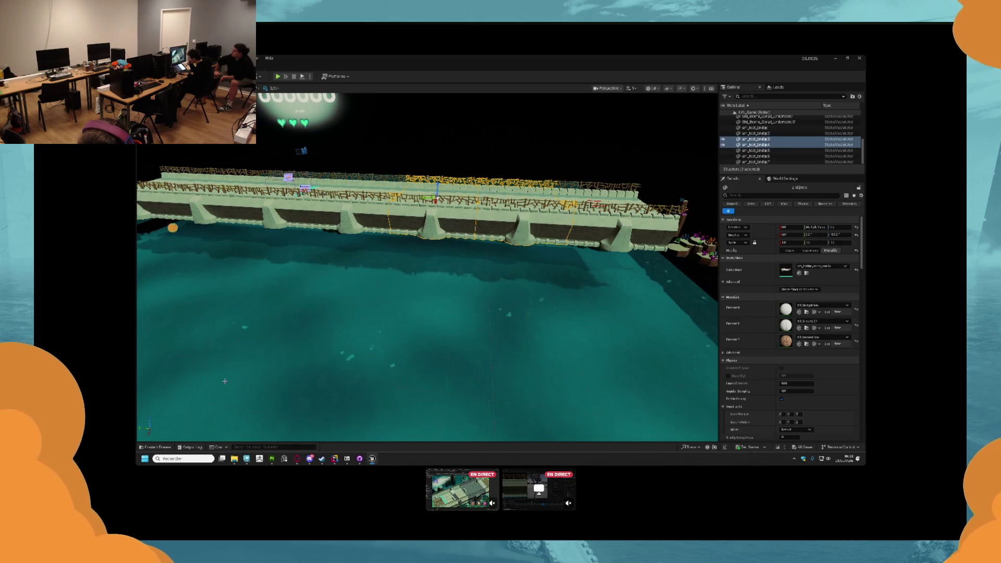
- Enlarge the Content Drawer and open the Curvs texture folder under the Bridge materials
click(157, 447)
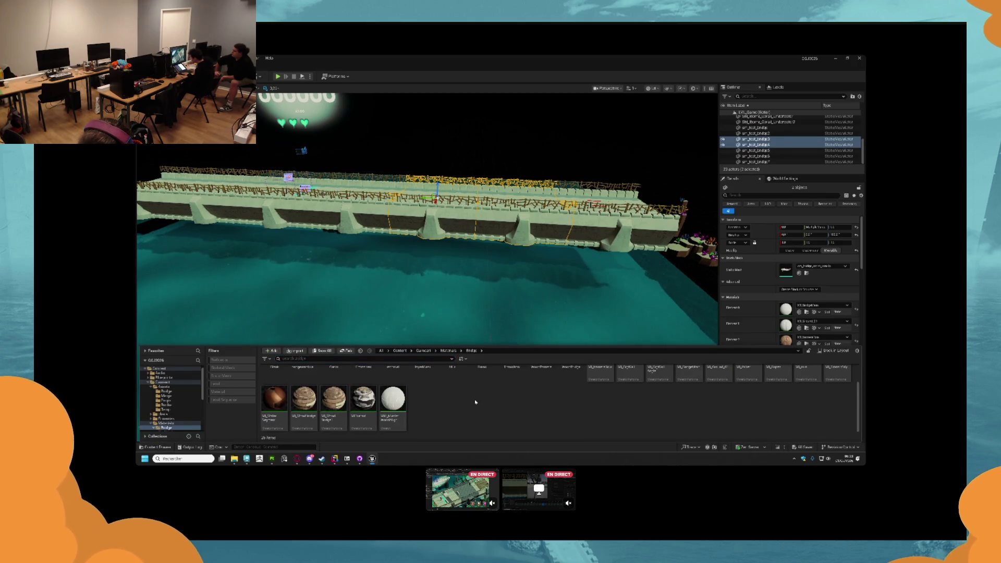
drag(480, 346, 492, 313)
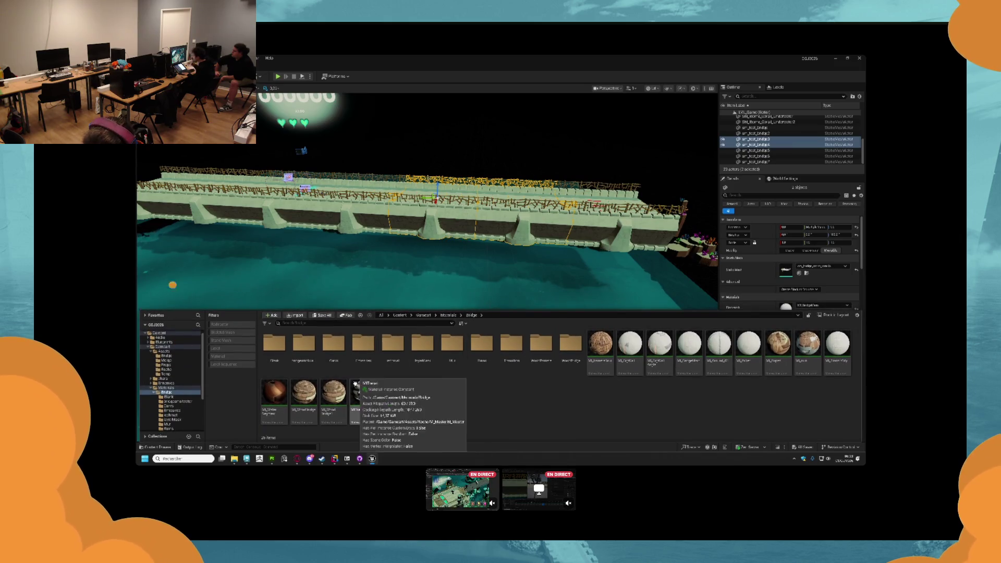
click(298, 351)
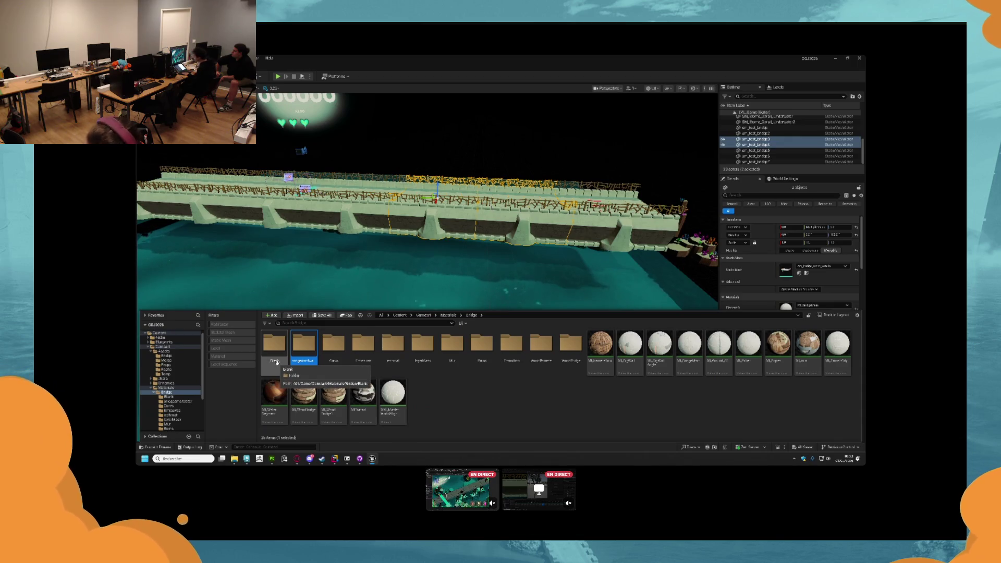
double_click(334, 354)
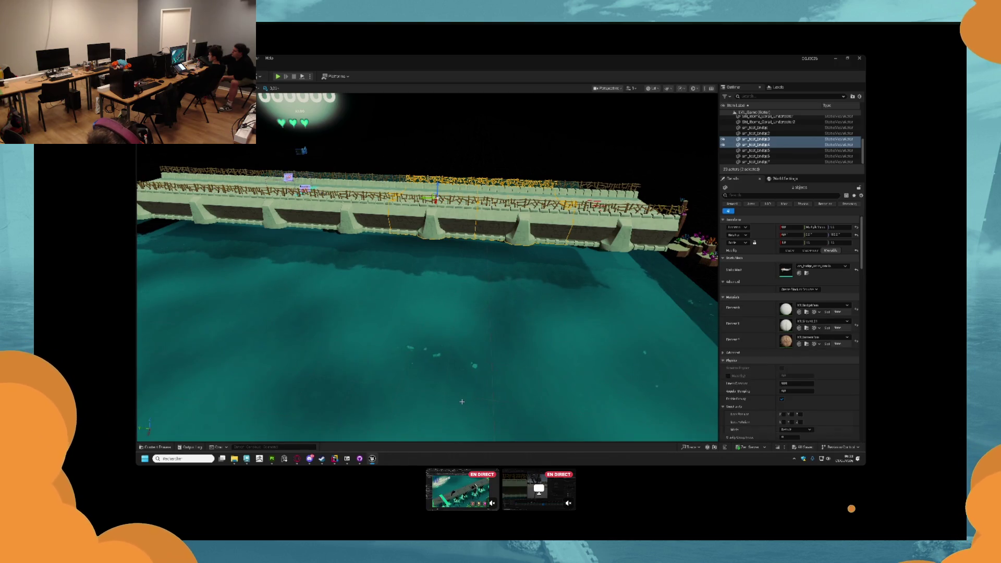
- Switch to File Explorer and open the Curve folder of exported textures
key(alt+Tab)
key(Tab)
key(Tab)
key(Tab)
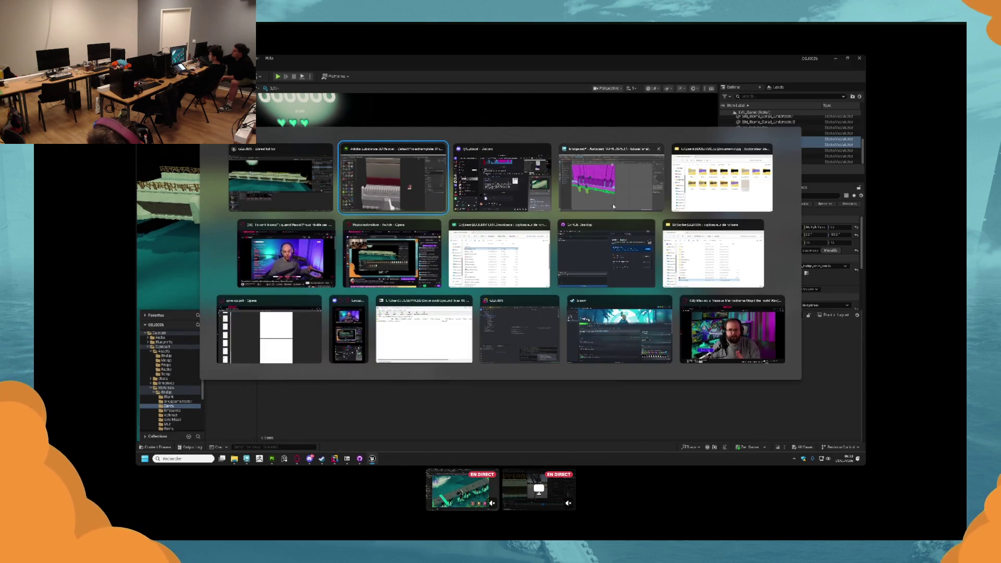
double_click(574, 193)
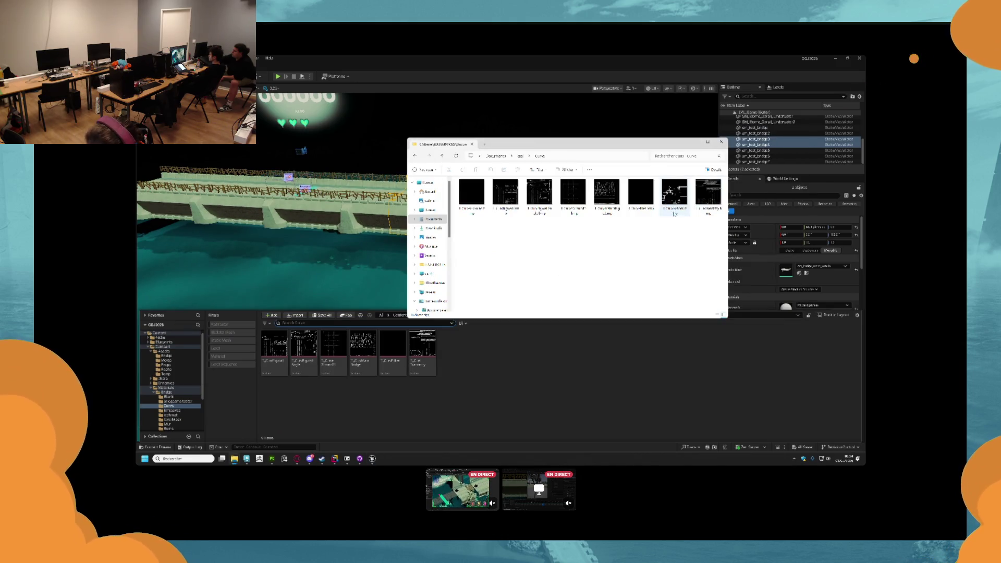
- Import the curve image from Explorer into Unreal's Curvs folder
drag(674, 194, 673, 264)
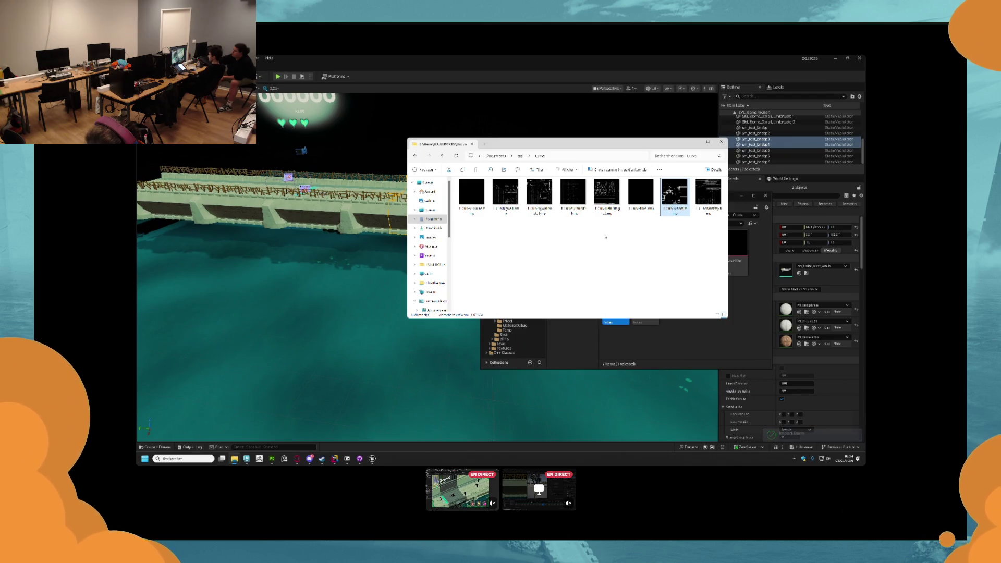
click(648, 249)
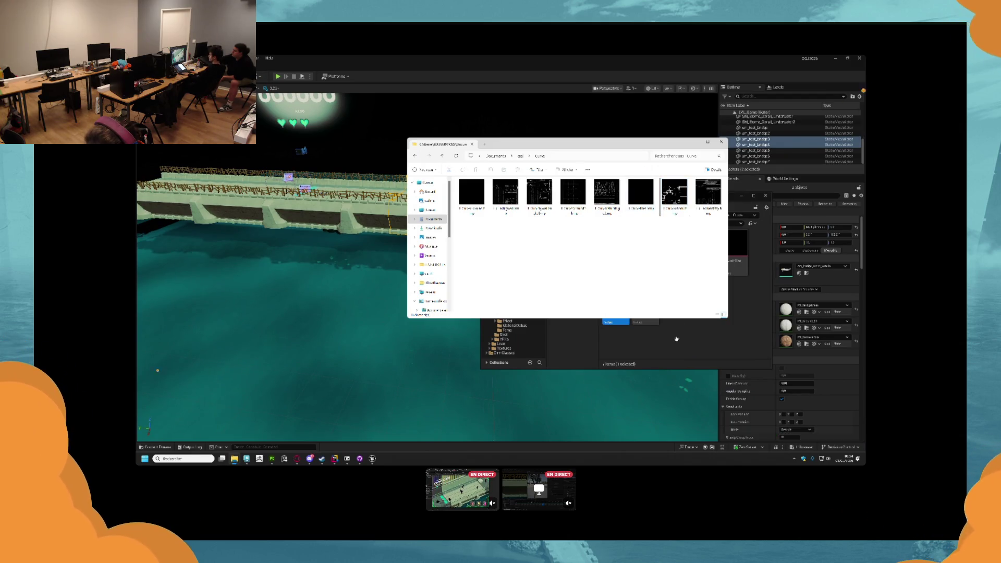
click(676, 339)
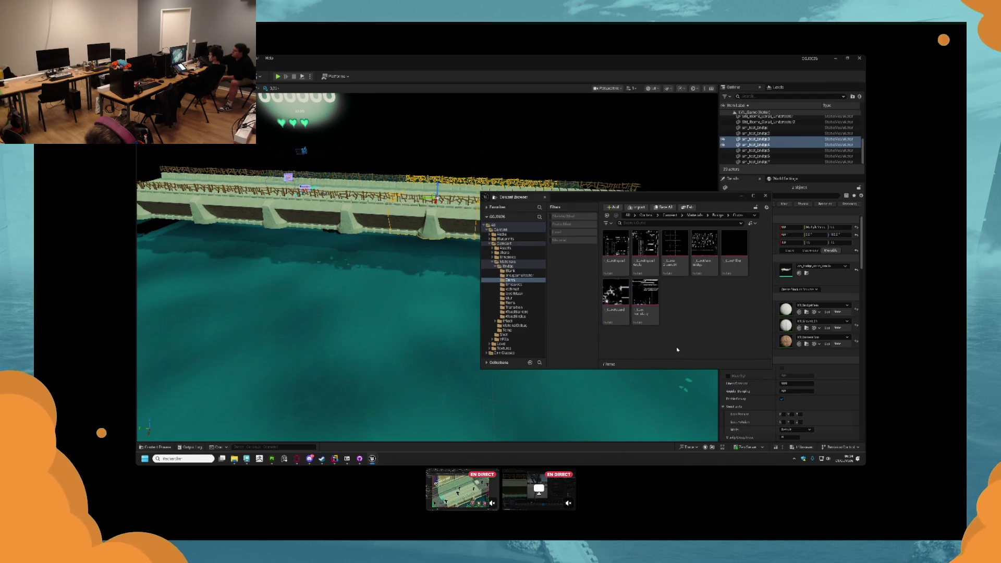
click(608, 308)
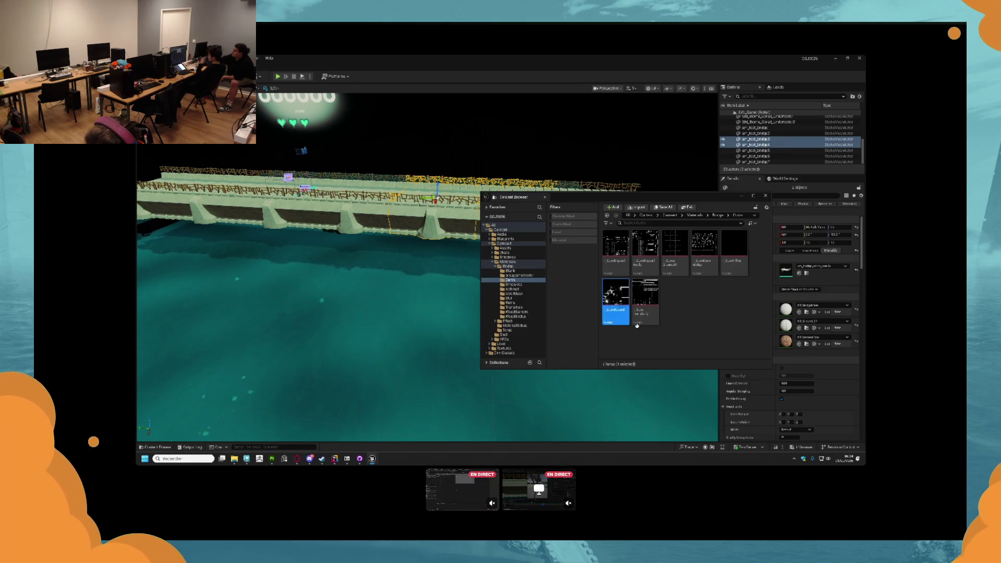
- Import the fourth mask image from the Layers folder into the layerMask folder
click(513, 293)
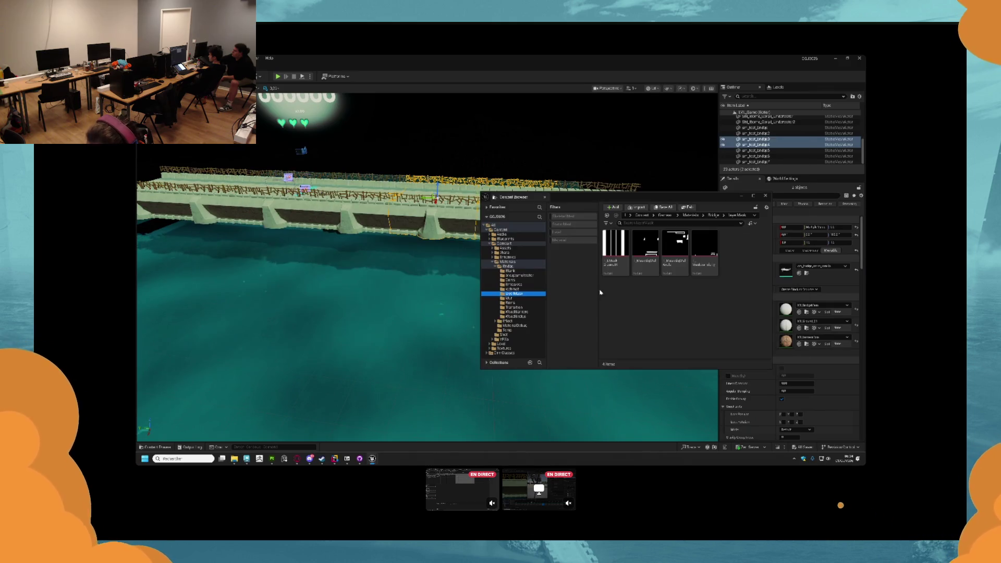
key(alt+Tab)
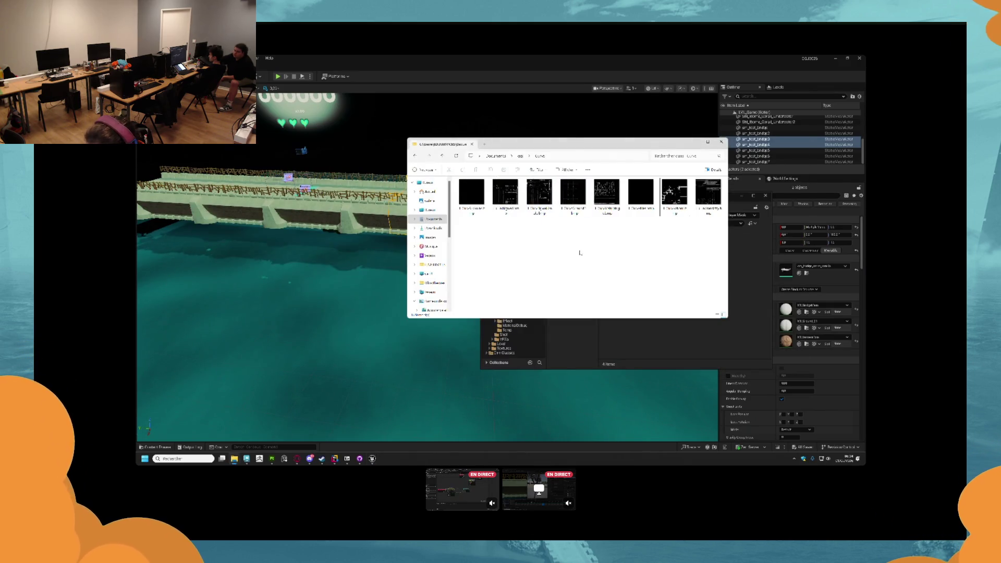
key(alt+Up)
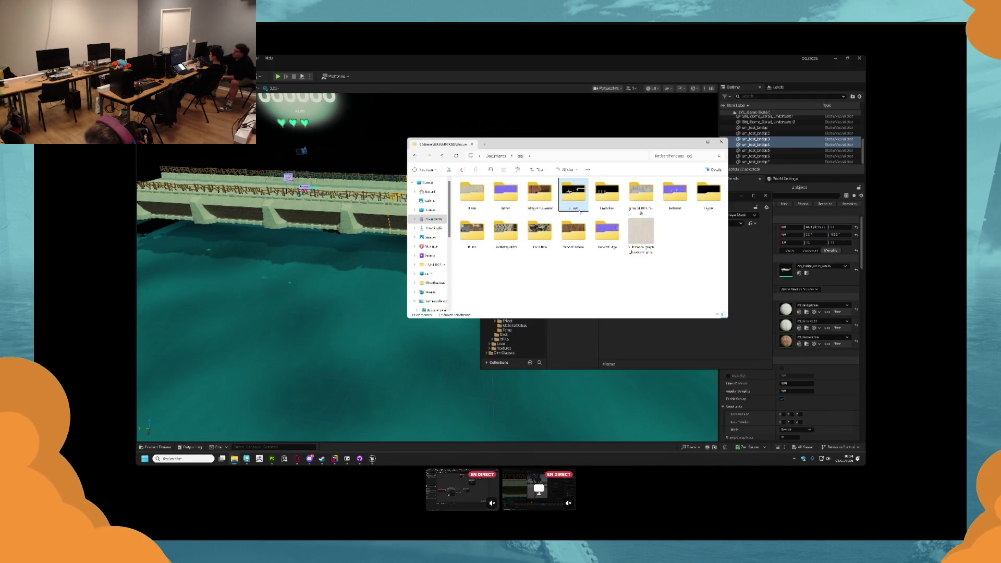
double_click(706, 196)
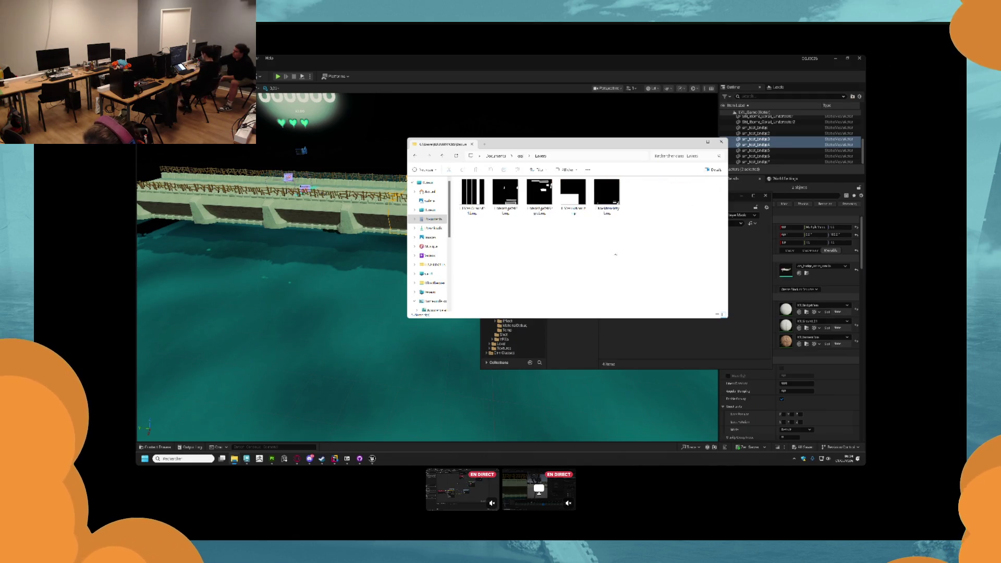
mouse_move(566, 210)
mouse_down()
mouse_move(682, 281)
mouse_move(688, 336)
mouse_move(646, 342)
mouse_up()
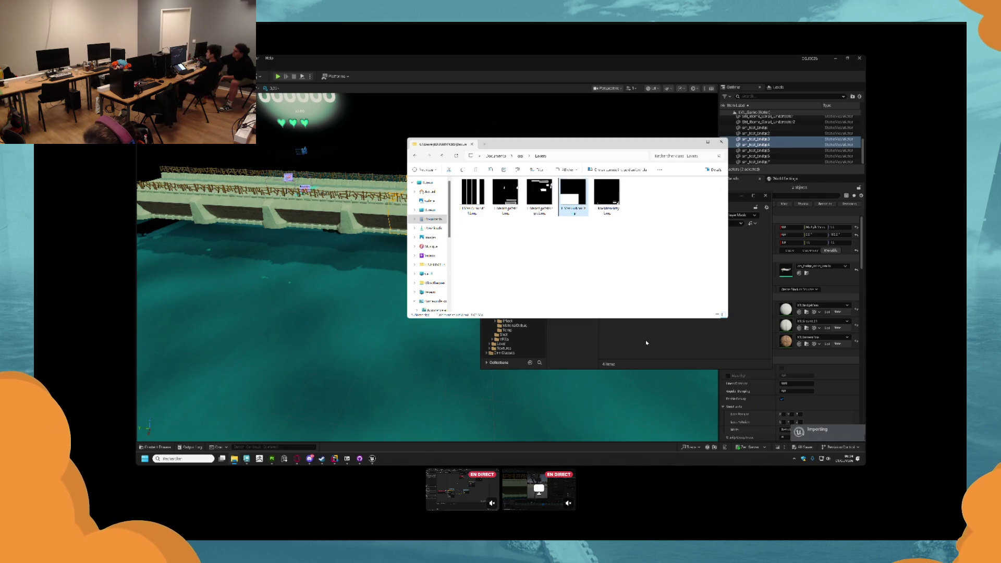
click(704, 255)
click(698, 291)
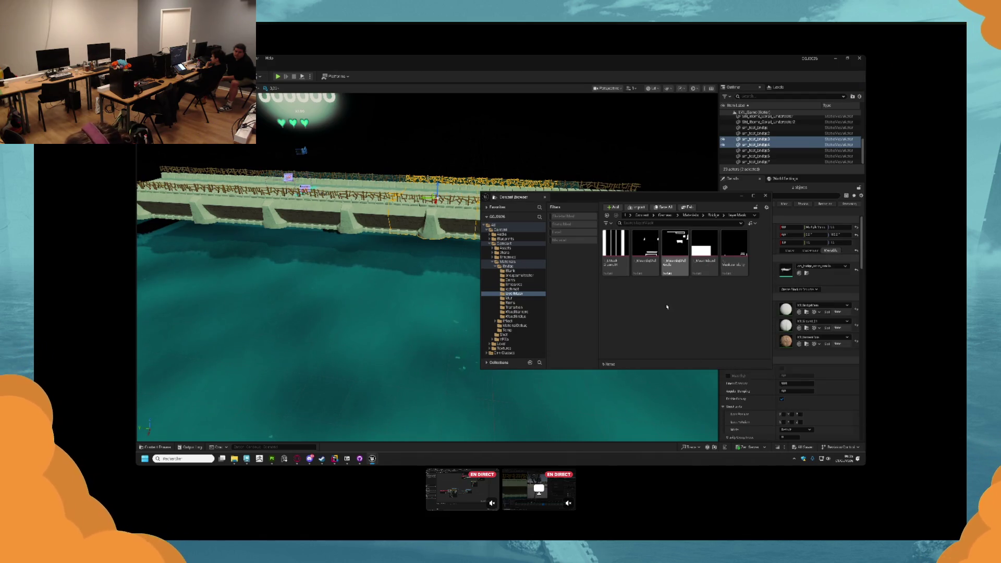
- Duplicate the ML_tile material in the Bridge materials folder
click(519, 267)
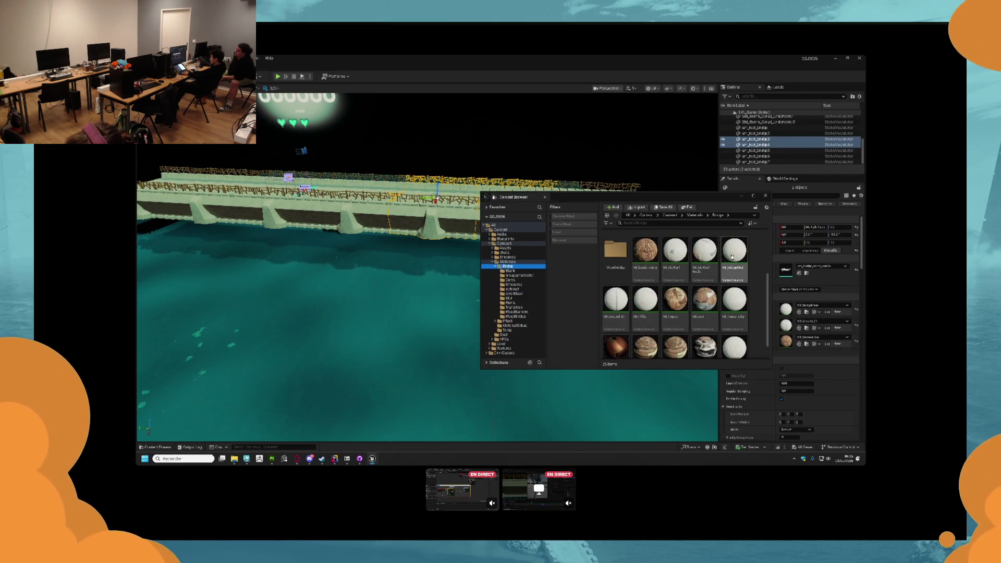
scroll(736, 299, up, 1)
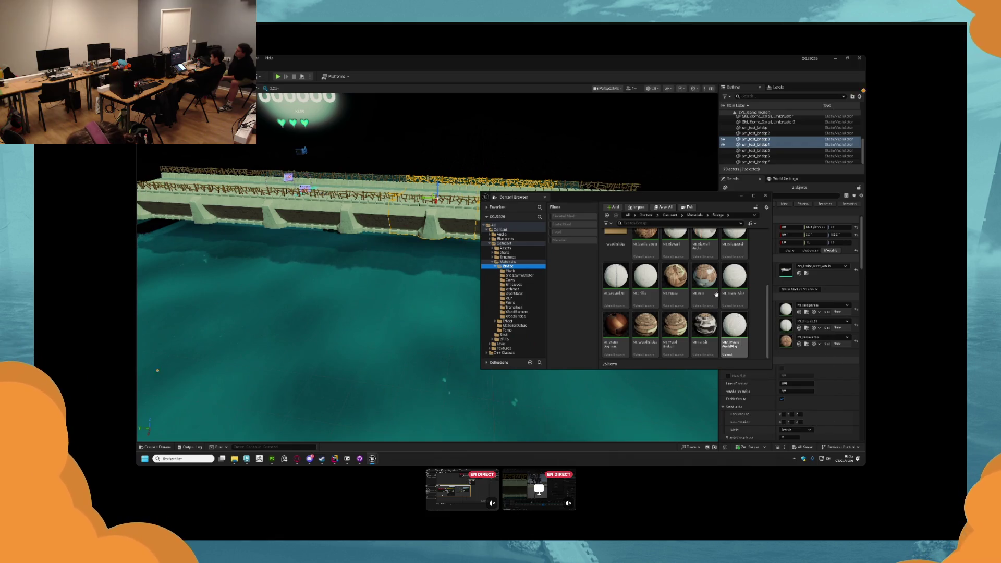
click(707, 274)
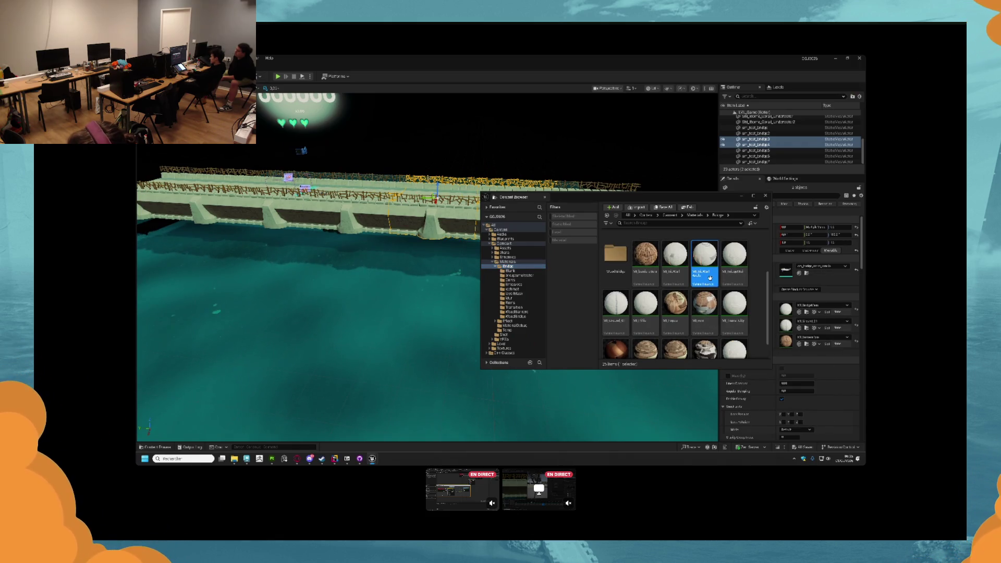
click(737, 281)
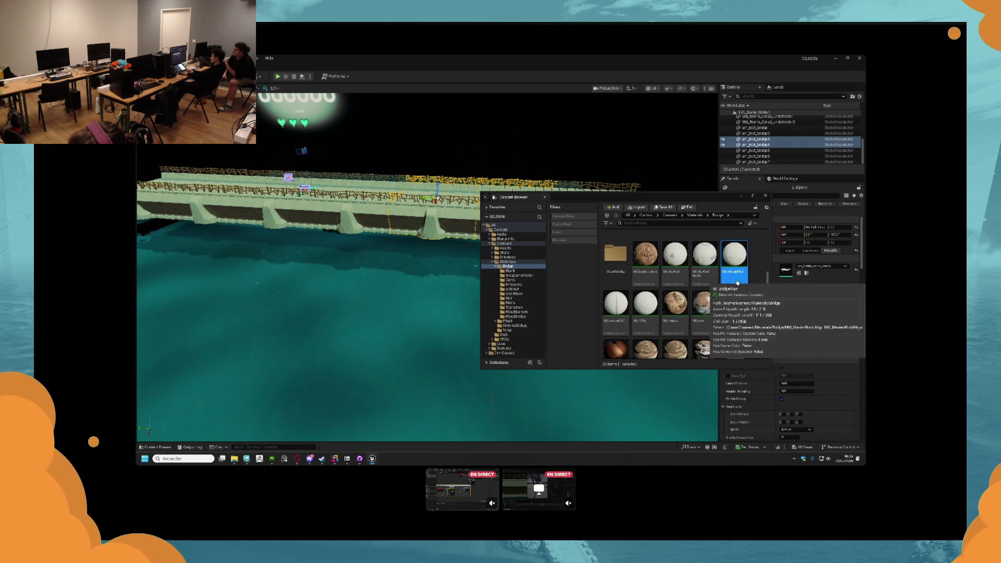
click(649, 325)
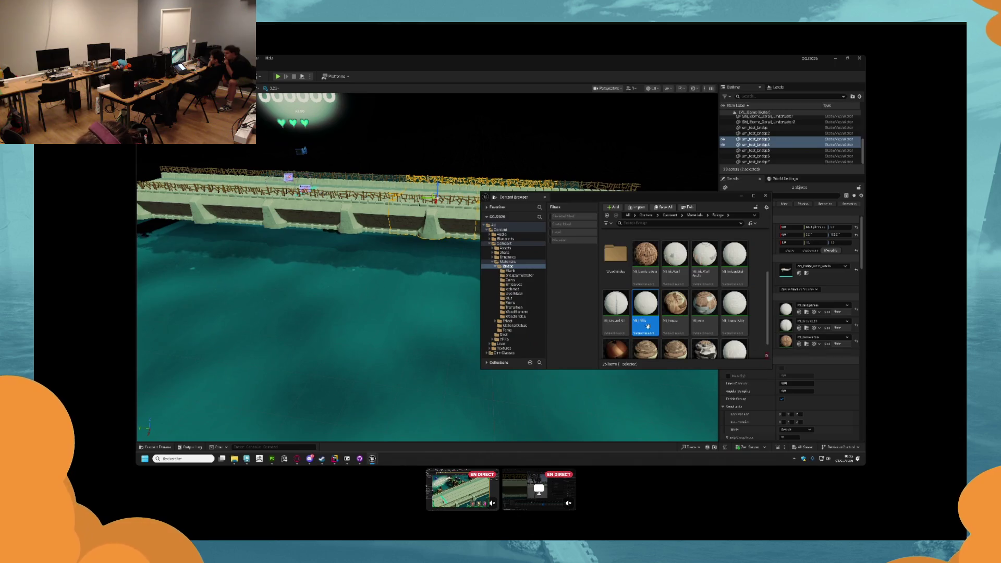
key(ctrl+c)
key(ctrl+v)
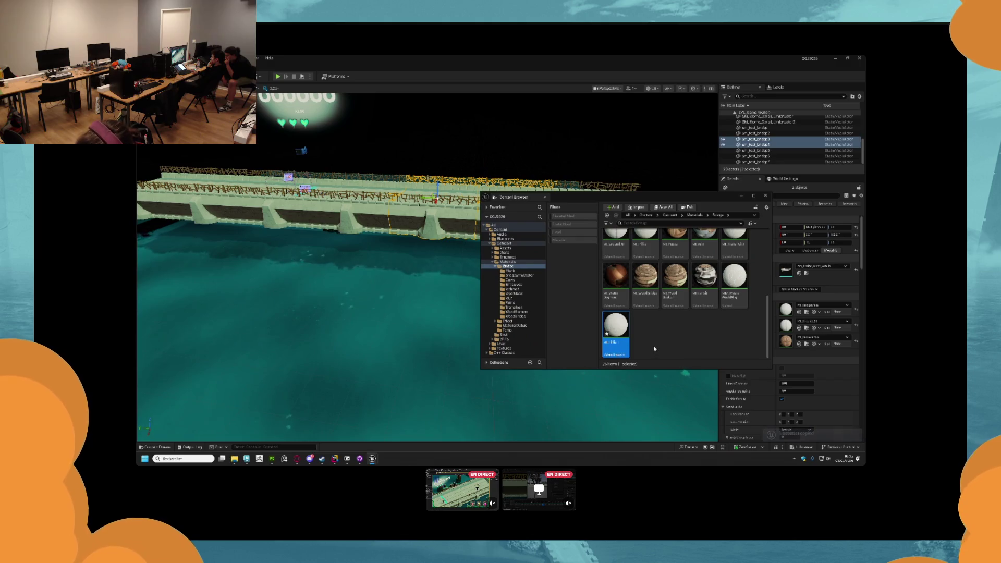
- Rename the copy to an MI_ name and open the material instance for editing
text(MI_)
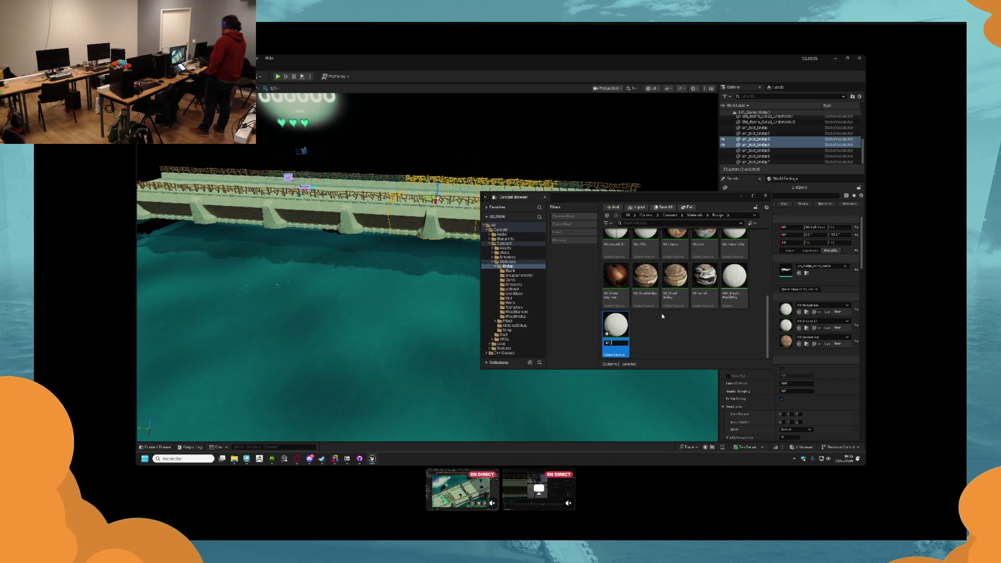
text(_)
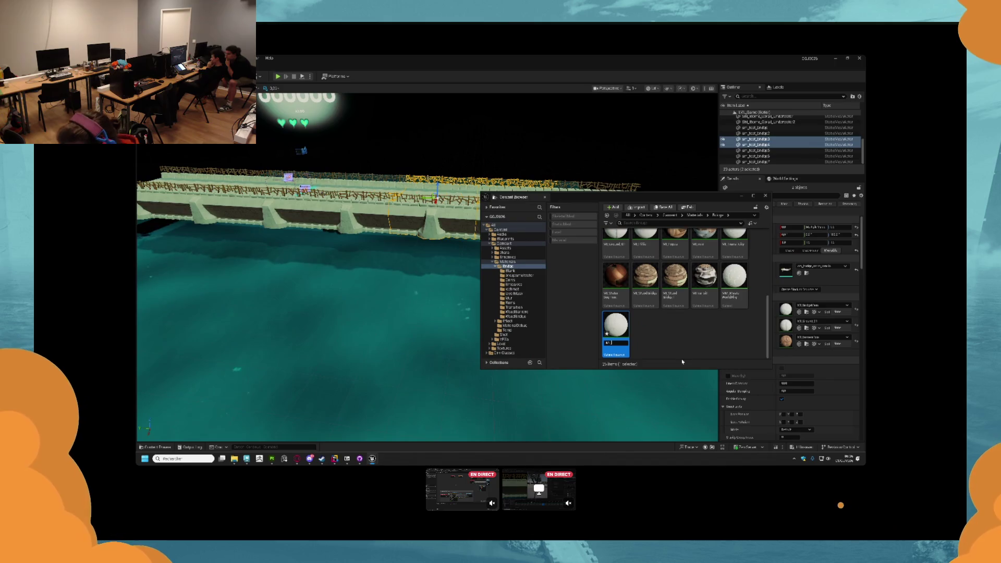
text(de)
key(Return)
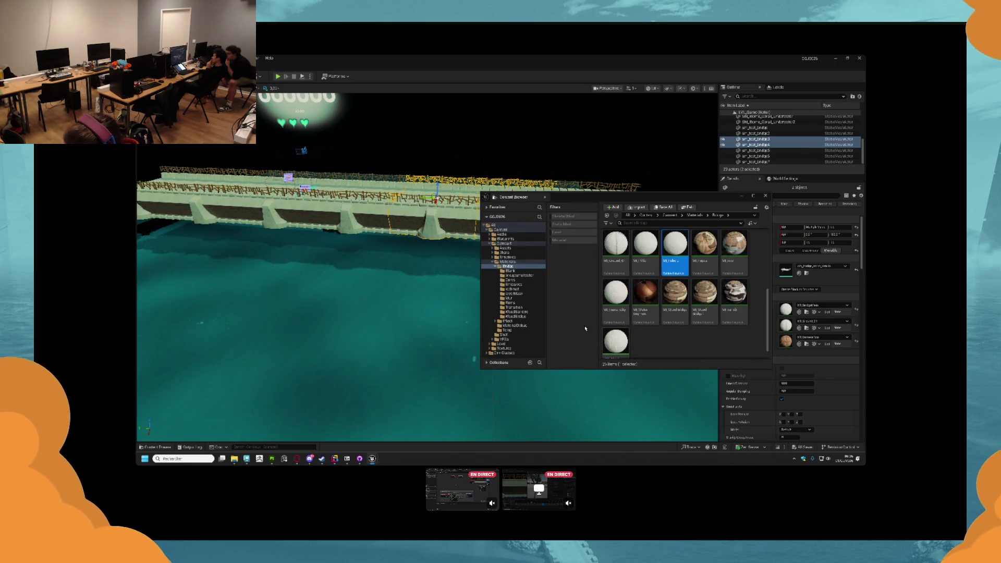
double_click(675, 243)
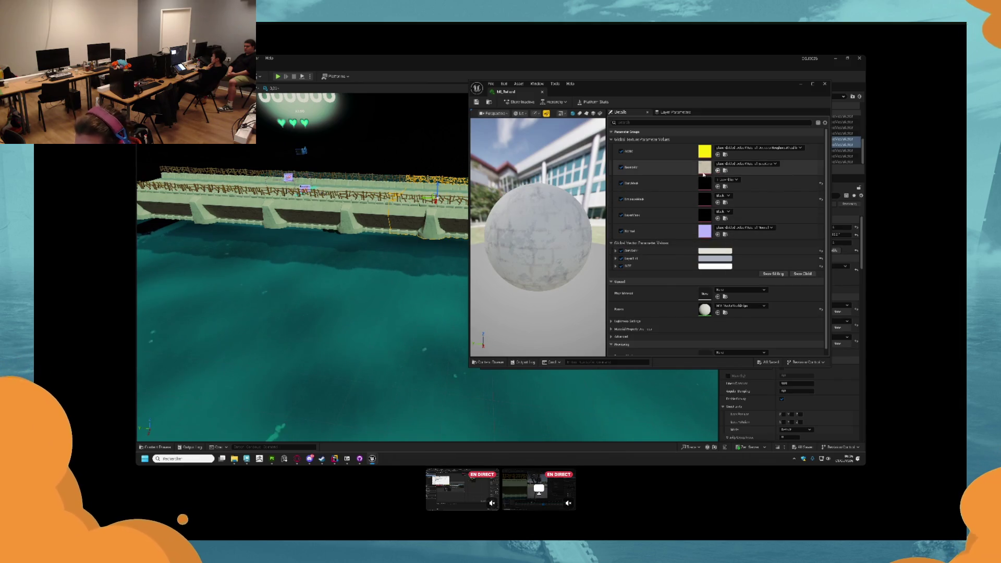
- Plug two mask textures, including T_MaskRebord from LevelMask, into the instance's texture parameters
key(ctrl+space)
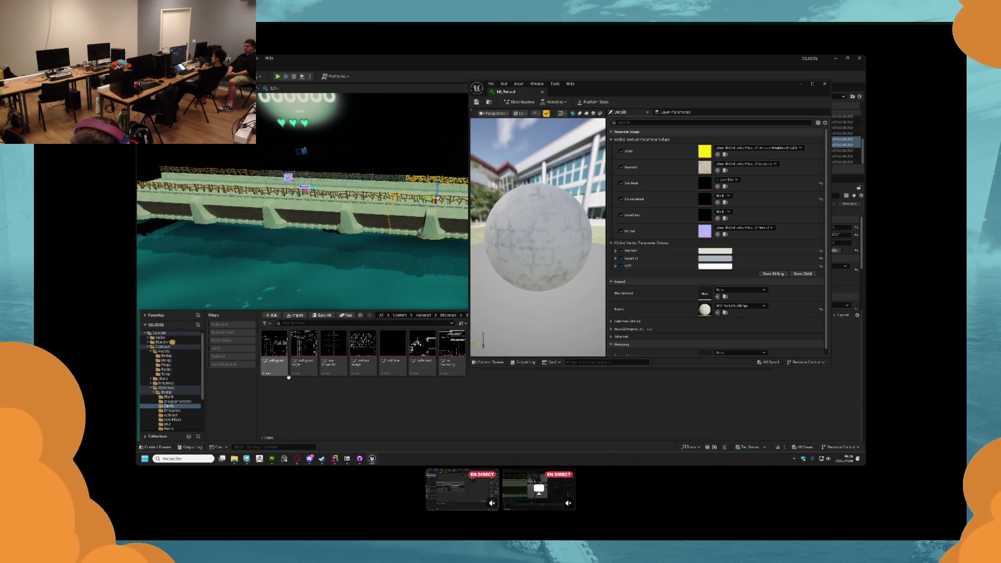
mouse_move(448, 368)
mouse_down()
mouse_move(746, 199)
mouse_move(701, 203)
mouse_move(700, 191)
mouse_up()
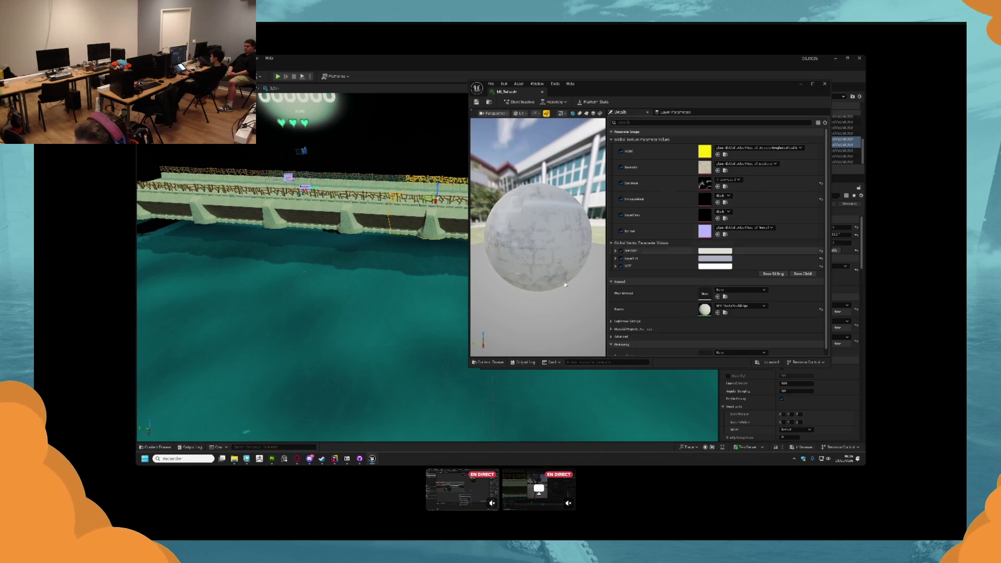
key(ctrl+space)
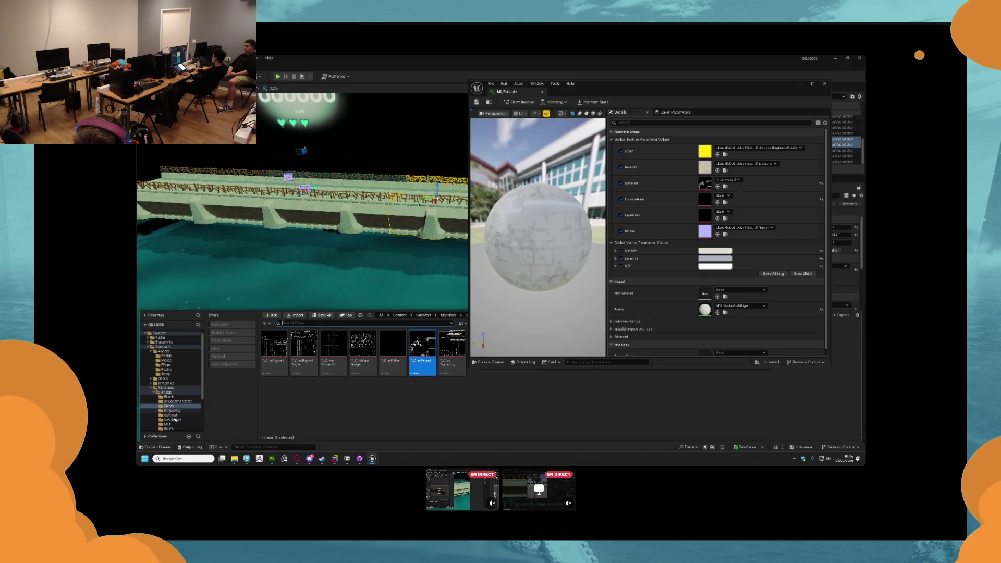
click(174, 419)
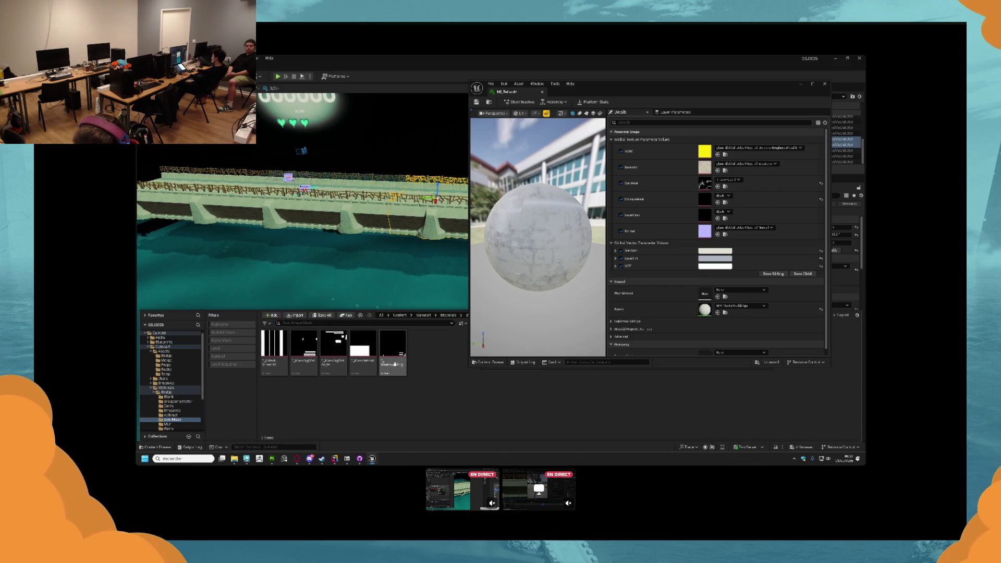
mouse_move(363, 346)
mouse_down()
mouse_move(654, 295)
mouse_move(709, 211)
mouse_up()
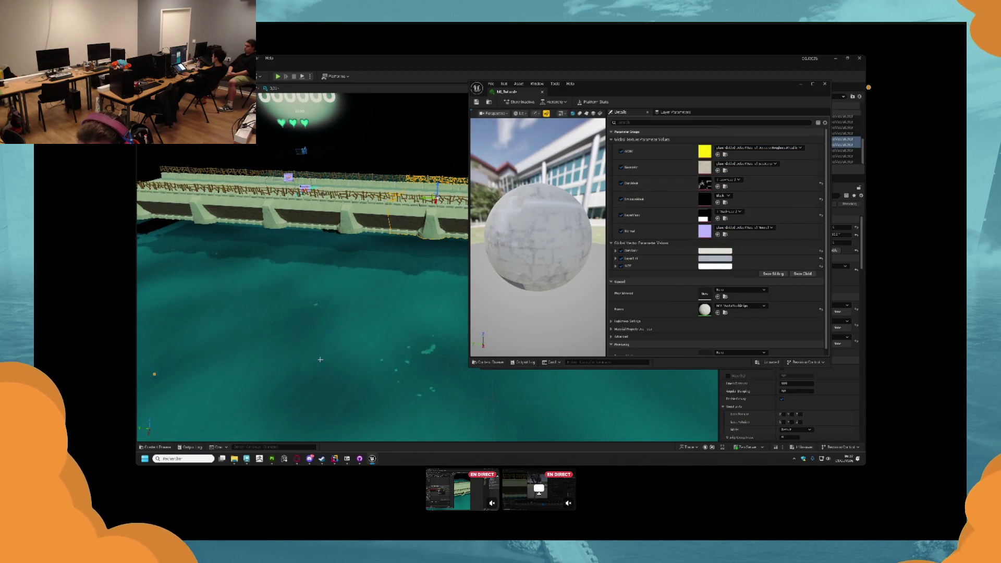
- Browse to Assets/Bridge and enlarge the panel to show the bridge meshes
click(156, 446)
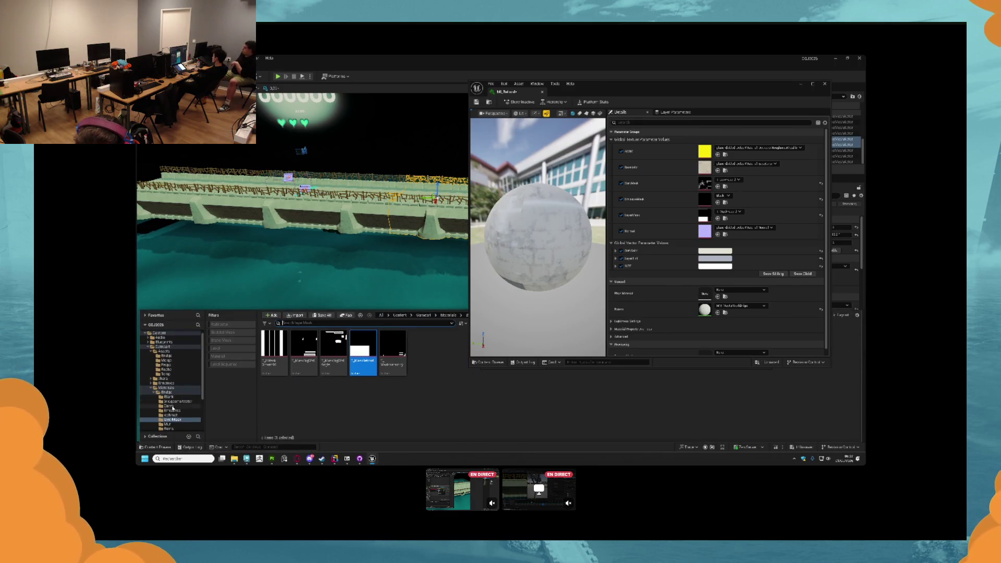
click(167, 356)
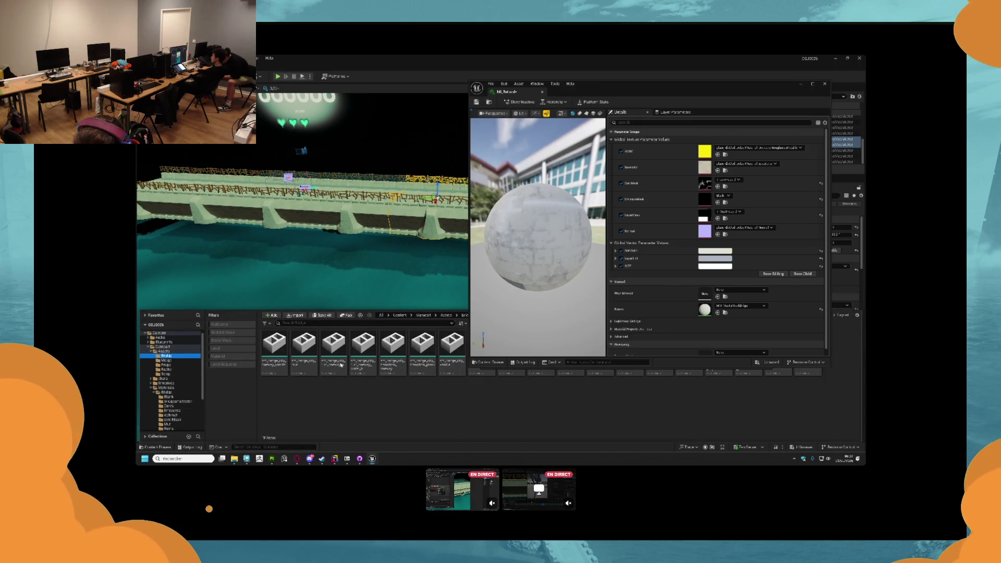
drag(417, 371, 418, 378)
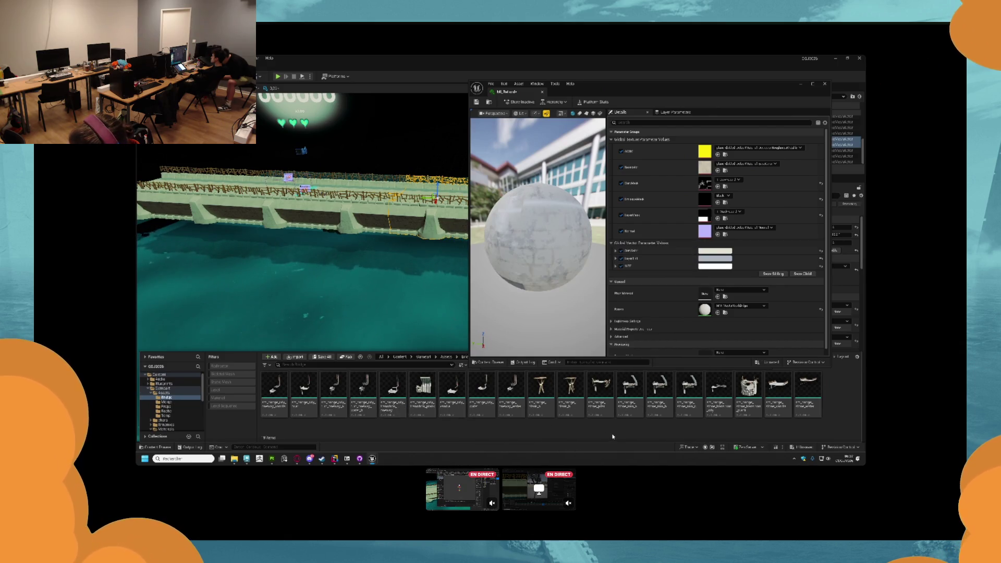
- Select all nine bridge meshes and open each in its own editor tab
click(512, 391)
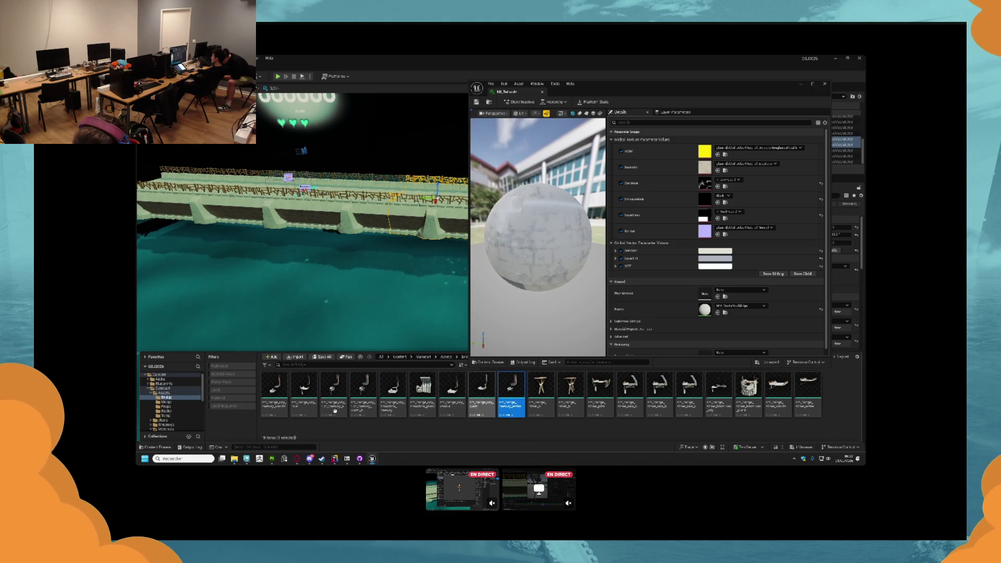
shift+click(267, 406)
double_click(272, 405)
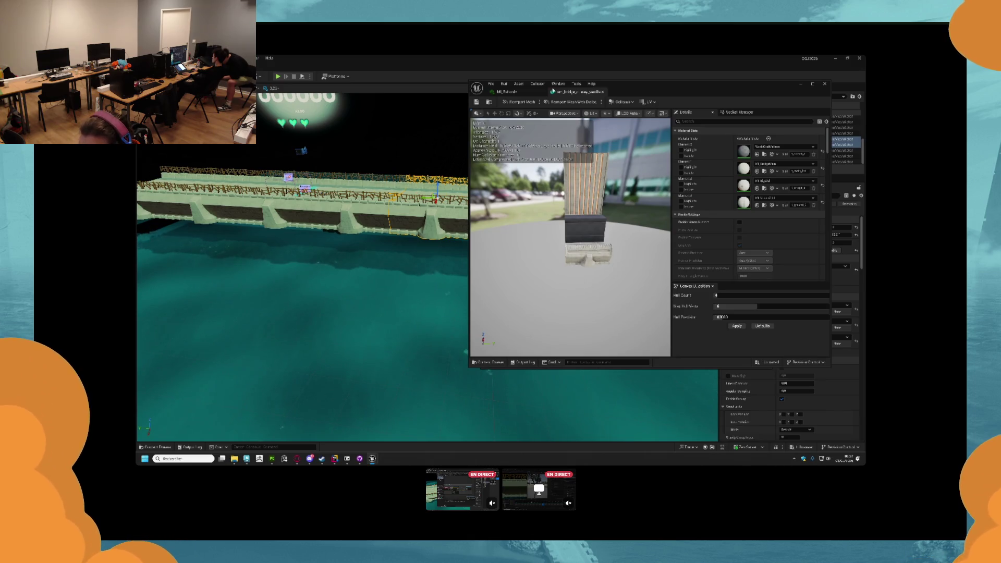
click(603, 92)
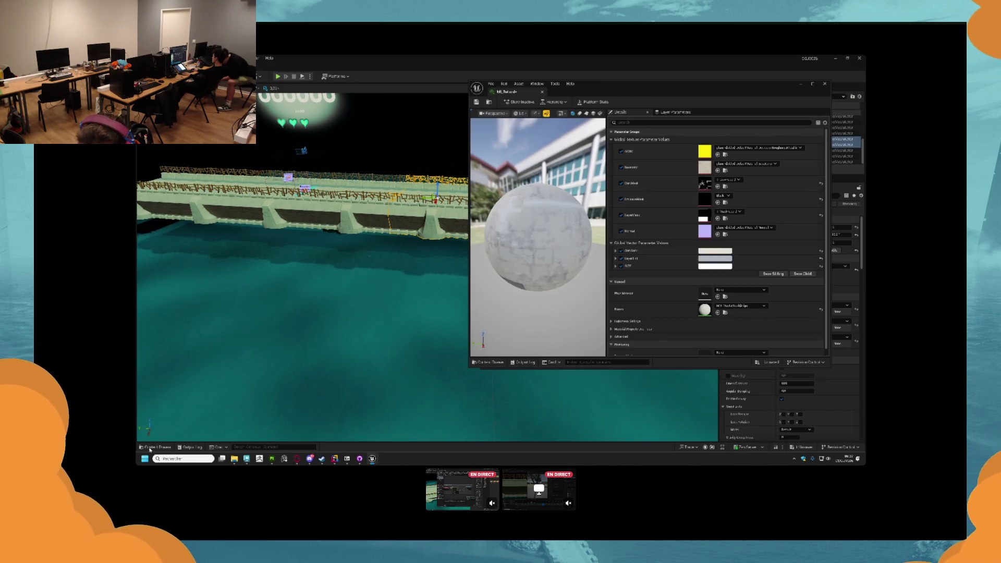
click(150, 448)
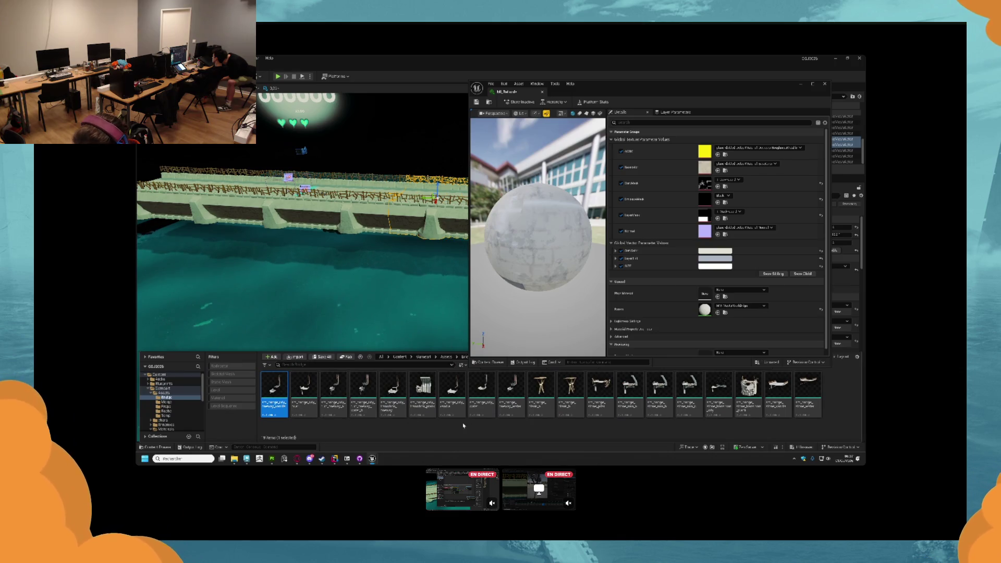
shift+click(518, 398)
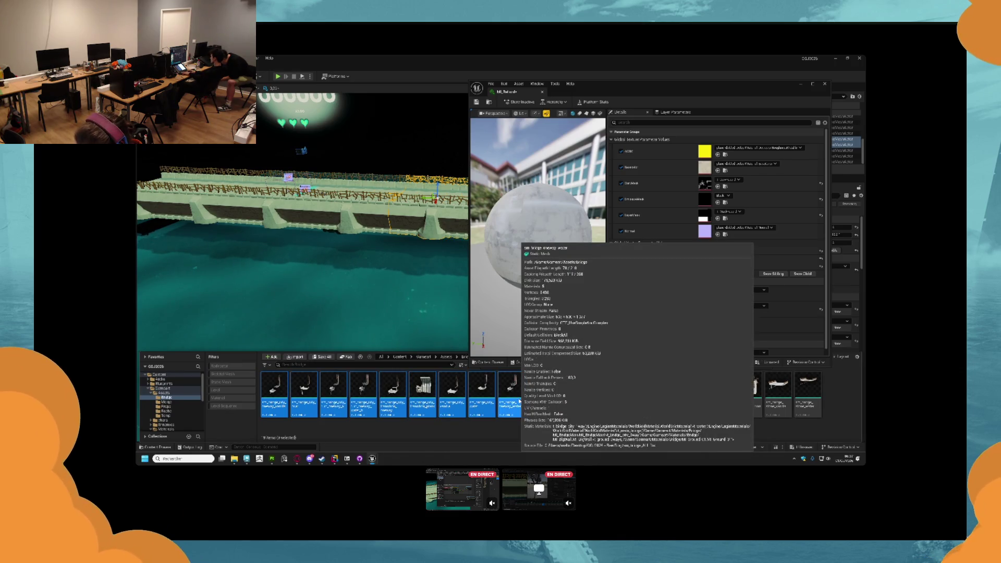
double_click(519, 401)
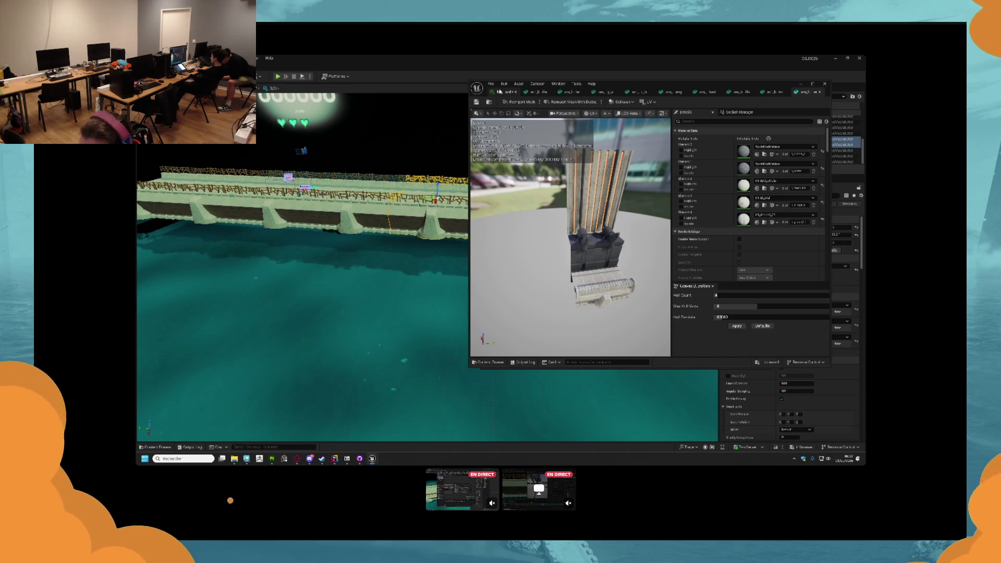
click(499, 92)
- Orbit the first bridge mesh to inspect its material slots, then switch to Substance Painter
key(ctrl+space)
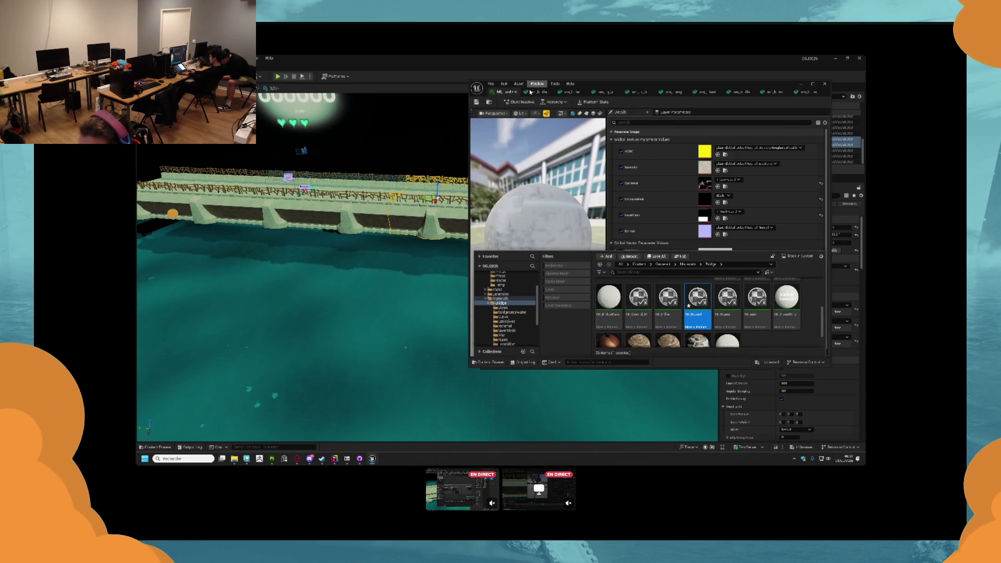
click(530, 92)
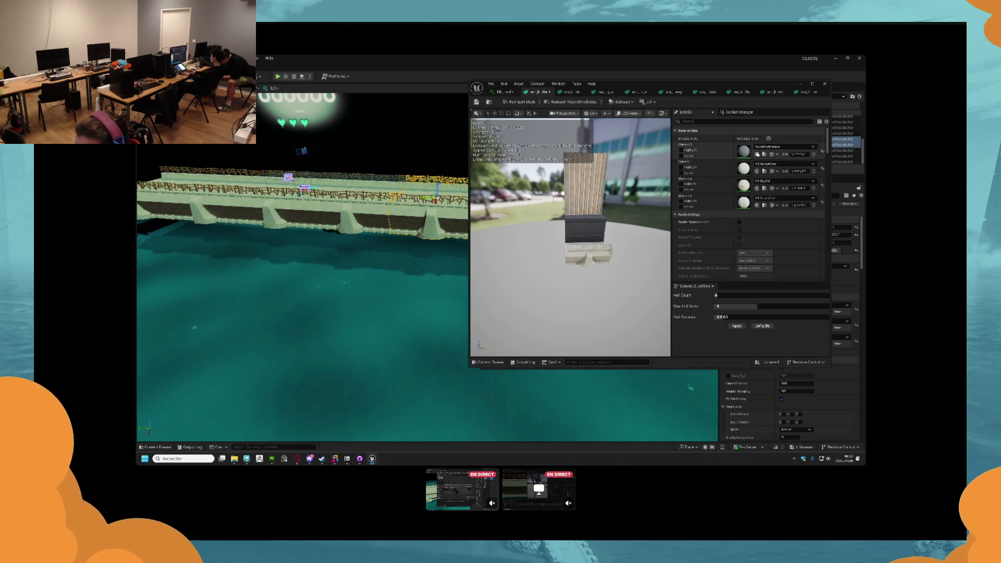
scroll(608, 228, up, 5)
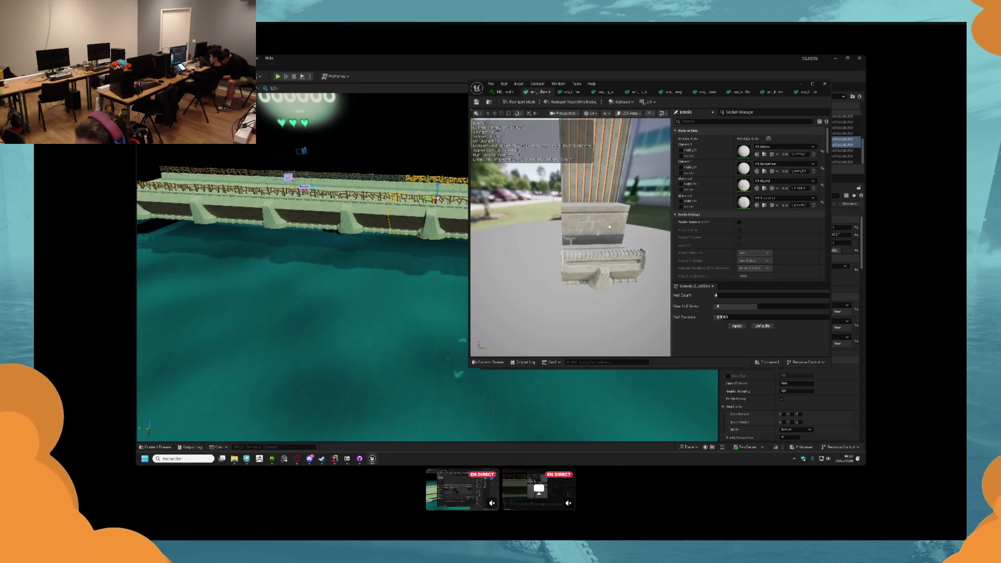
drag(609, 226, 543, 228)
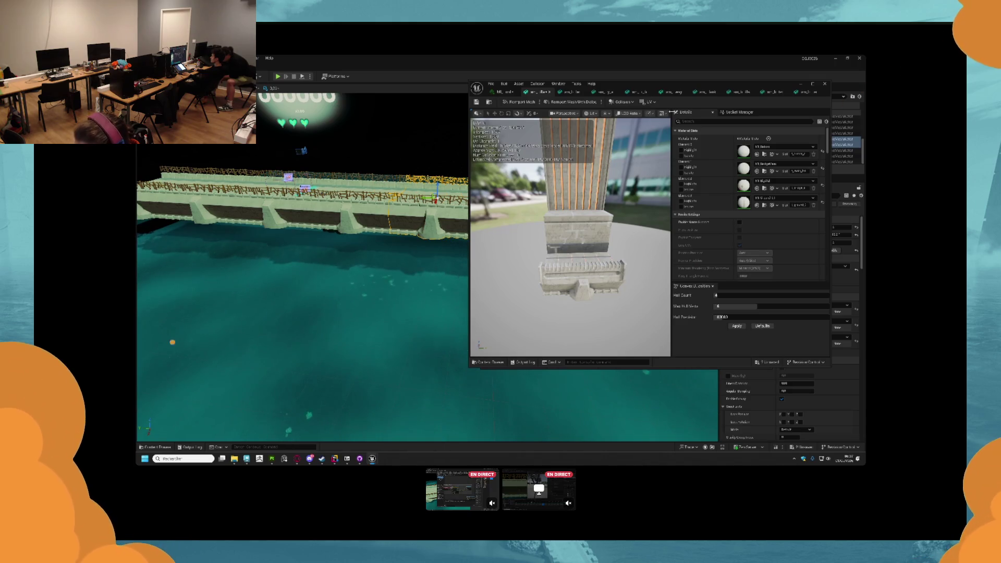
click(501, 92)
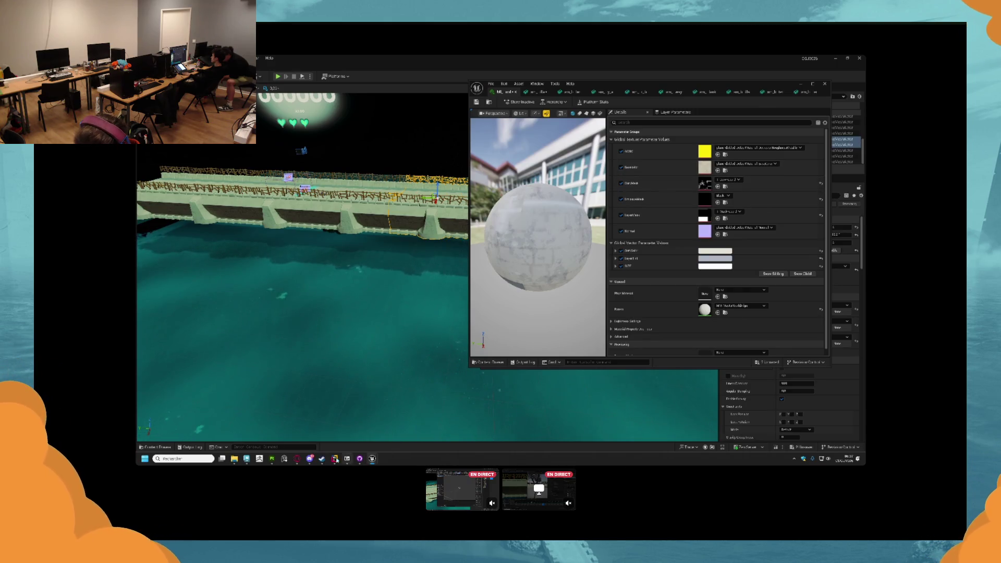
click(271, 459)
scroll(493, 315, down, 5)
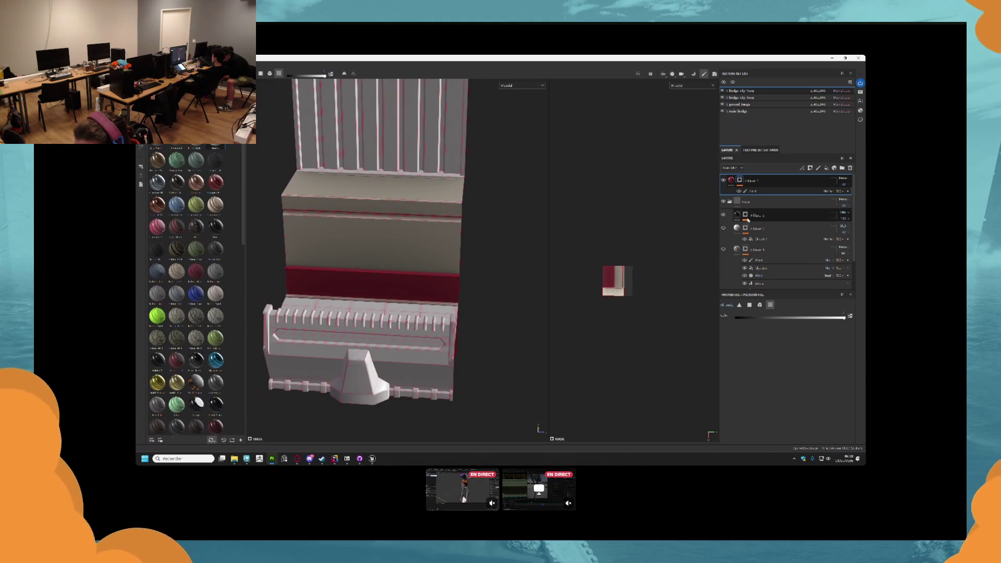
- Export the chosen layer's mask over the existing mask file and return to Unreal
click(746, 216)
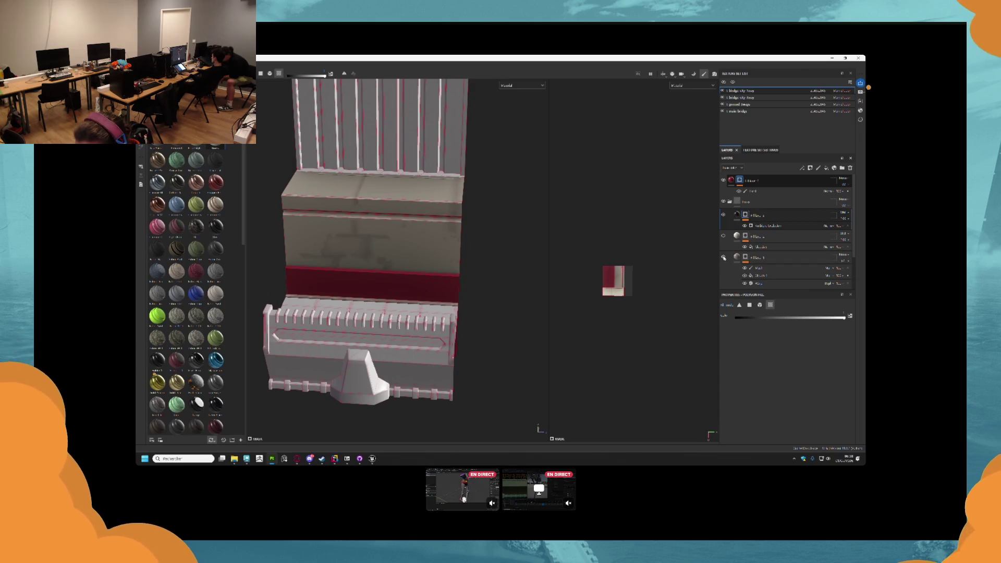
scroll(739, 248, down, 2)
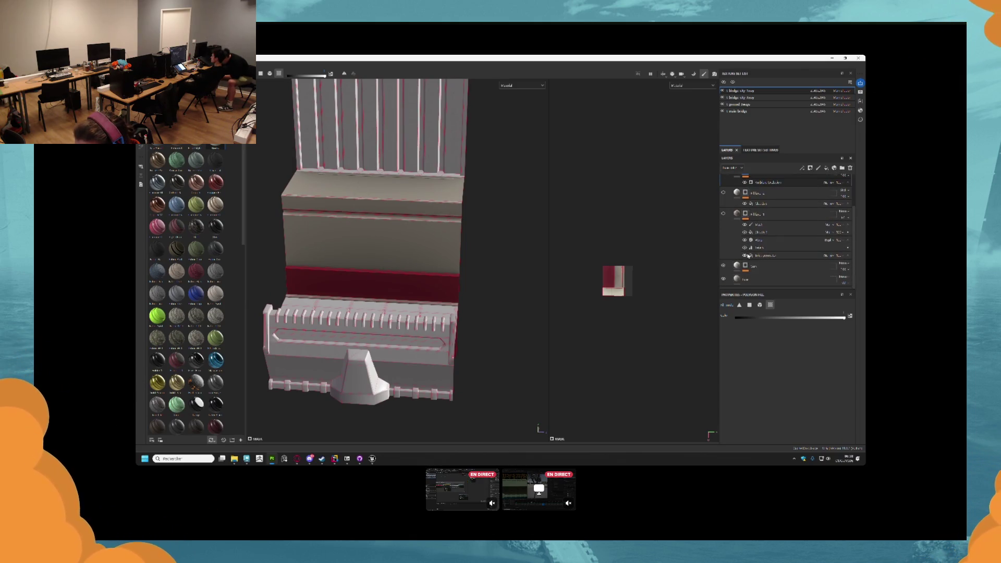
click(747, 266)
right_click(747, 267)
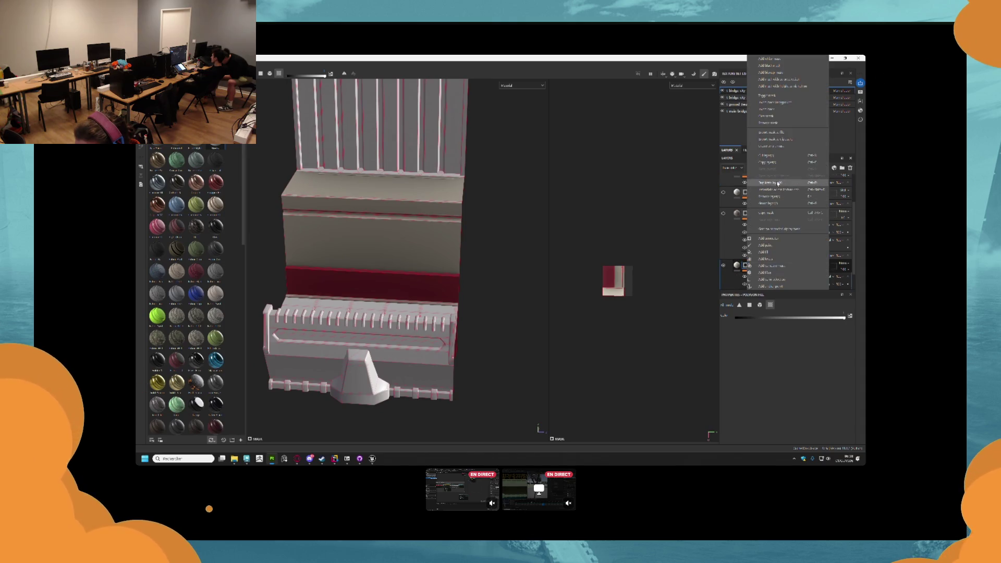
click(781, 133)
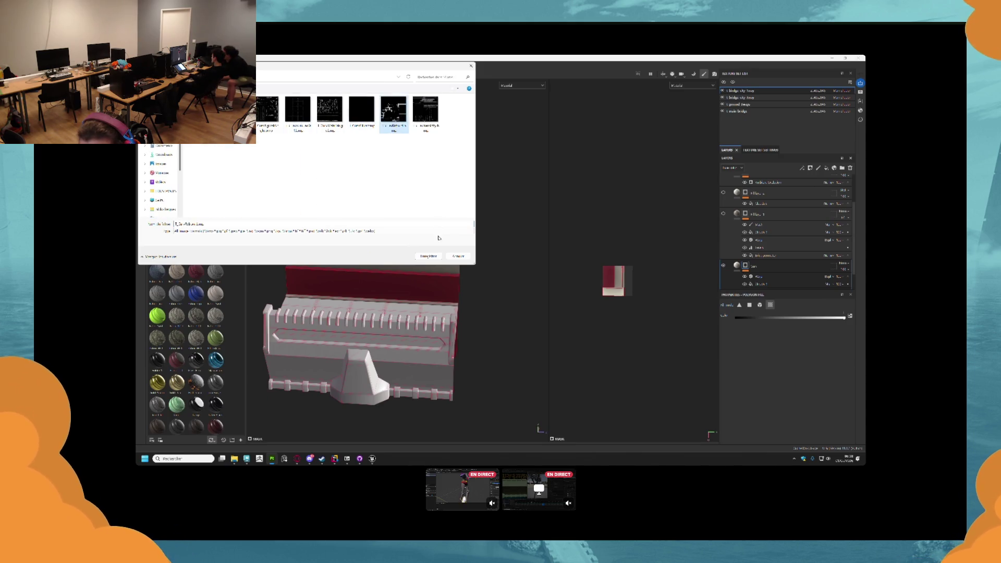
click(431, 257)
click(513, 257)
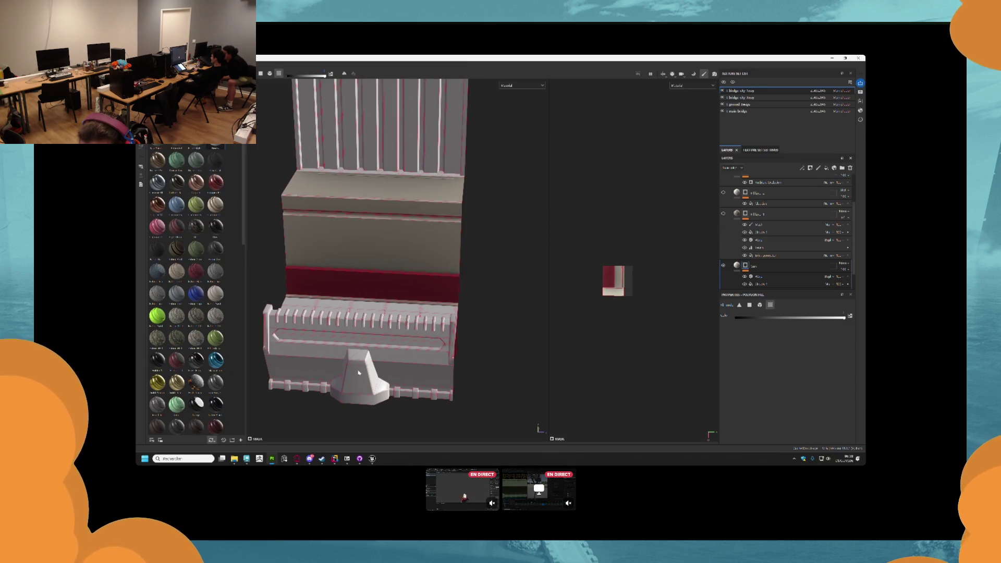
key(alt+Tab)
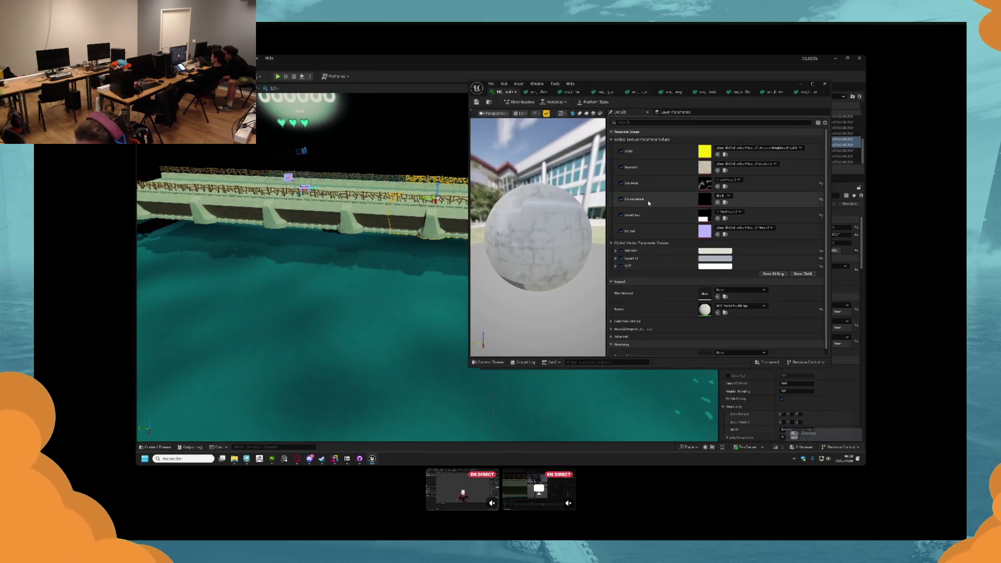
- Reimport the DarkMask texture from its updated file
click(726, 187)
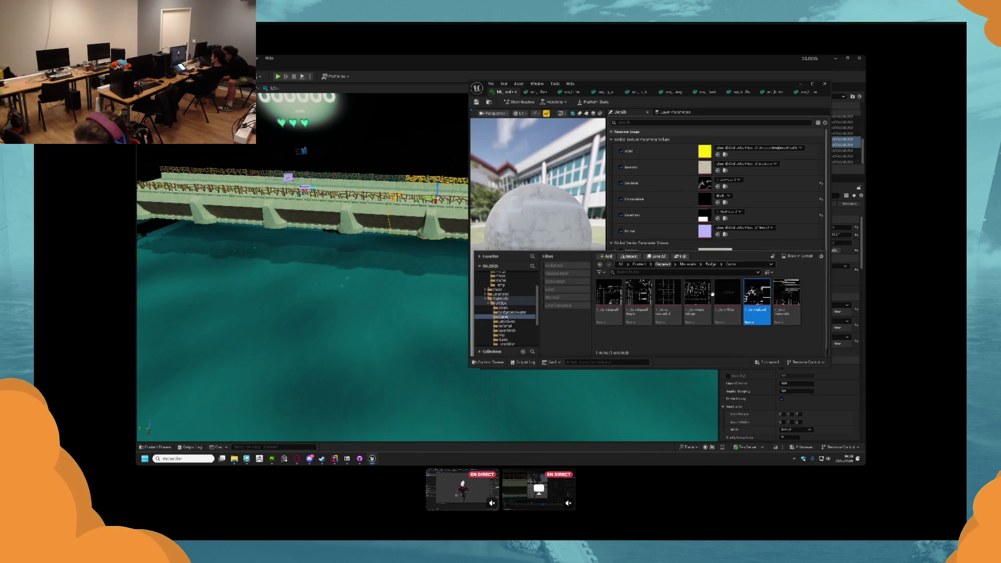
right_click(749, 300)
click(777, 280)
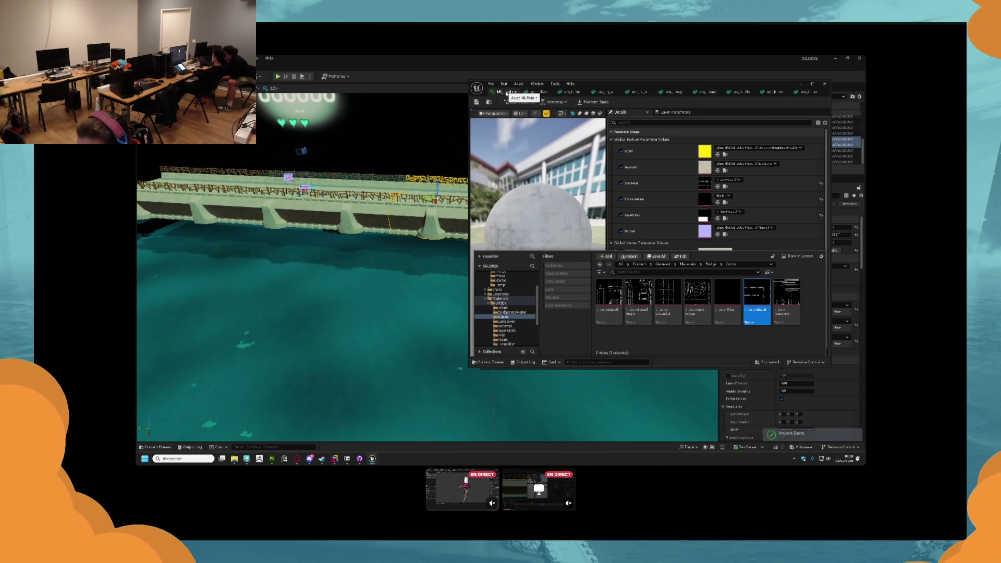
- Reimport the pillar mesh so it picks up its fifth material slot
click(541, 93)
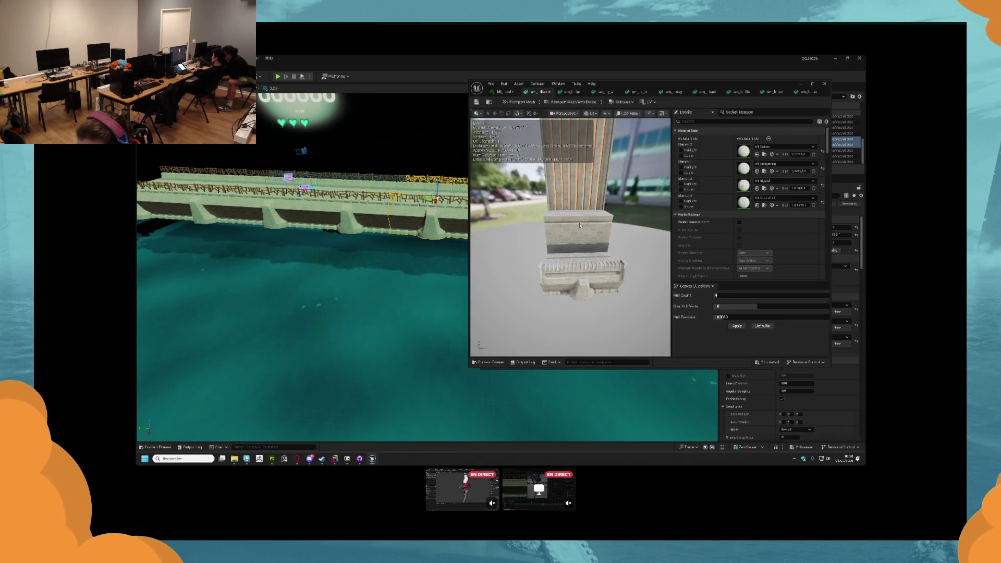
click(569, 101)
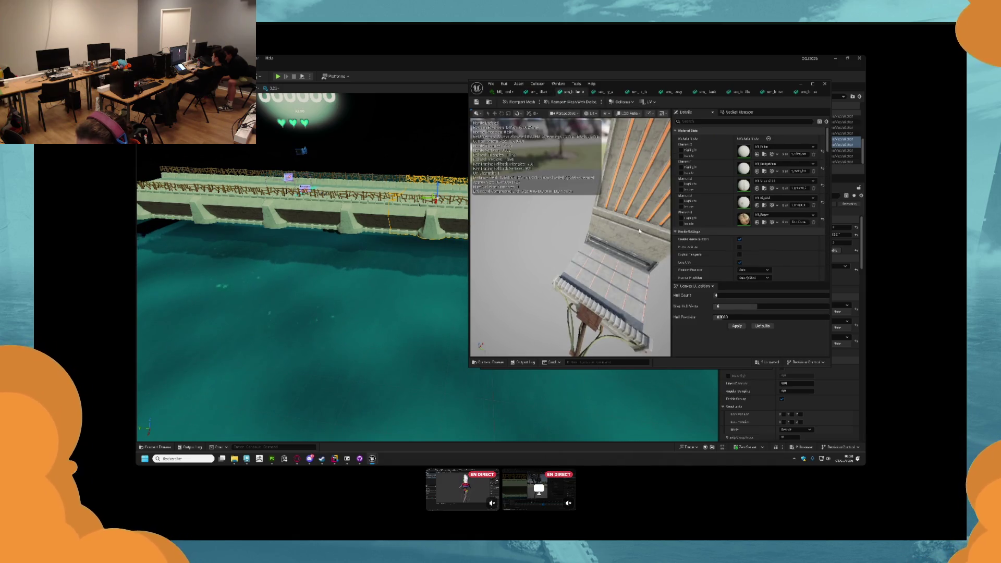
click(605, 92)
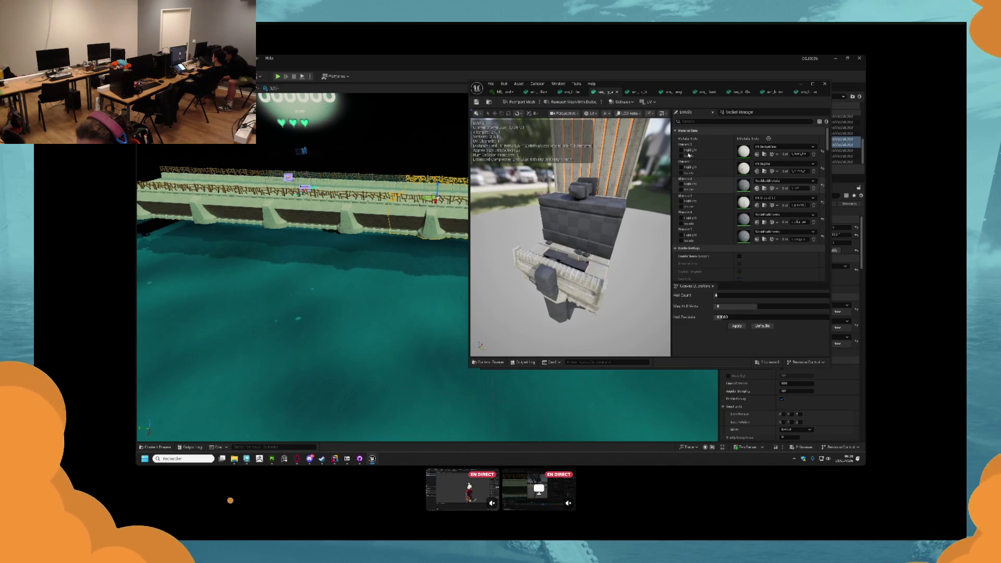
- Assign material instances to Elements 4 and 5 of the bridge mesh, searching 'pl' for Element 4
click(500, 91)
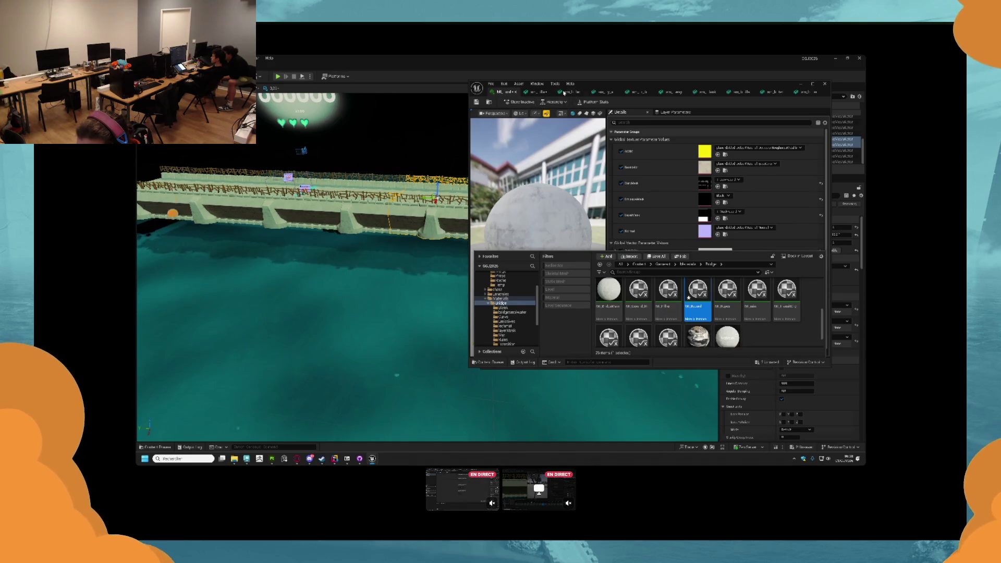
click(564, 92)
click(603, 93)
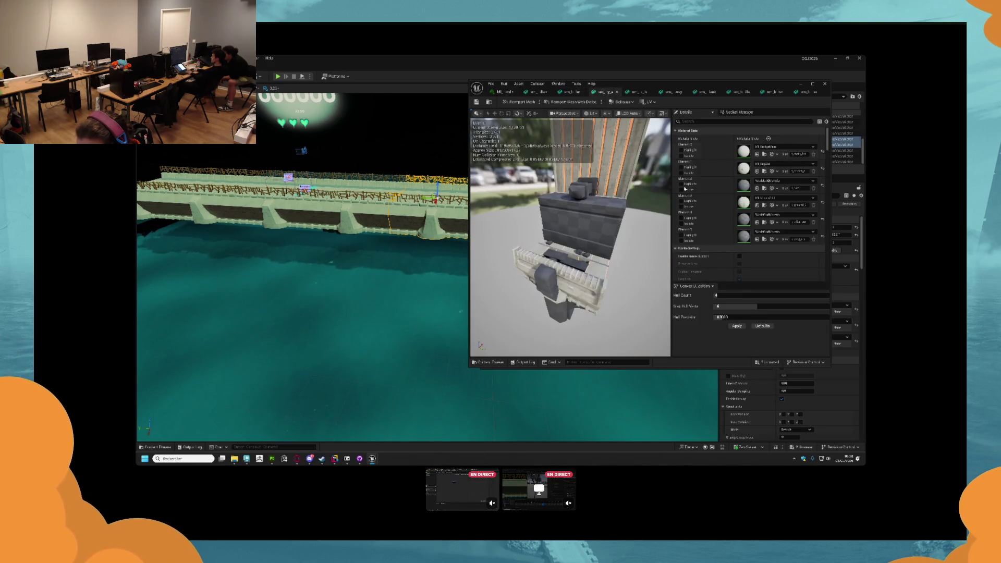
click(757, 222)
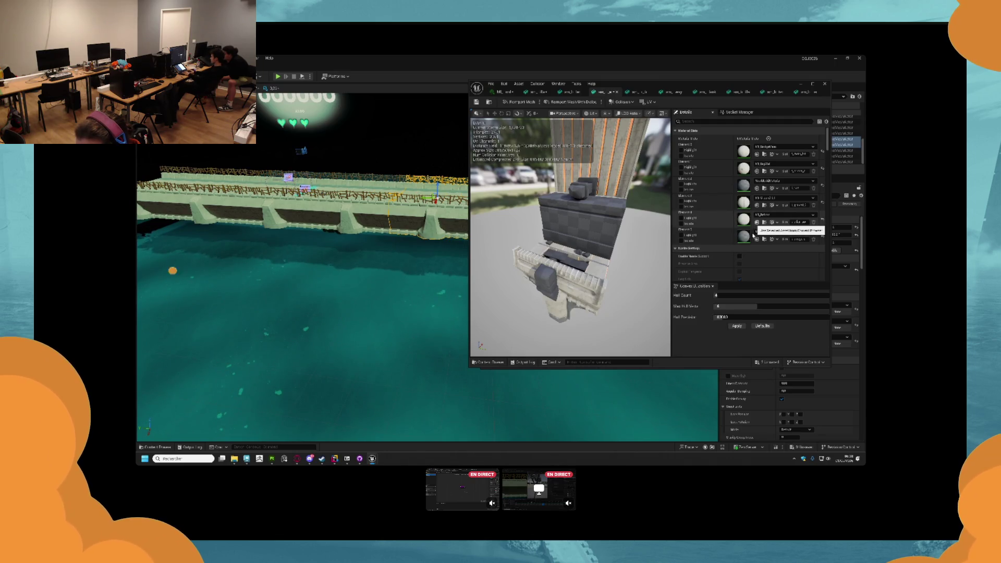
click(757, 238)
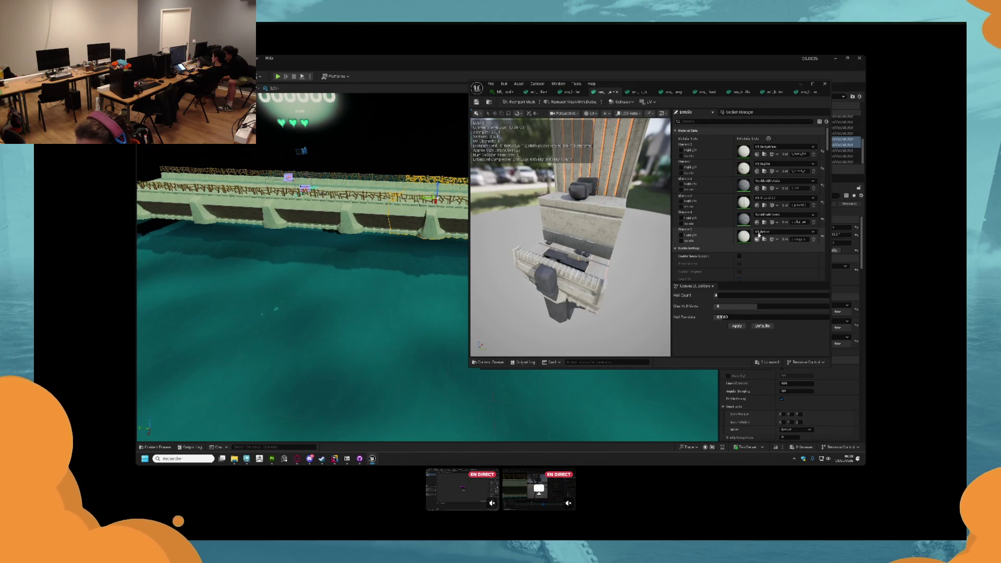
click(765, 214)
text(pl)
click(803, 273)
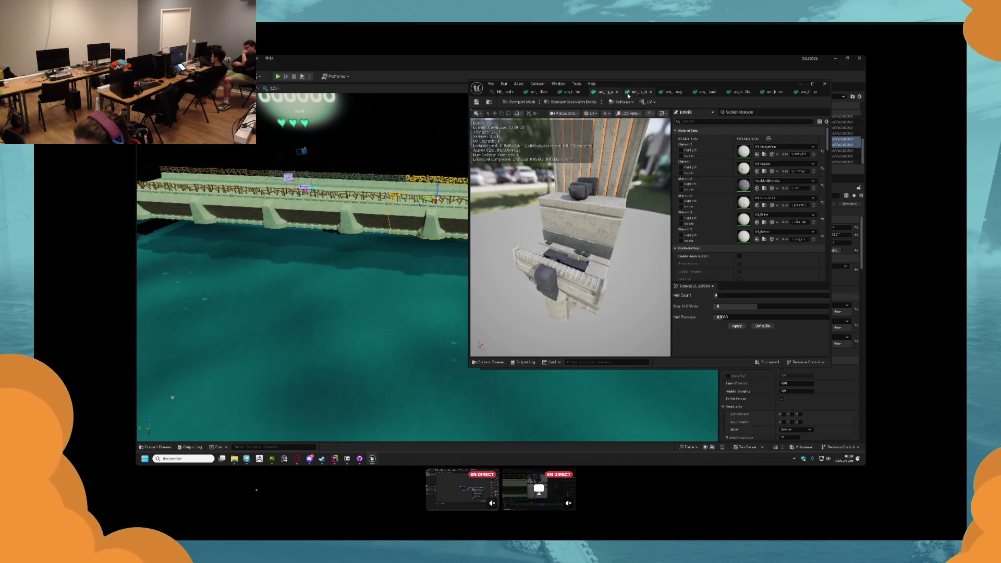
- On the next bridge mesh, assign materials to Elements 4 and 5, undoing wrong picks on Elements 6, 0 and 3
click(630, 93)
click(757, 206)
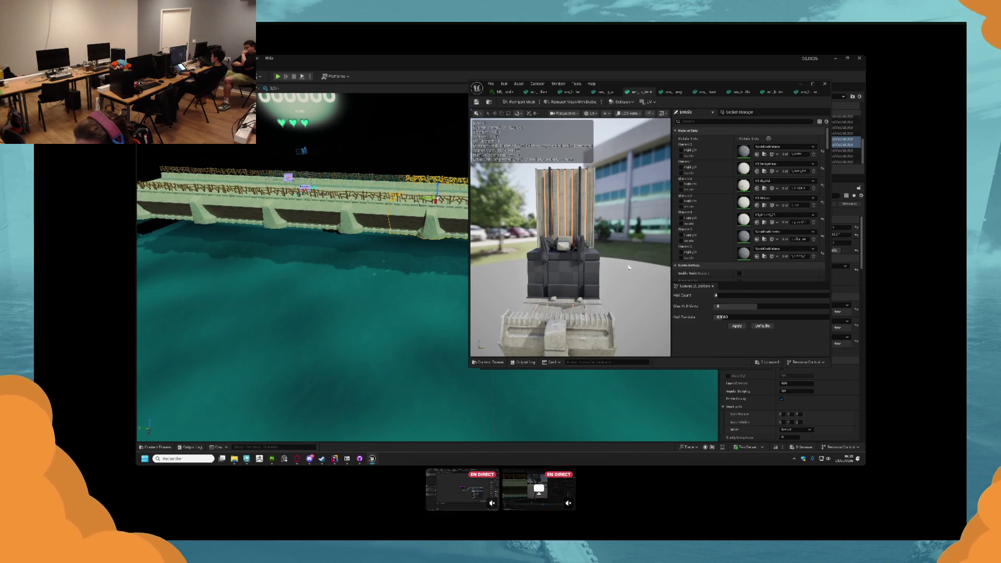
drag(611, 275, 568, 302)
click(757, 256)
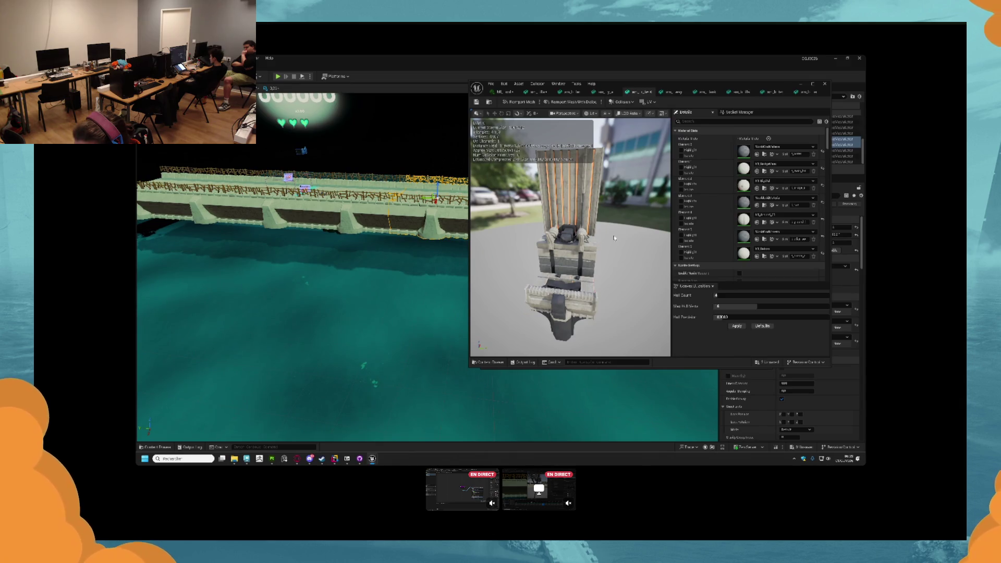
key(ctrl+z)
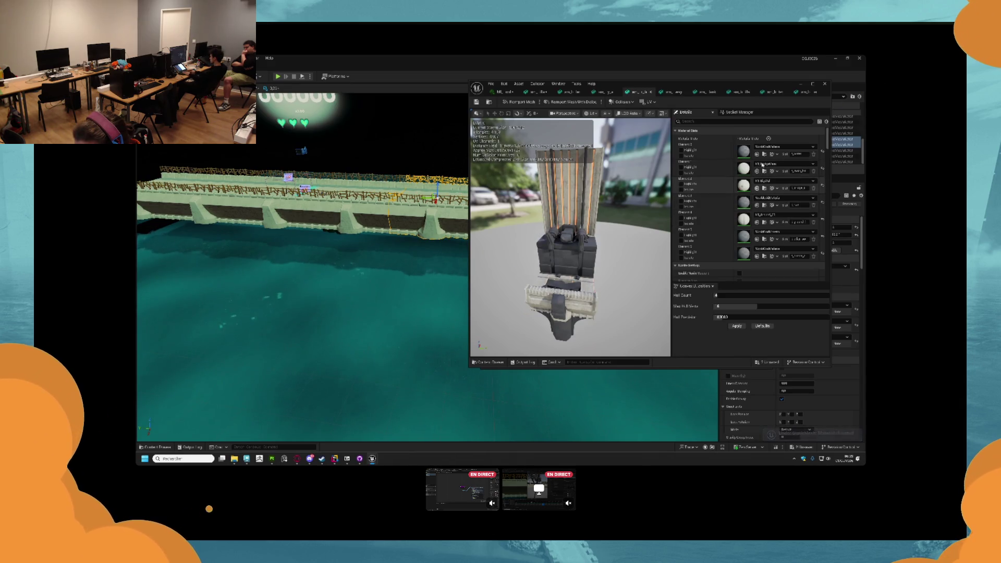
click(757, 155)
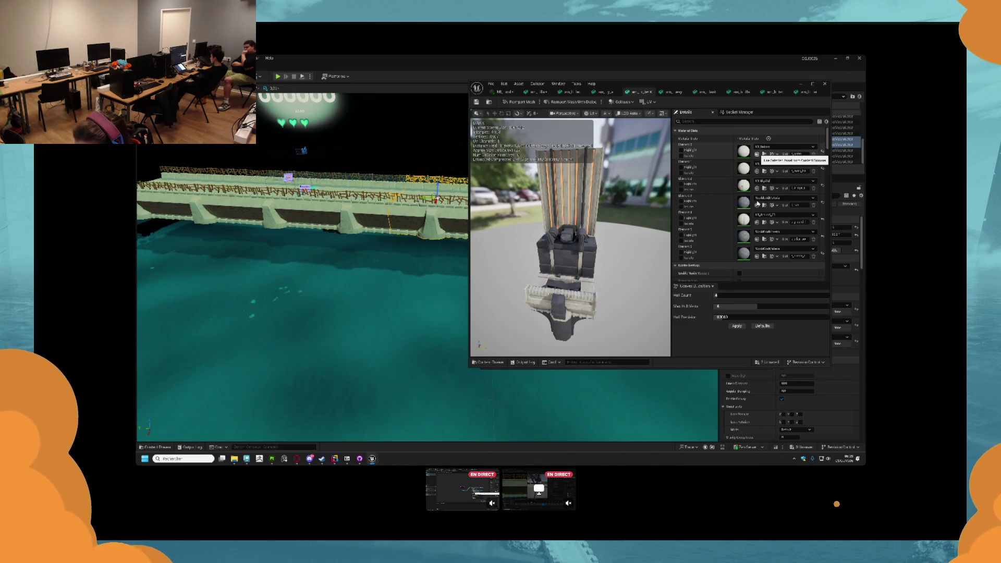
key(ctrl+z)
click(757, 205)
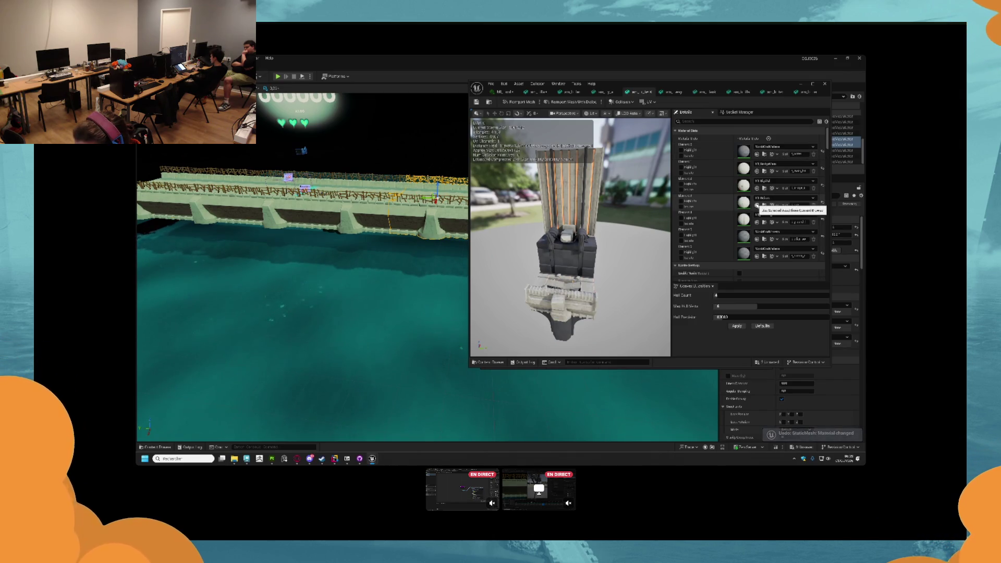
key(ctrl+z)
click(757, 222)
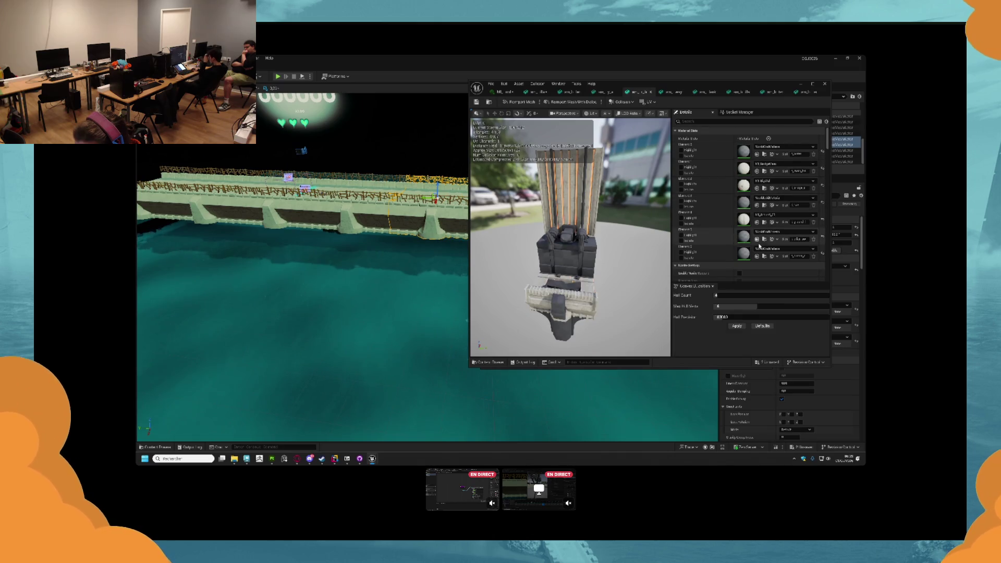
click(757, 239)
- Give Element 5 the material found by searching 'a'
click(765, 231)
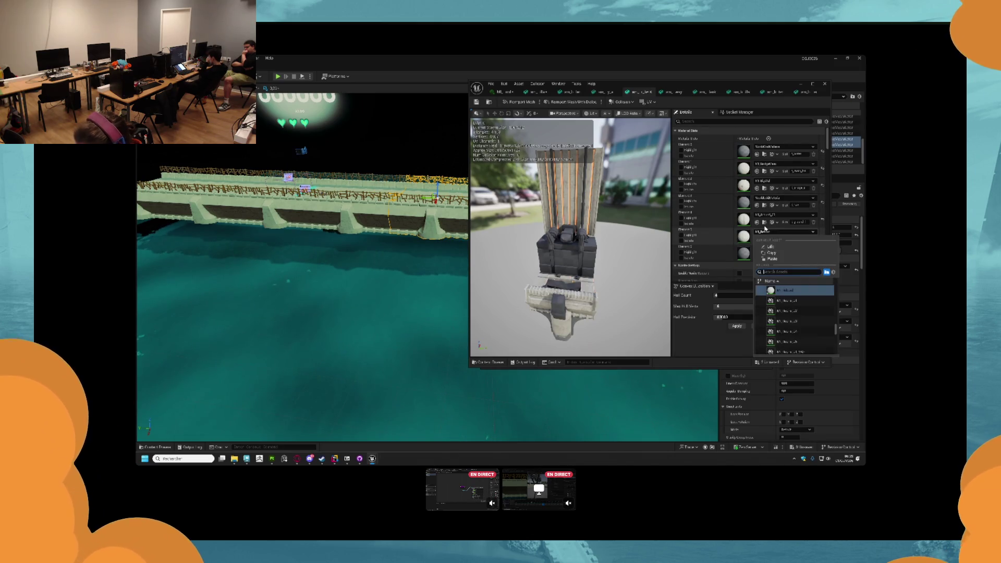
text(a)
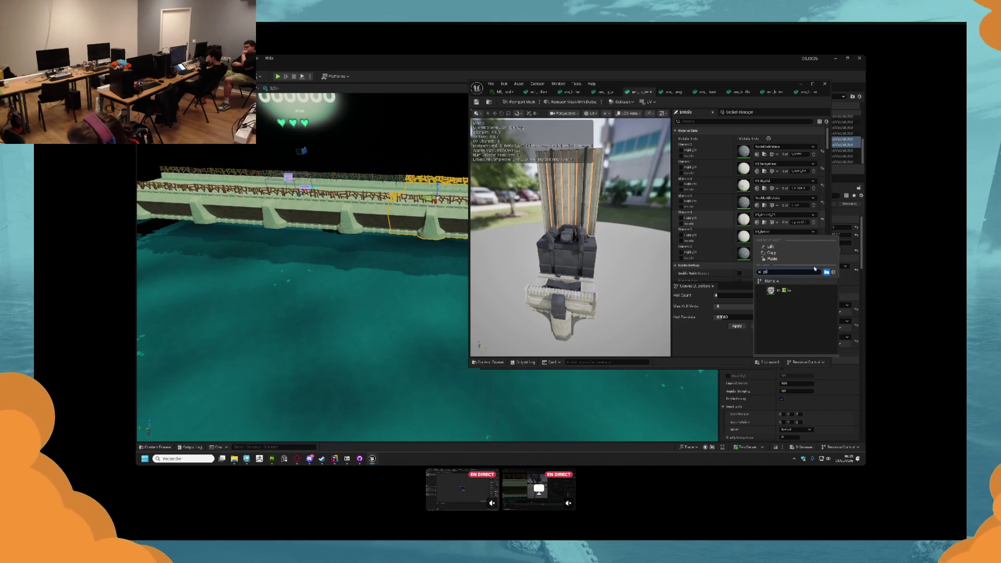
click(773, 290)
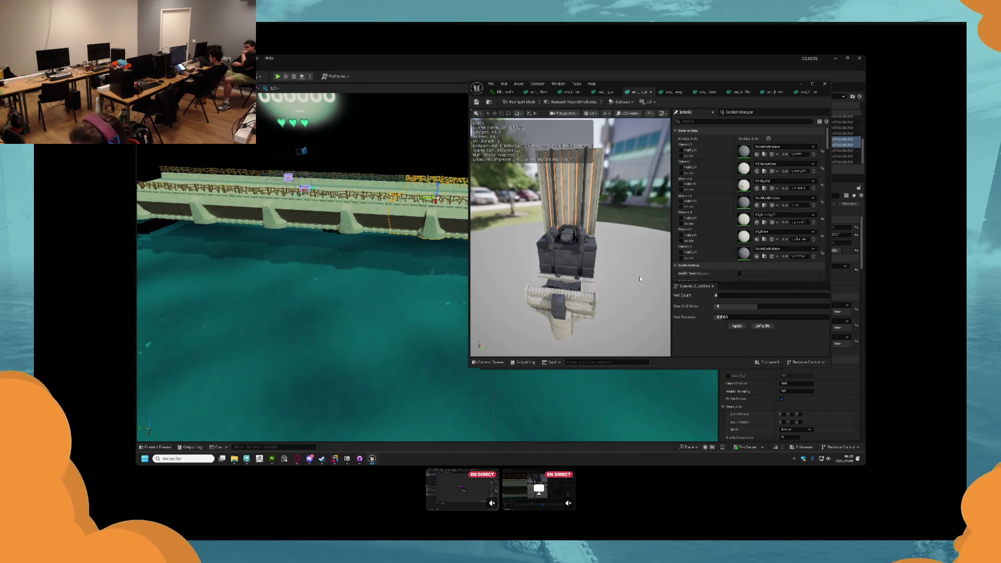
click(678, 92)
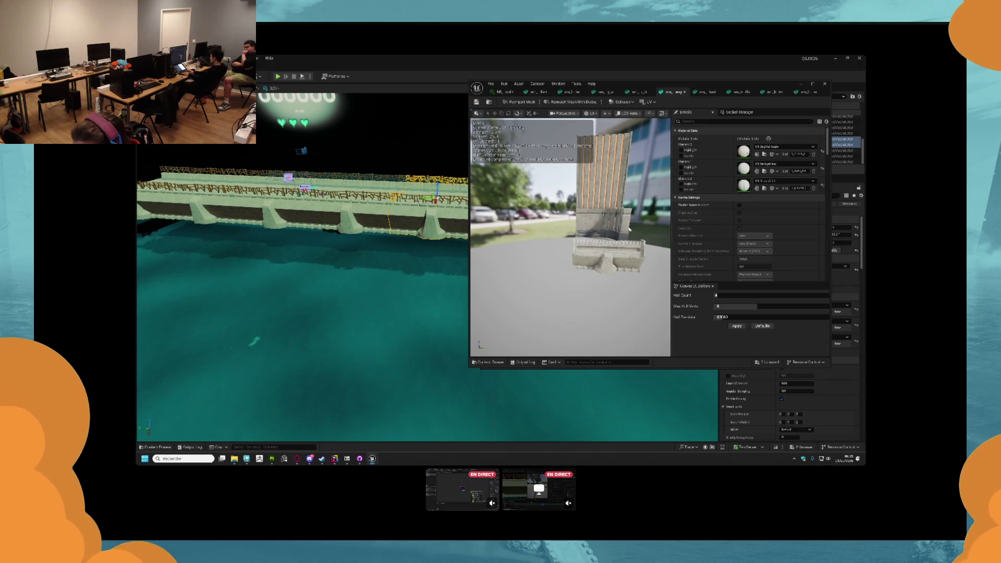
- Step through the bridge mesh tabs to the last bridge mesh
click(706, 92)
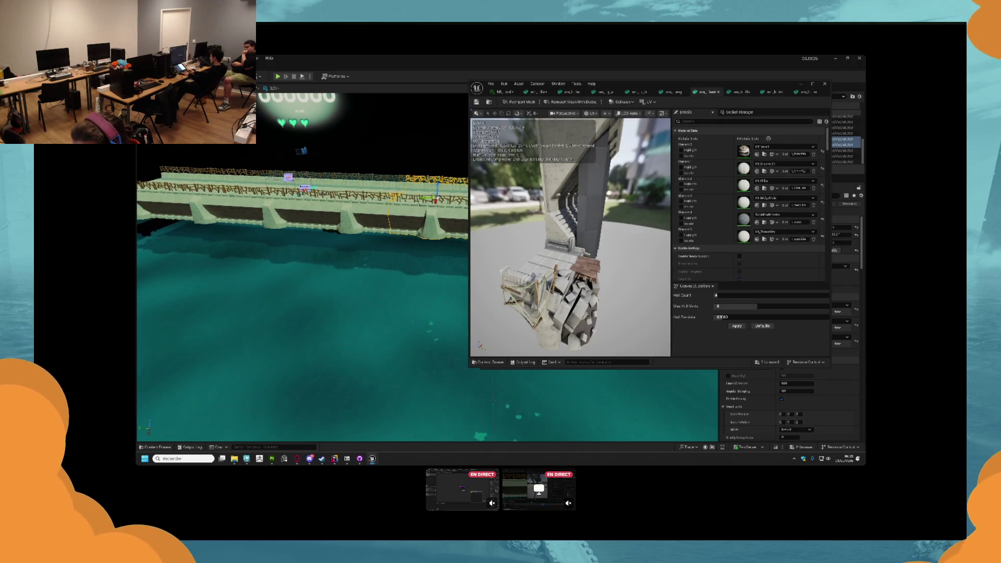
click(739, 92)
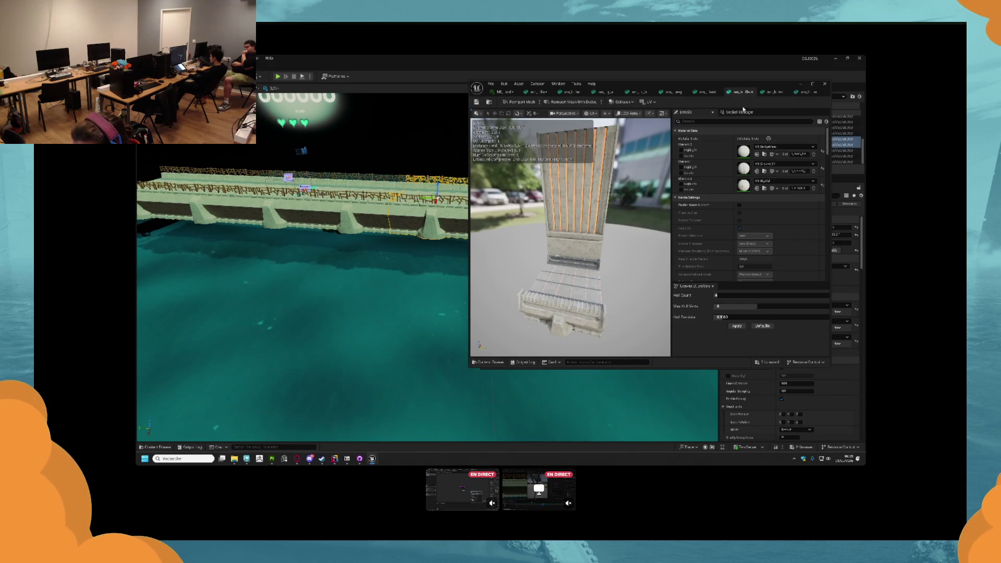
click(764, 94)
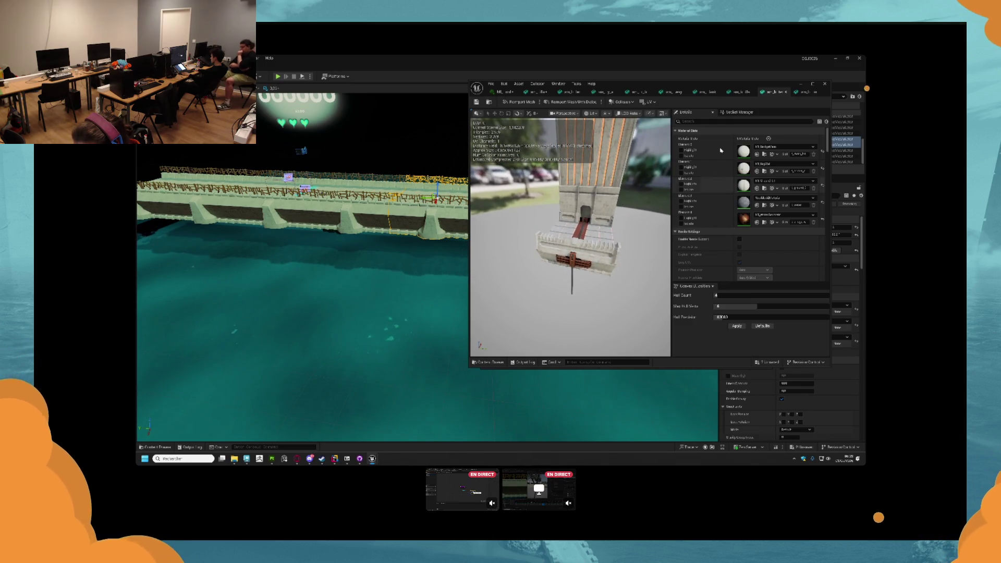
scroll(618, 190, up, 4)
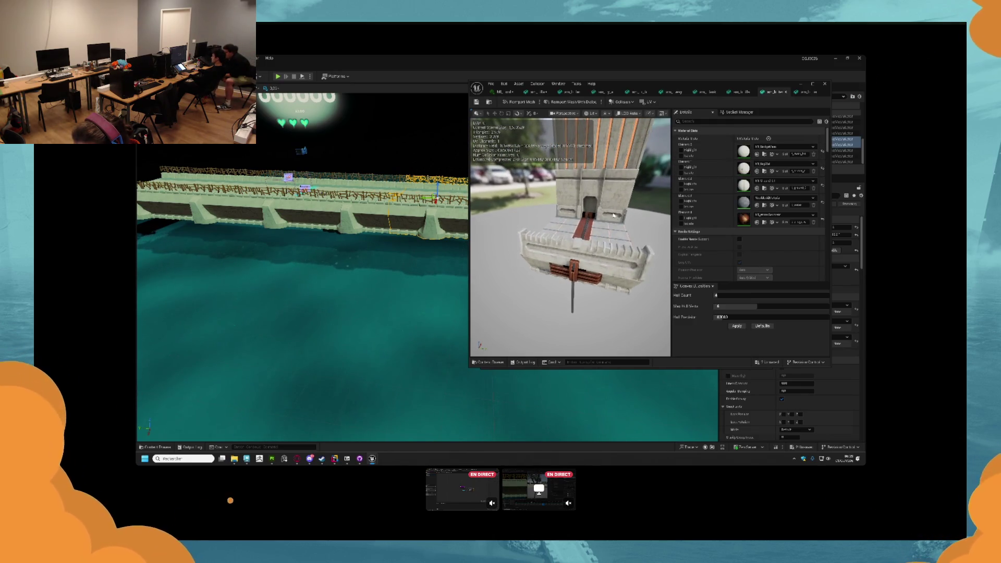
click(807, 93)
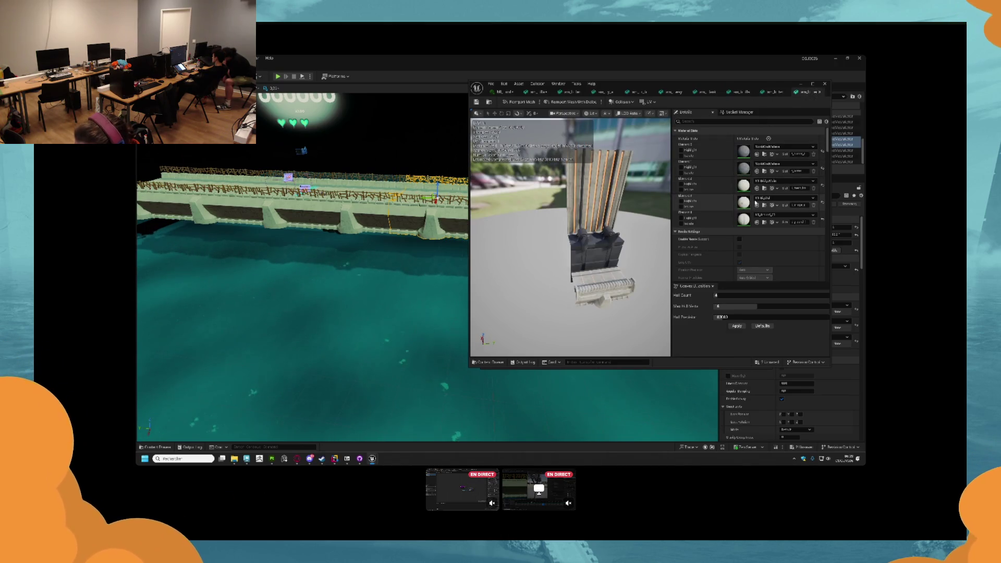
- Assign the chosen material to slot 2 and revert the rebar material placed on Element 0
click(766, 172)
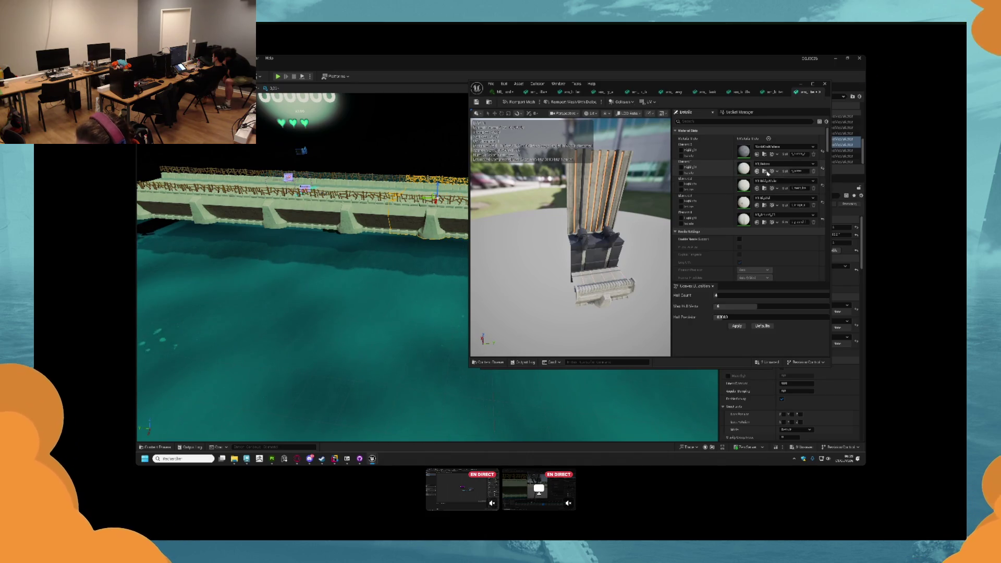
click(823, 168)
click(762, 154)
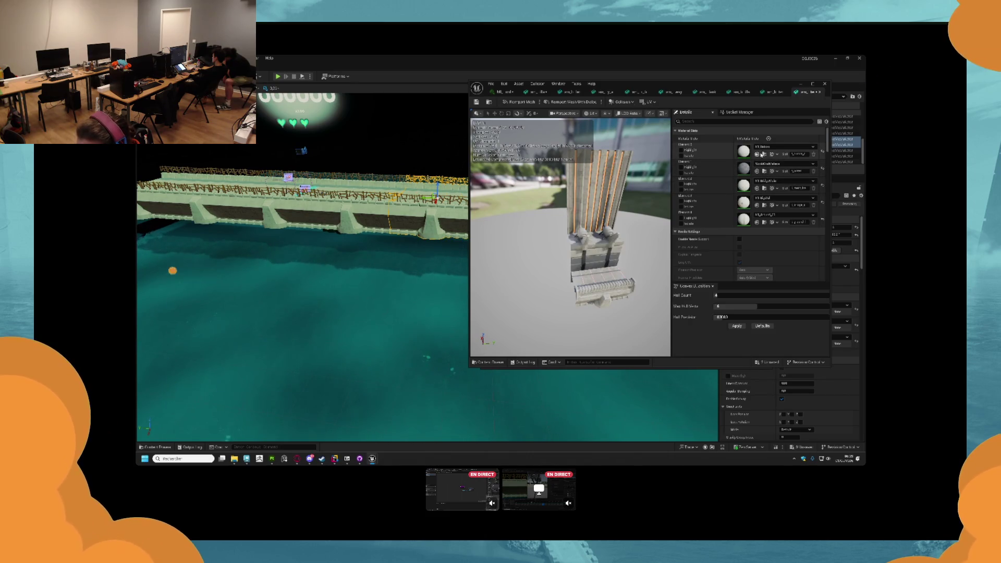
click(822, 152)
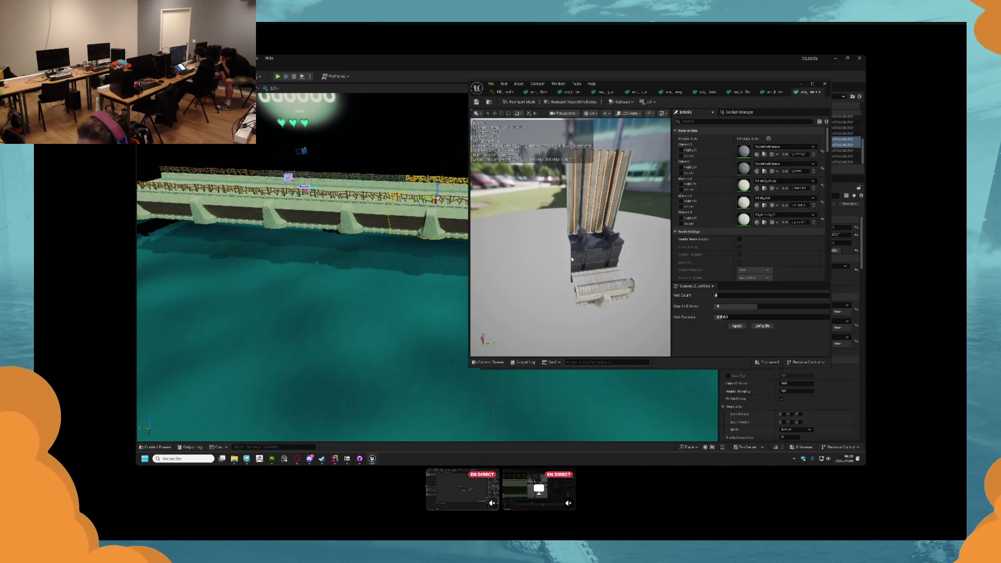
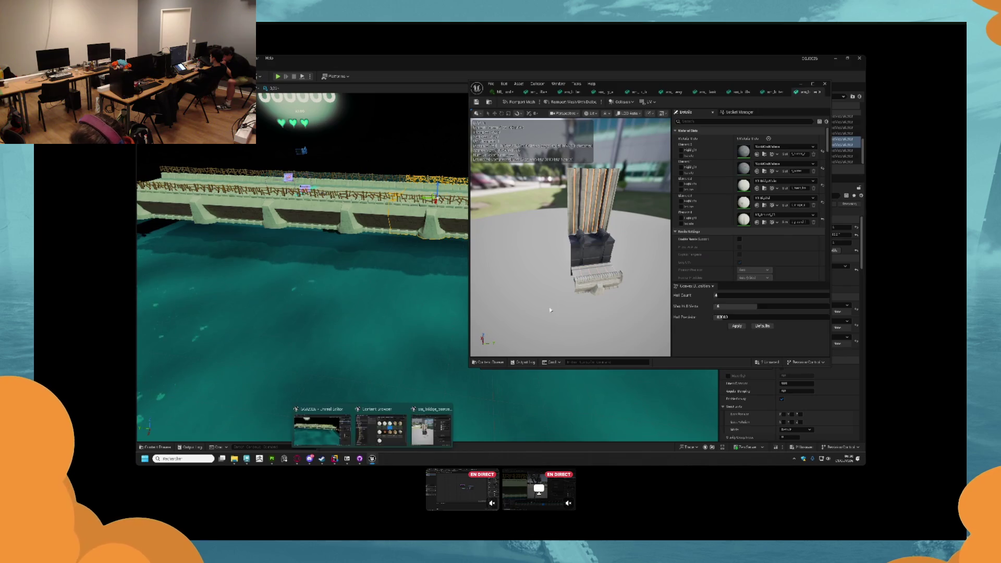
- Orbit the model in Substance Painter, then bring up Maya with the coloured bridge model
mouse_move(376, 459)
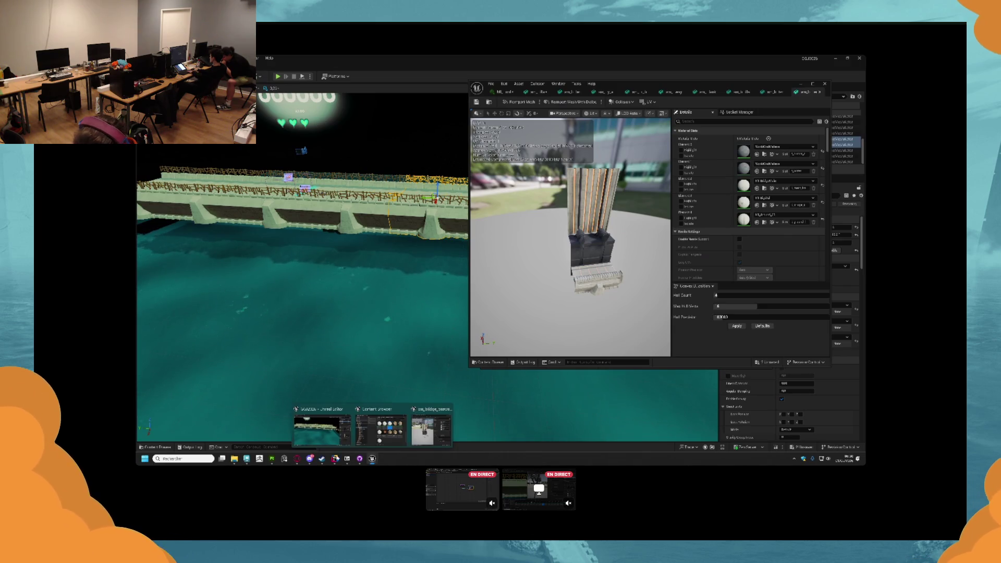
click(272, 458)
mouse_move(413, 288)
mouse_down()
mouse_move(462, 246)
mouse_move(461, 260)
mouse_up()
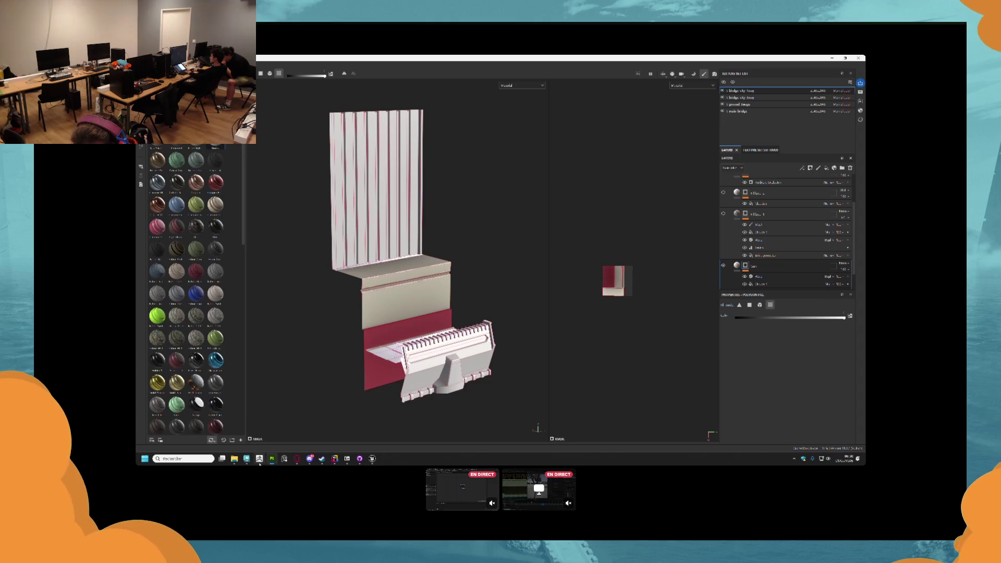
click(248, 459)
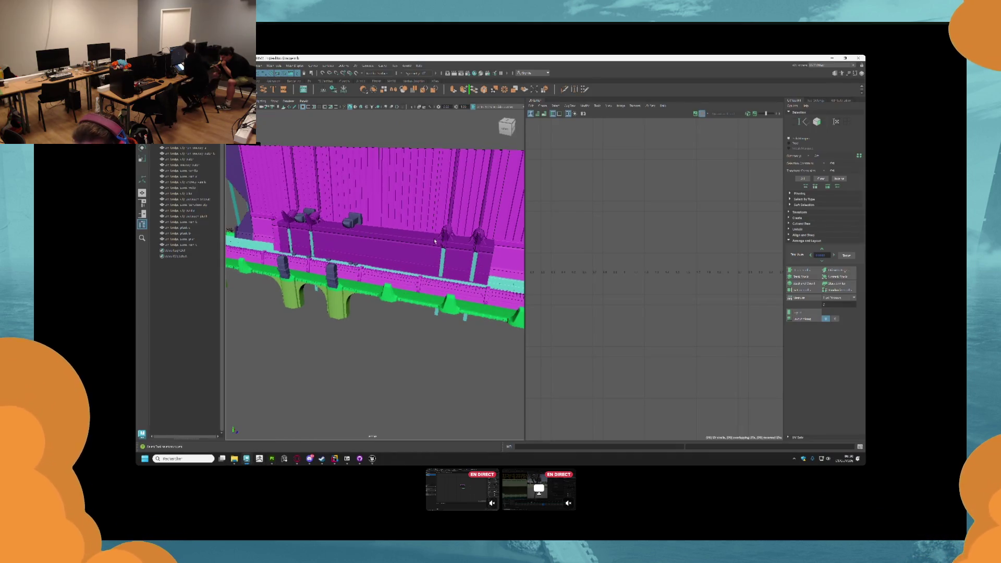
- Orbit around the bridge and select the central checkered pillar mesh
mouse_move(406, 247)
mouse_down()
mouse_move(444, 238)
mouse_move(449, 261)
mouse_move(458, 258)
mouse_move(365, 262)
mouse_up()
scroll(427, 253, up, 10)
mouse_move(411, 246)
mouse_down()
mouse_move(380, 290)
mouse_move(409, 287)
mouse_move(360, 285)
mouse_move(399, 289)
mouse_move(391, 320)
mouse_move(410, 315)
mouse_up()
click(396, 287)
click(402, 313)
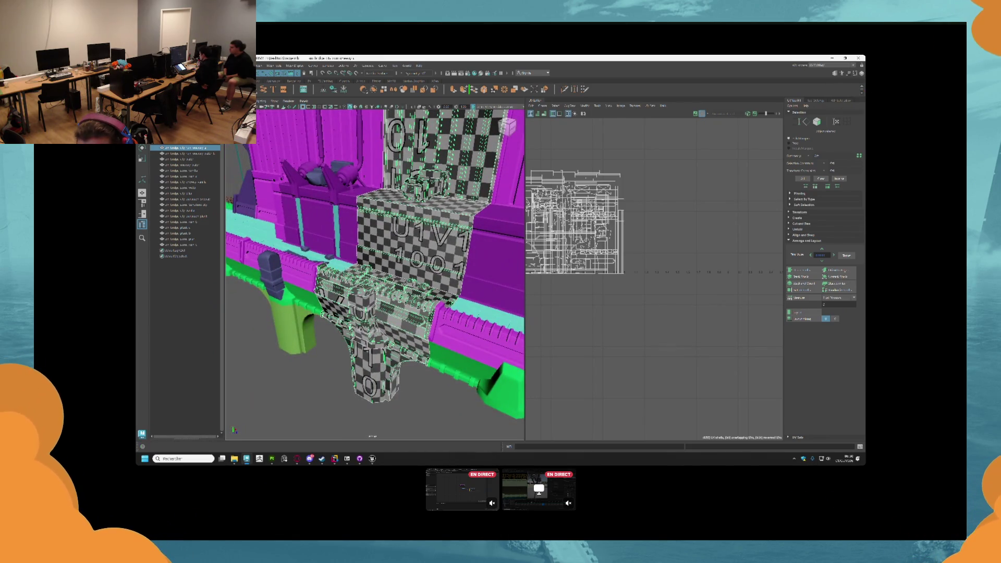
- Export only the selected pillar mesh via Export Selection, naming the file 'ar'
click(140, 66)
click(173, 270)
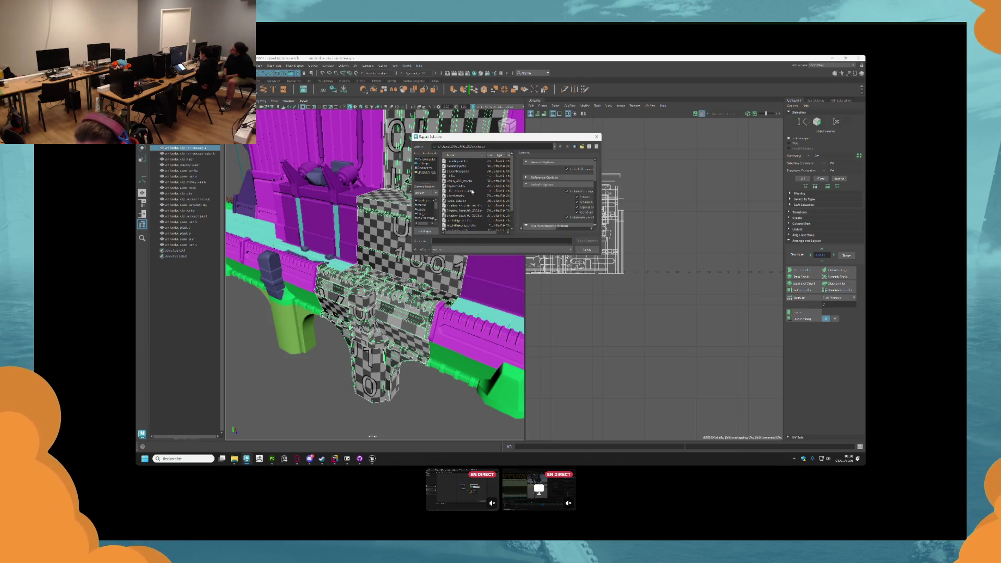
text(ar)
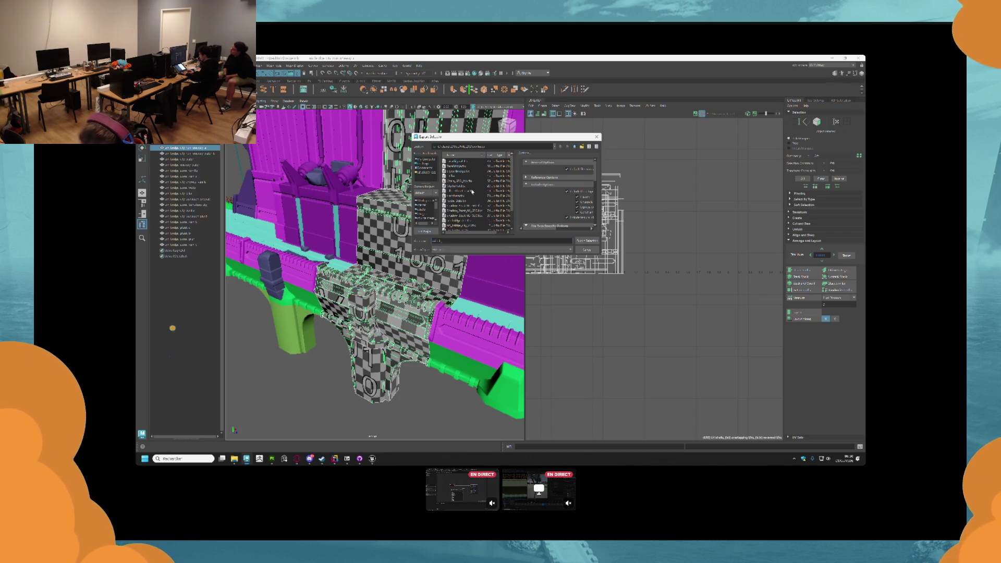
key(Return)
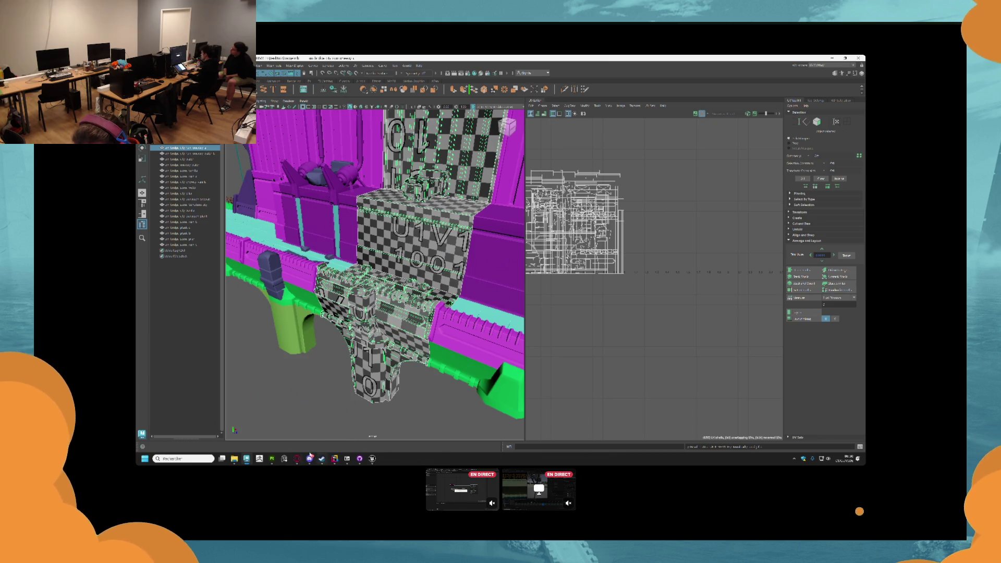
click(271, 459)
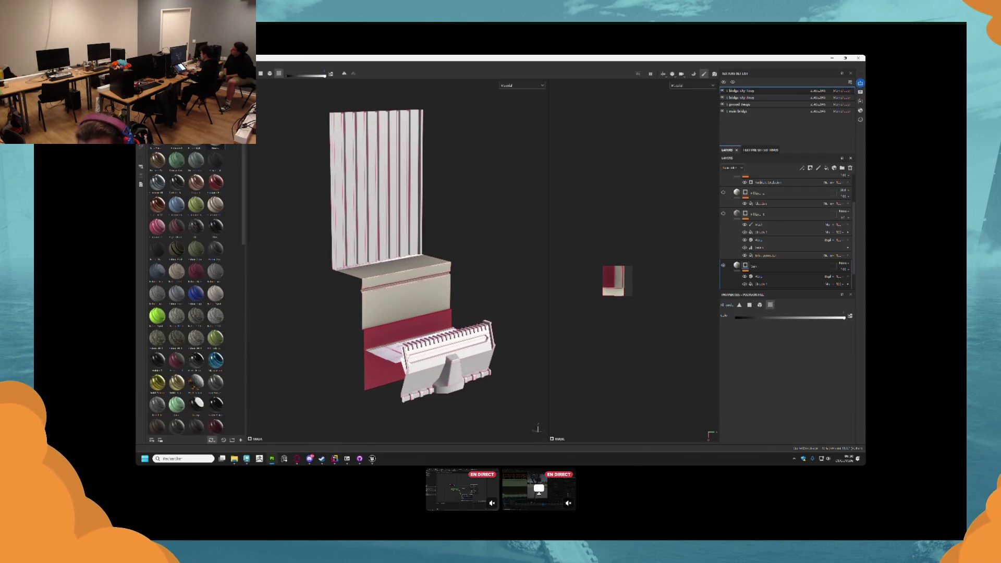
- Create a new Painter project from the exported FBX mesh in Downloads and answer the save prompt
key(ctrl+n)
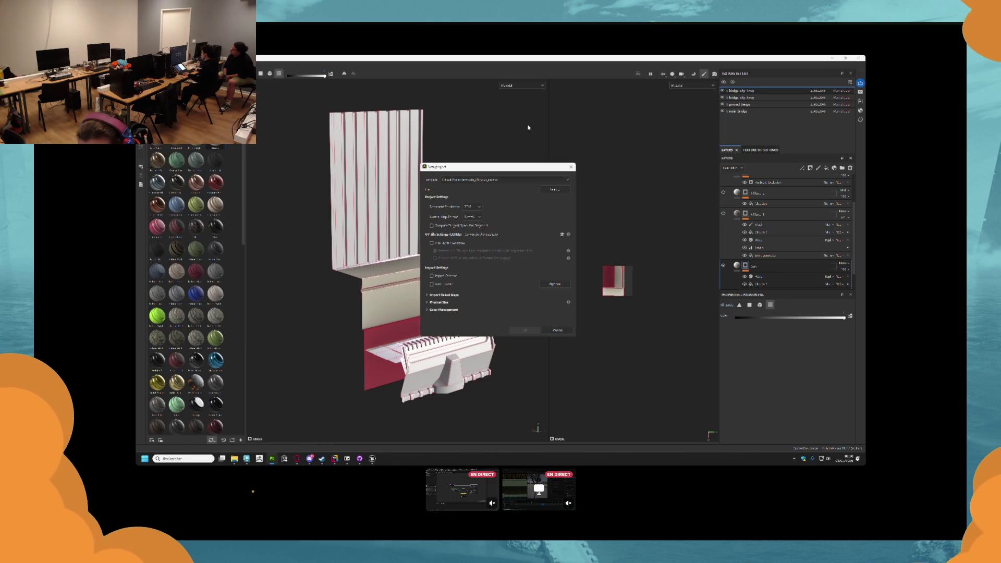
click(555, 190)
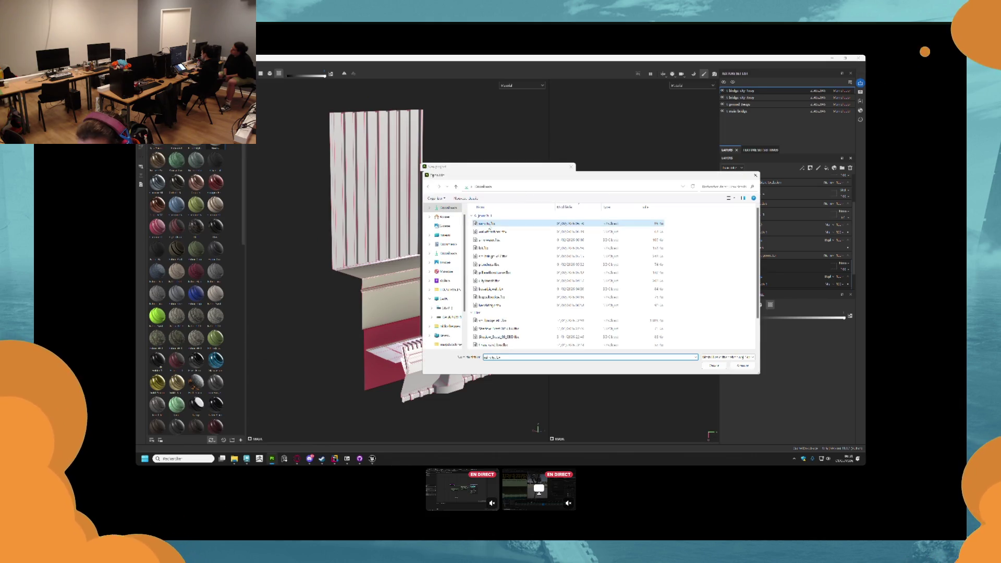
click(713, 365)
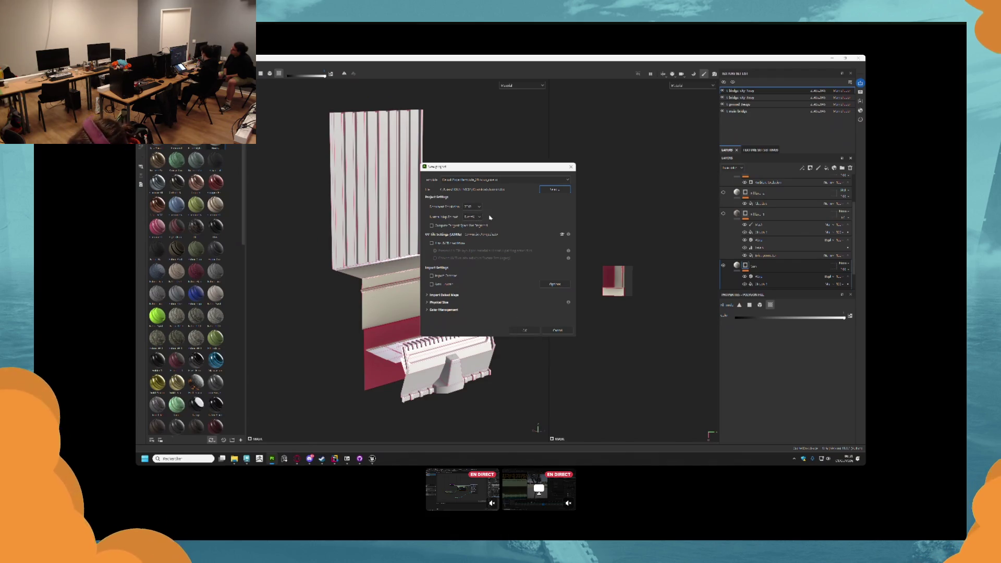
click(522, 330)
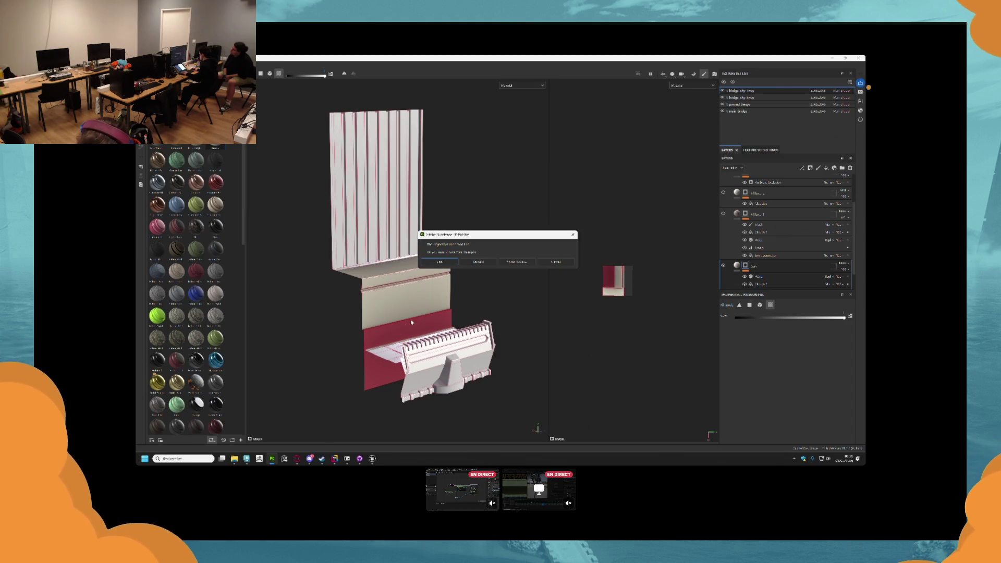
click(466, 261)
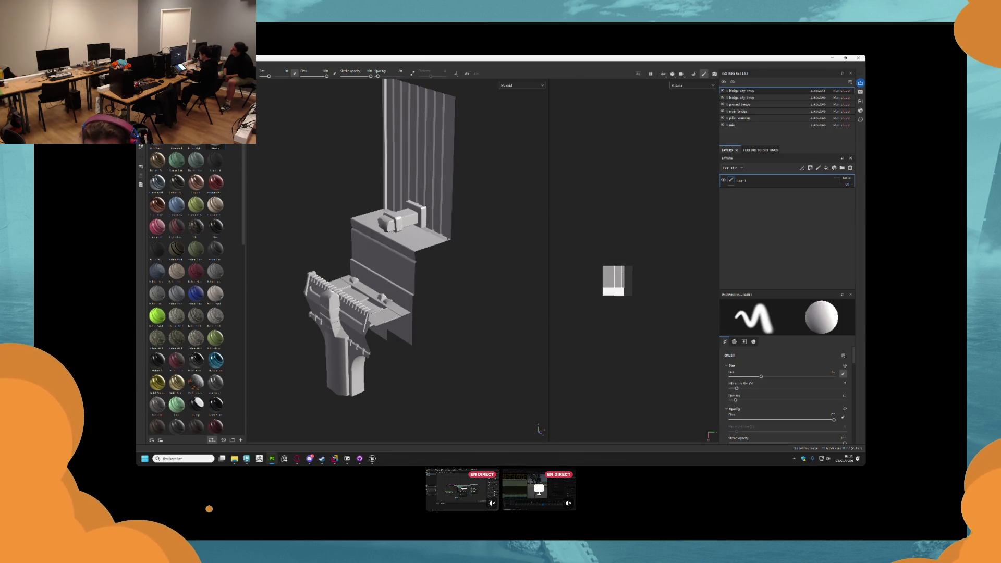
- Hide every texture set except the last one and orbit the remaining mesh pieces
click(722, 125)
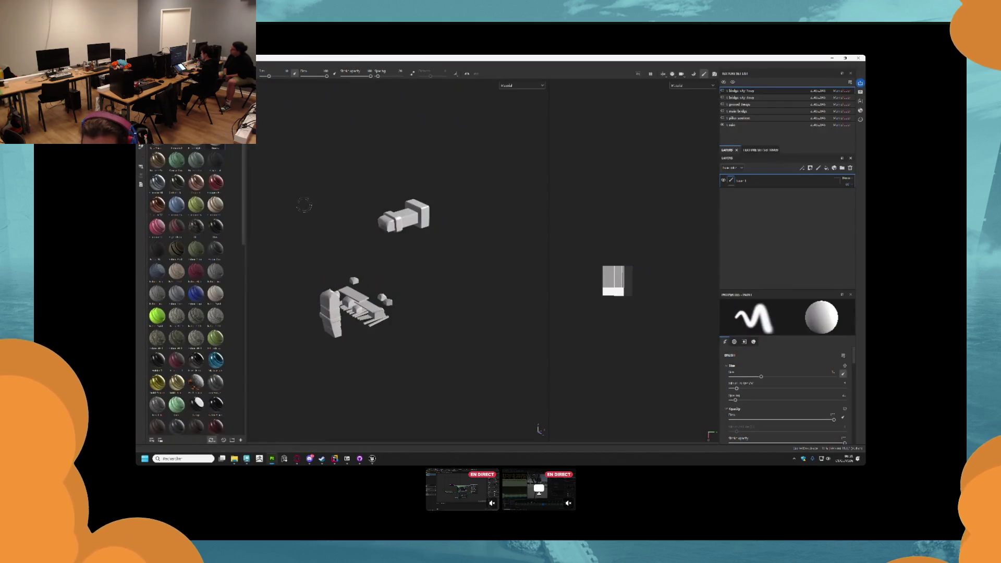
click(144, 64)
mouse_move(167, 86)
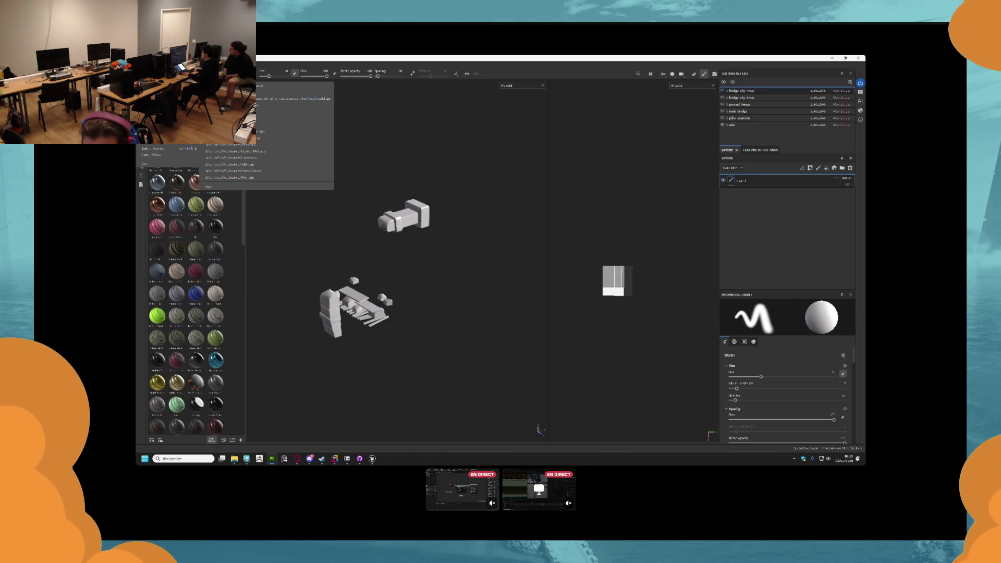
click(267, 254)
mouse_move(306, 246)
mouse_down()
mouse_move(319, 277)
mouse_move(364, 286)
mouse_move(417, 210)
mouse_up()
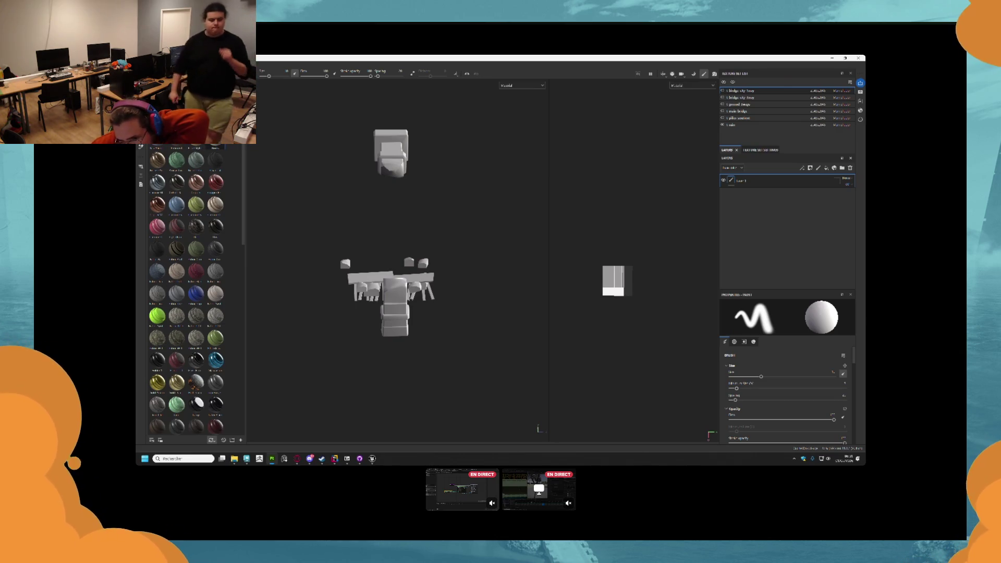
- Bring the Layers folder window of black-and-white mask images forward
mouse_move(215, 204)
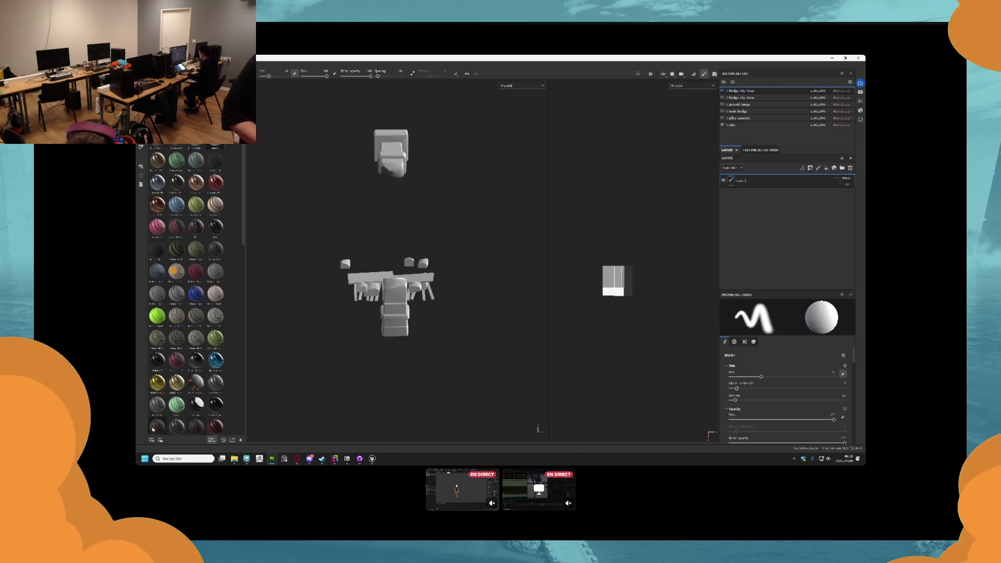
mouse_move(234, 457)
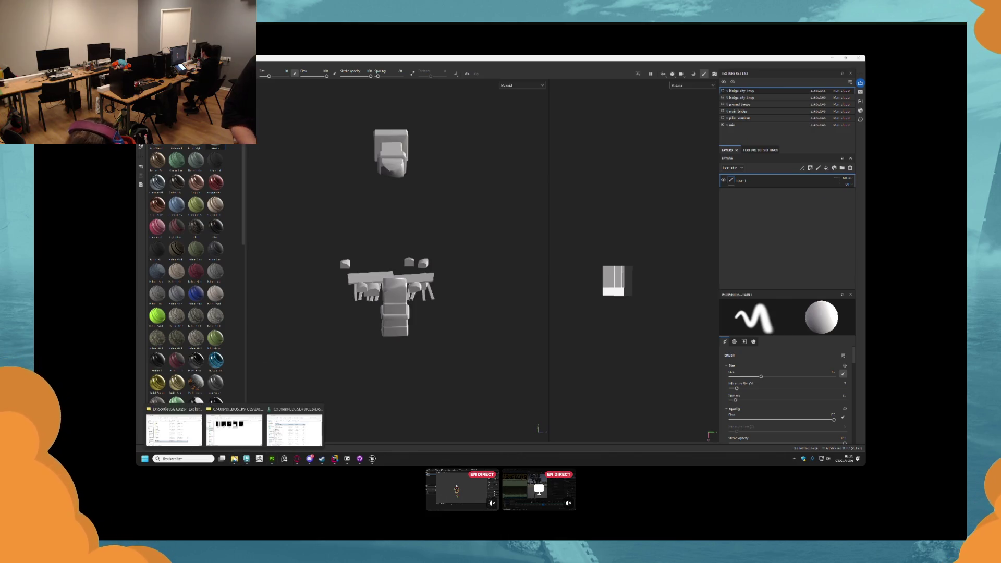
click(282, 418)
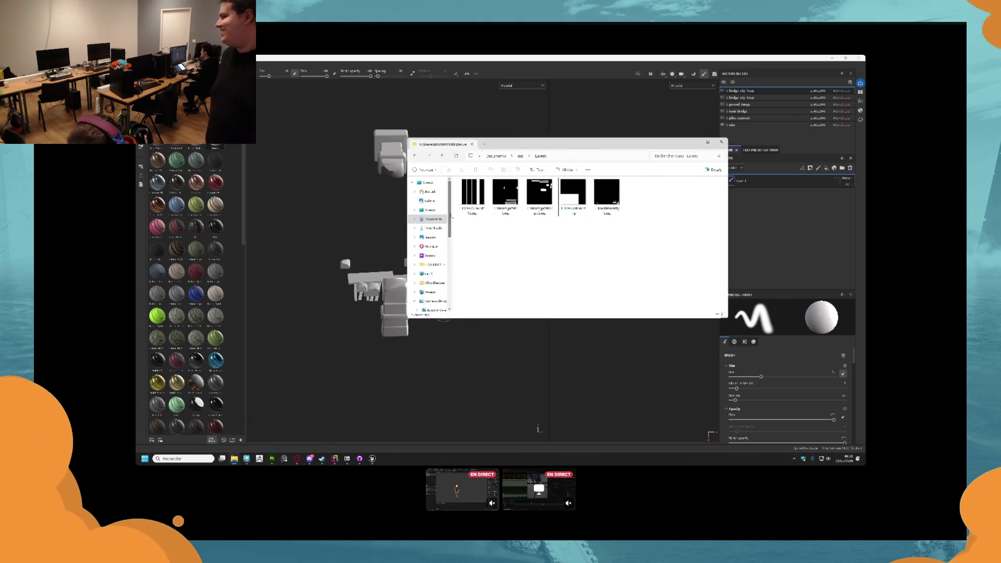
- Go up to ddi, open Ruins, and drop its first texture into Painter as a fill layer
key(alt+Up)
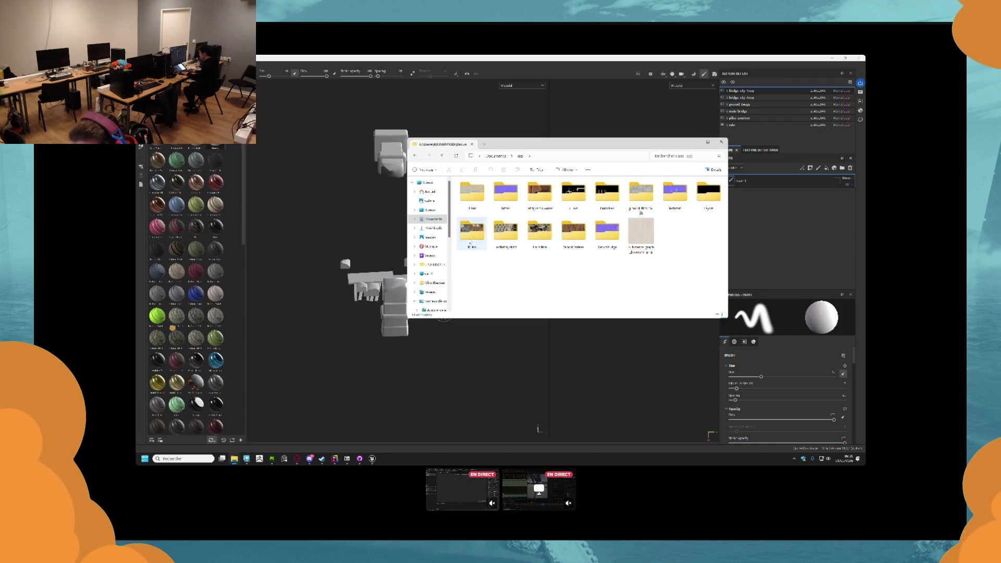
double_click(471, 232)
mouse_move(469, 200)
mouse_down()
mouse_move(774, 215)
mouse_move(766, 209)
mouse_up()
click(772, 211)
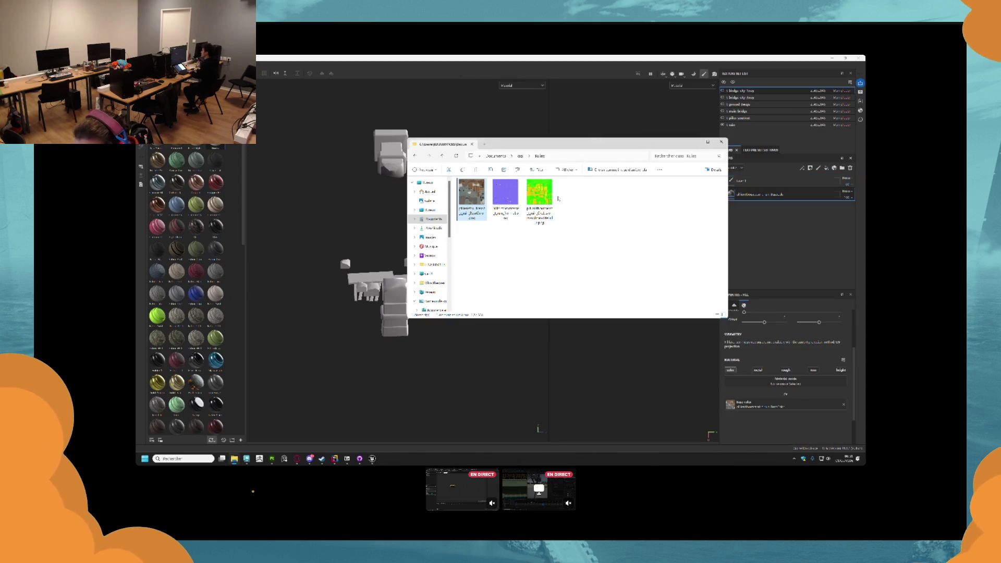
click(385, 240)
scroll(448, 267, up, 5)
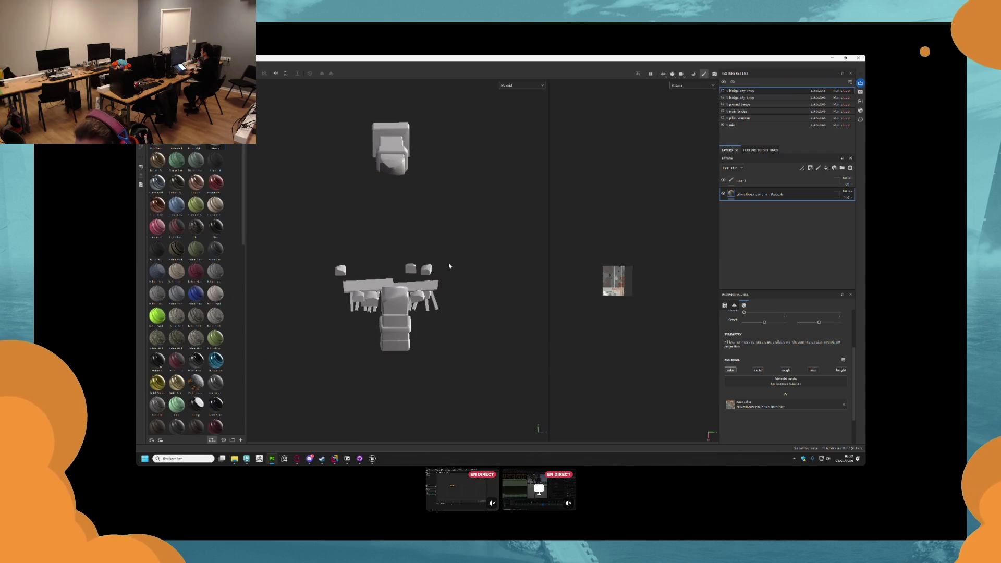
drag(410, 292, 543, 213)
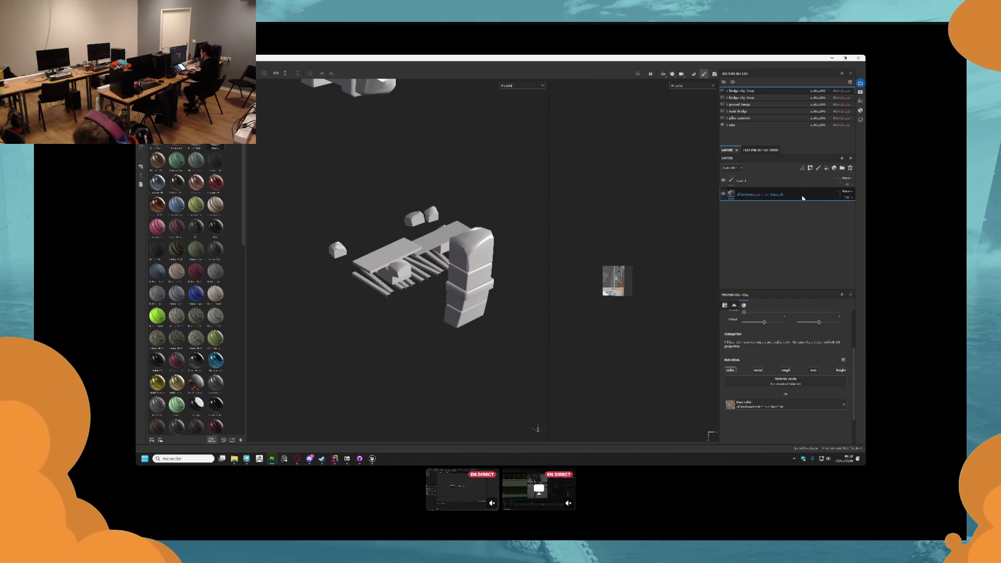
- Delete layers, undo to restore the textured fill layer, then hide that fill layer
key(Delete)
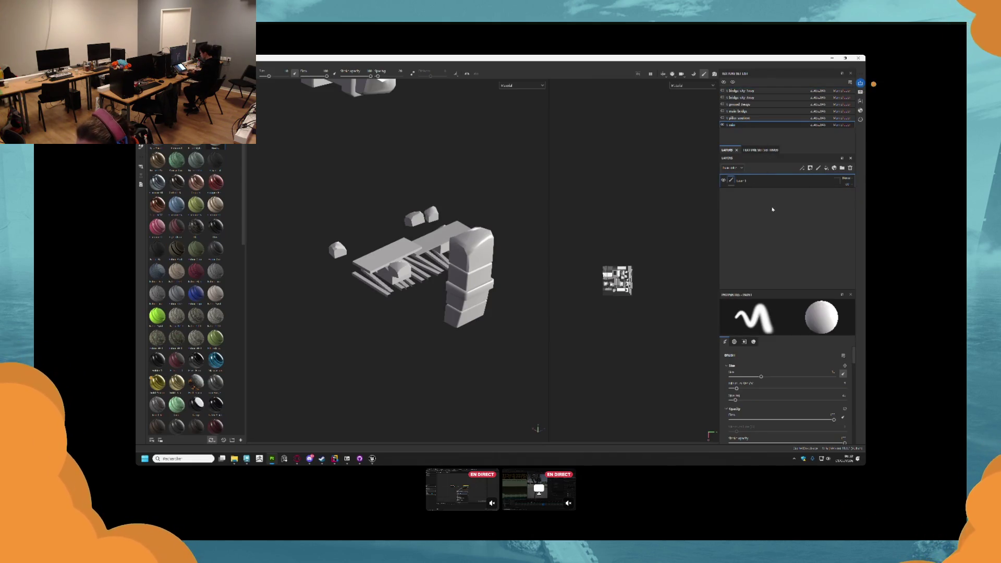
click(850, 168)
key(ctrl+z)
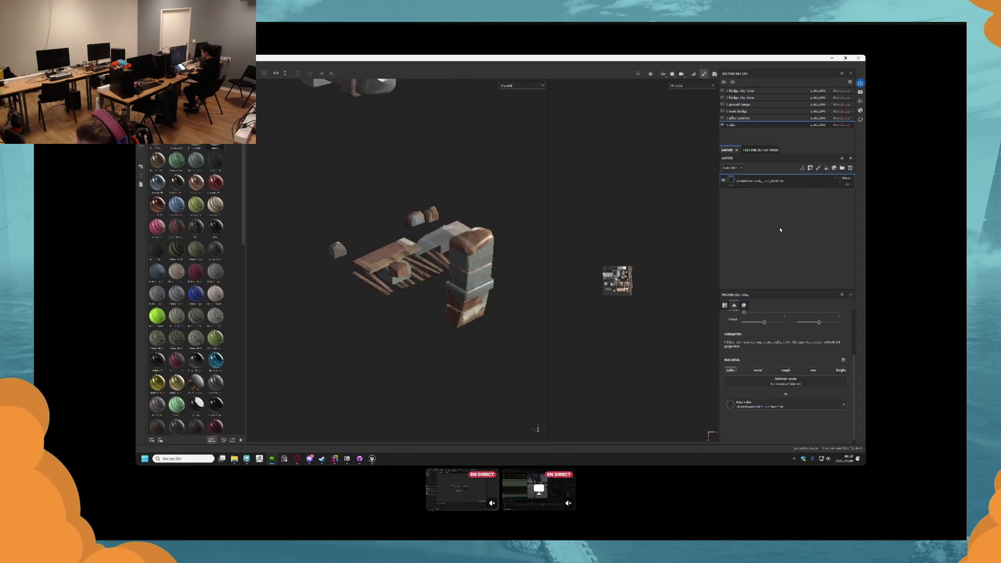
scroll(474, 279, up, 3)
mouse_move(474, 279)
mouse_down()
mouse_move(464, 236)
mouse_move(417, 281)
mouse_move(351, 250)
mouse_move(380, 237)
mouse_move(376, 277)
mouse_up()
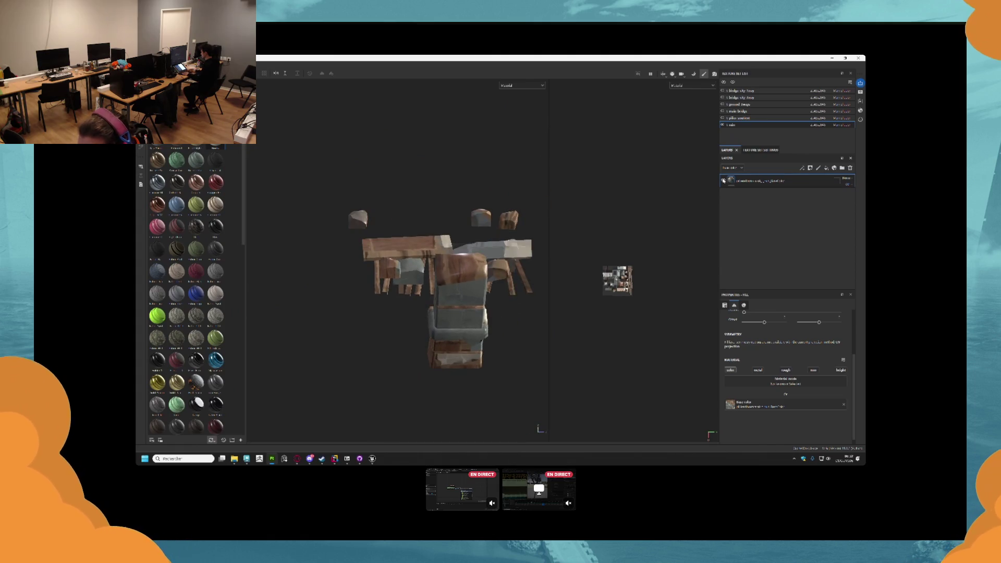
click(723, 180)
- Drop a shelf material on the model, delete two of its folders, and add a paint layer inside the top folder
mouse_move(216, 159)
mouse_down()
mouse_move(456, 279)
mouse_move(522, 250)
mouse_move(718, 204)
mouse_up()
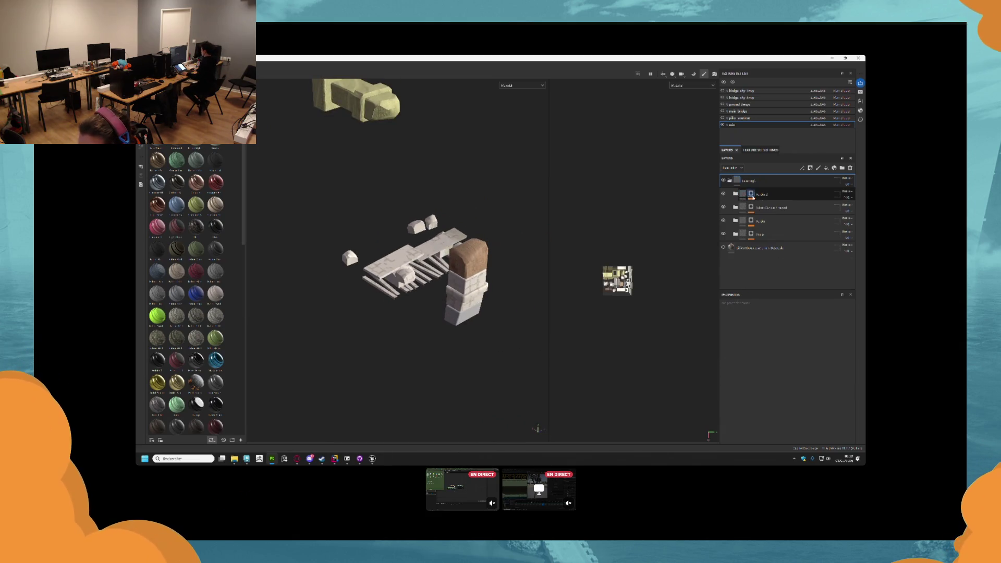
click(737, 196)
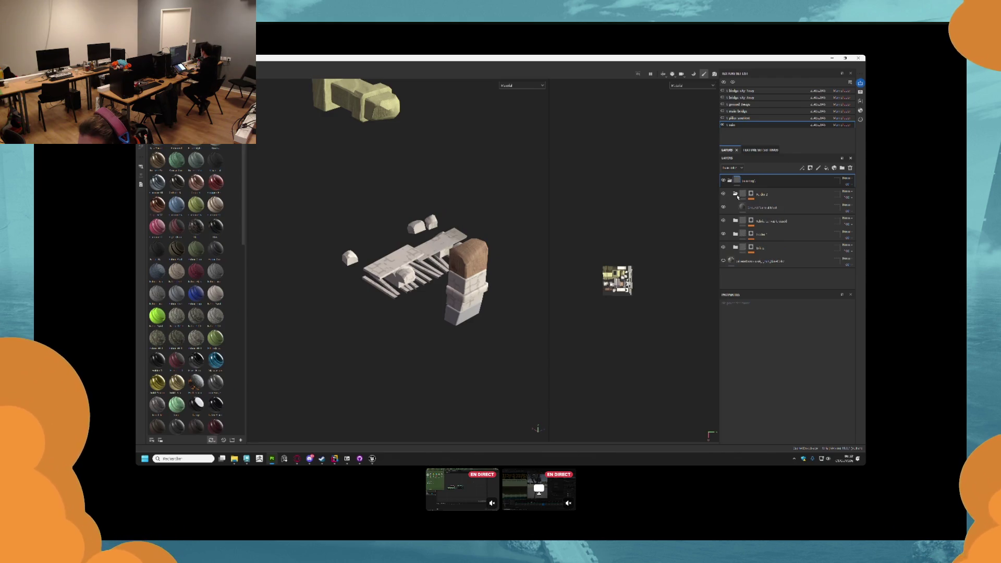
drag(737, 196, 752, 181)
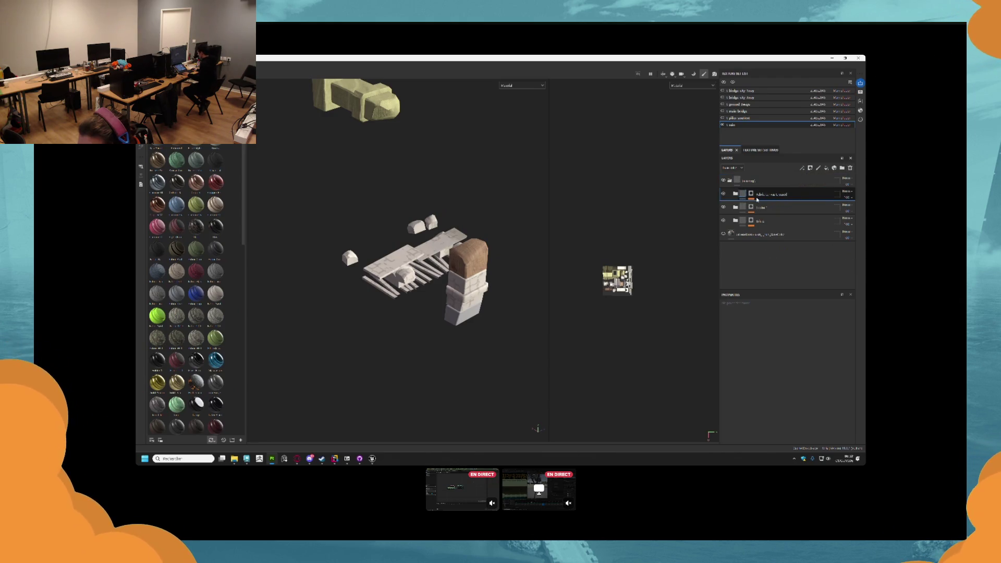
key(Delete)
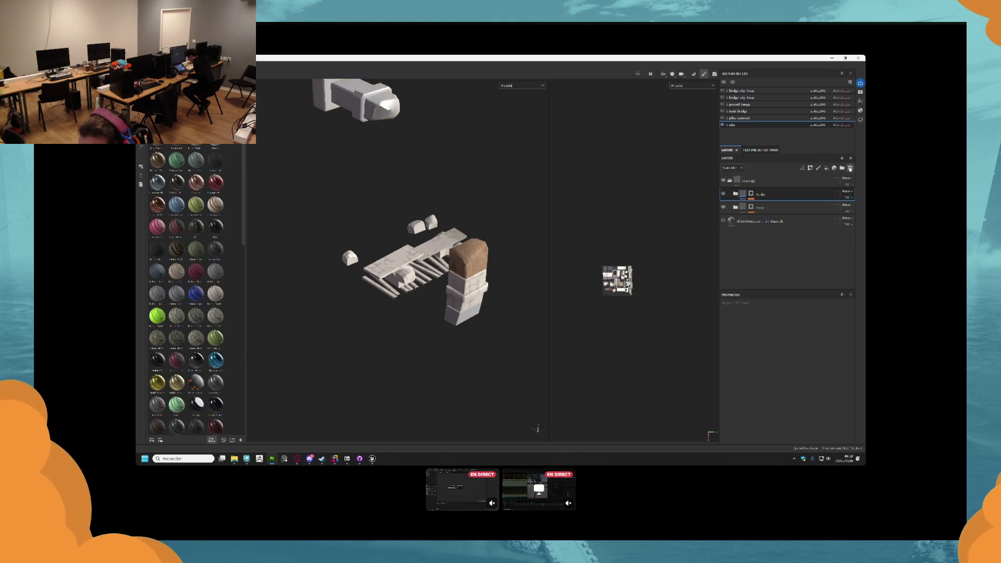
click(737, 195)
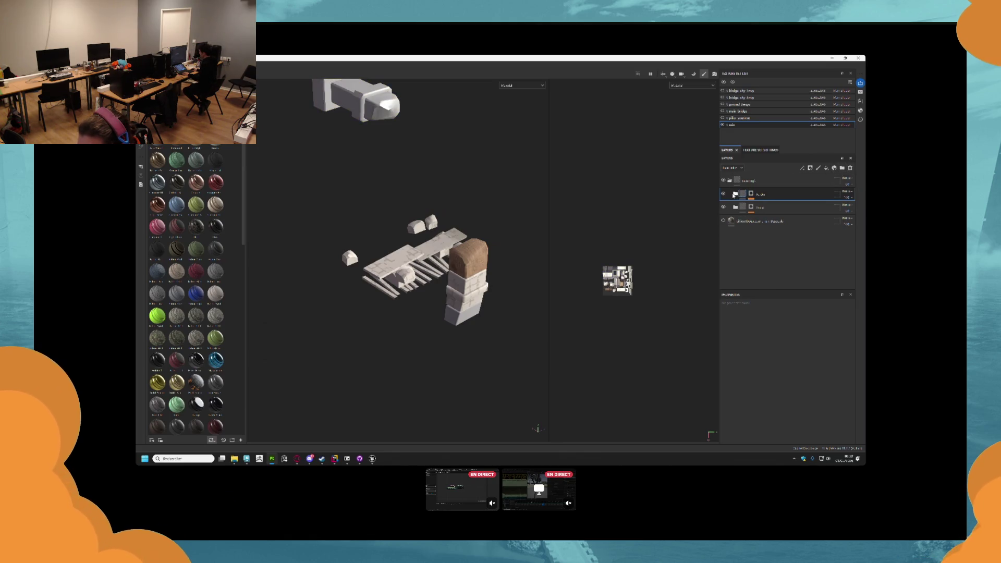
click(818, 168)
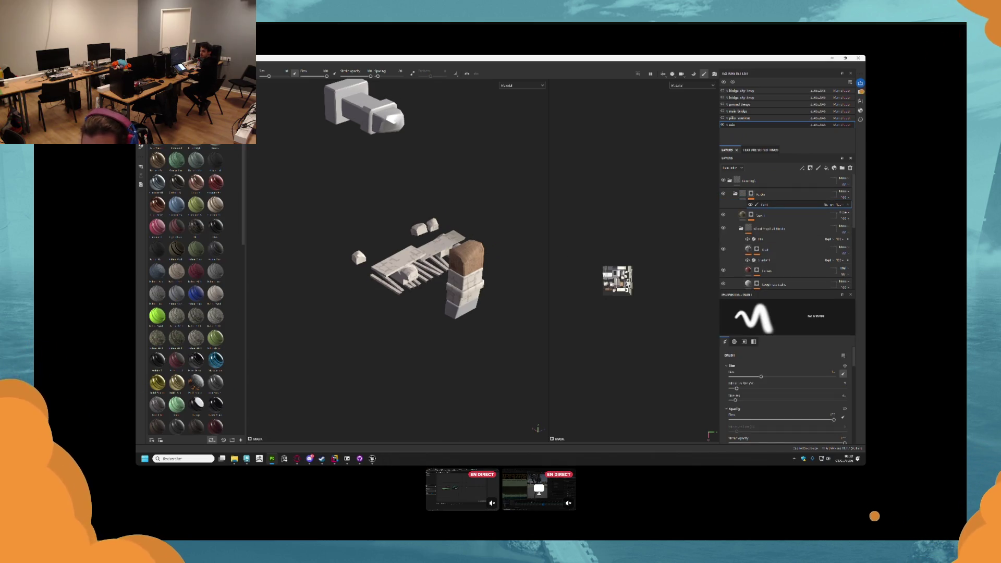
- Polygon-fill the deck plank rows into the mask, then open the Bake Mesh Maps settings
key(4)
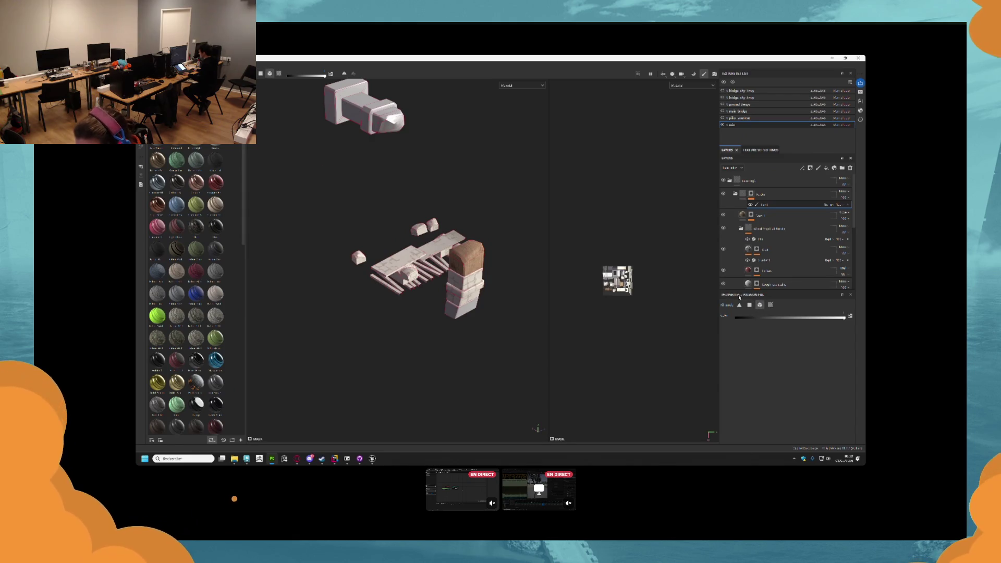
scroll(475, 253, down, 5)
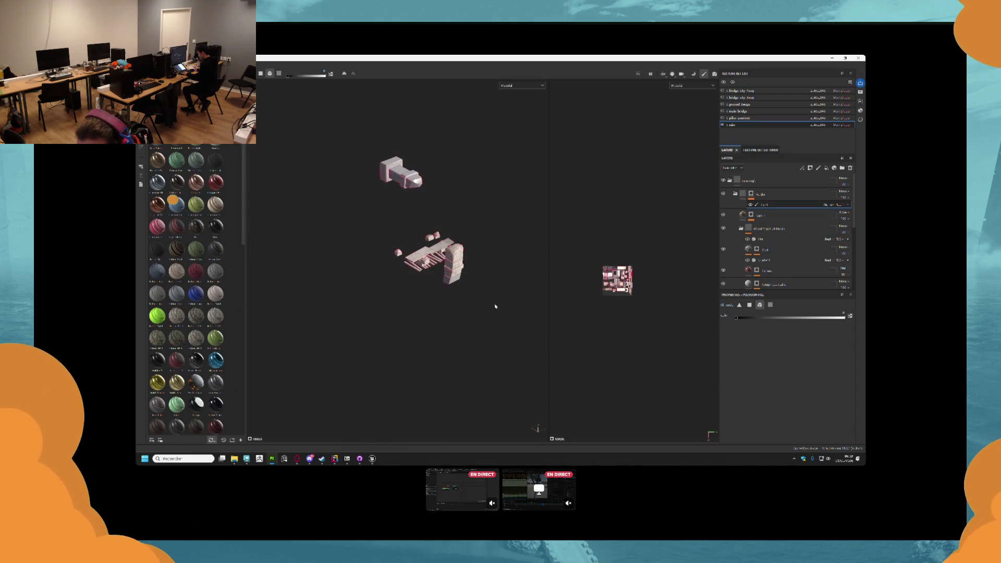
scroll(432, 264, up, 5)
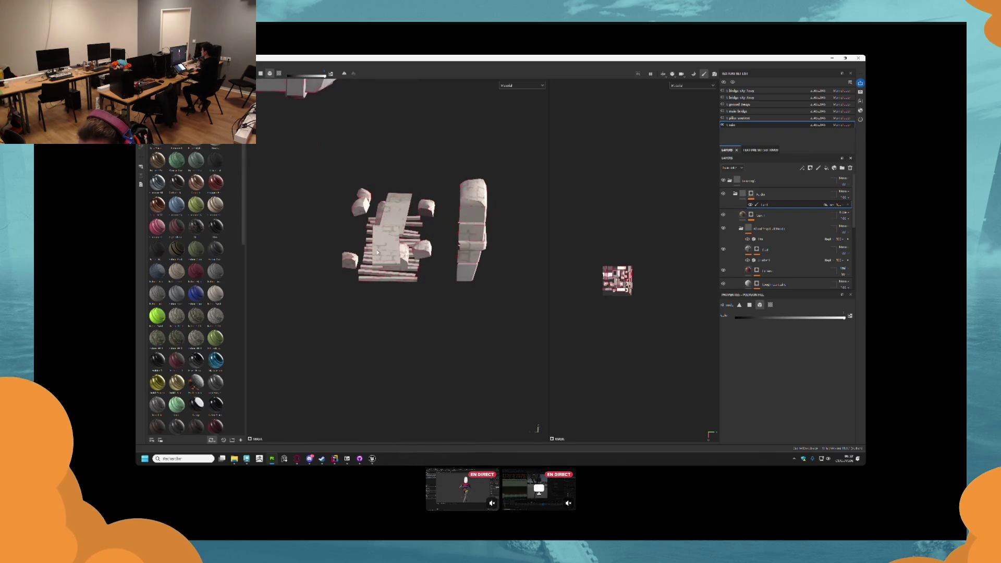
click(386, 250)
click(399, 211)
drag(412, 218, 414, 246)
click(416, 284)
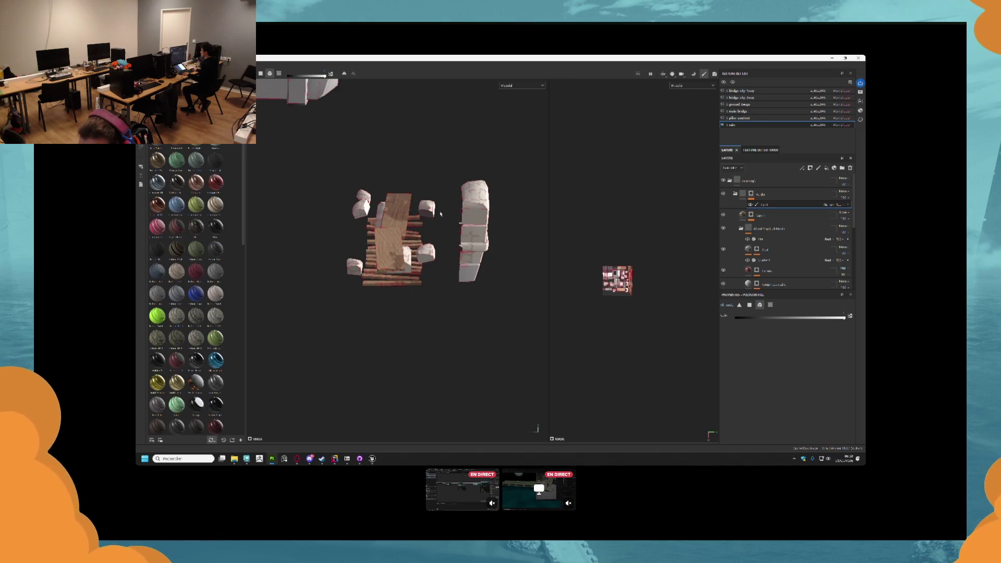
click(693, 74)
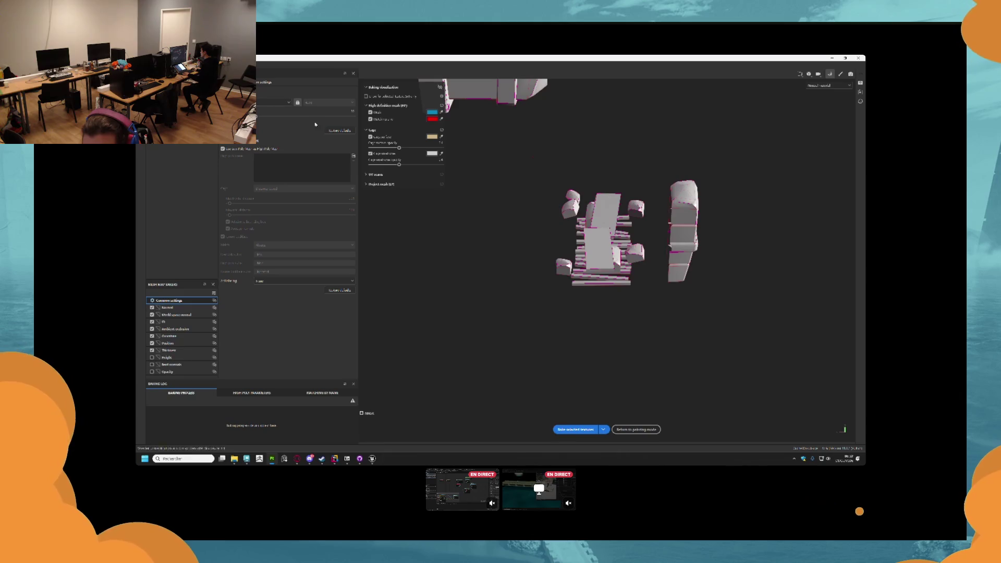
- Bake the mesh maps, return to painting, and paste the fill layer into the brick folder
click(574, 429)
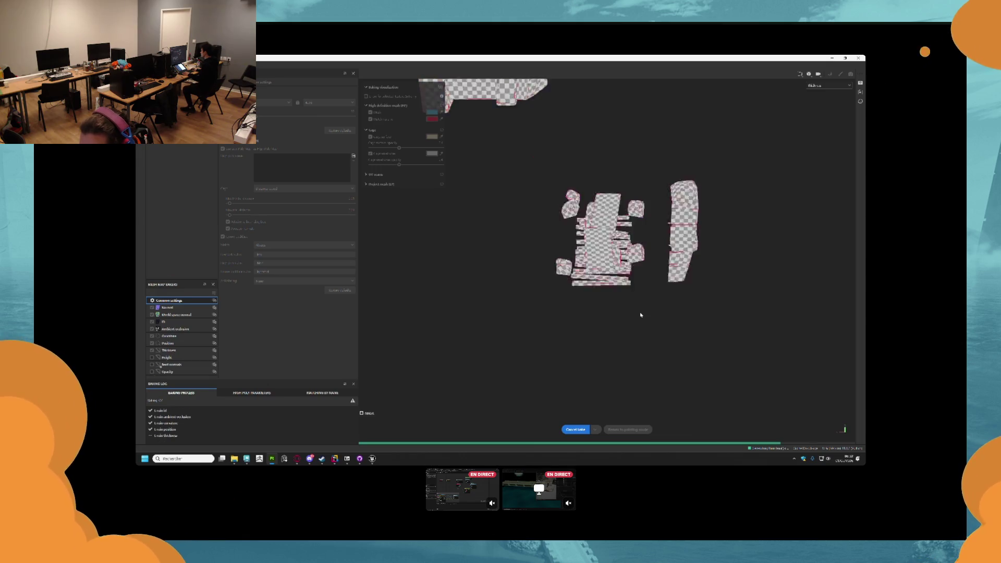
click(628, 428)
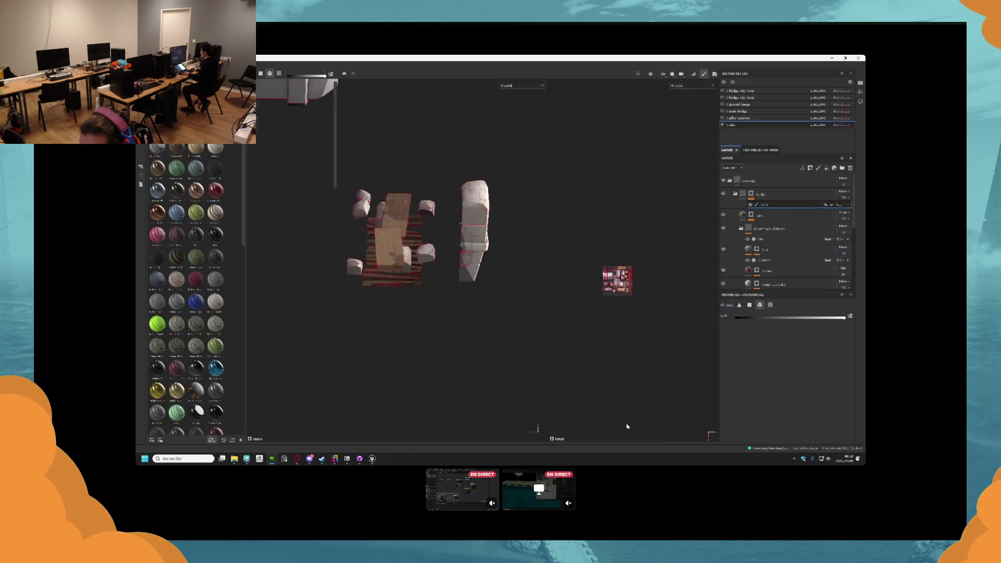
mouse_move(431, 239)
mouse_down()
mouse_move(386, 245)
mouse_move(337, 226)
mouse_move(340, 258)
mouse_move(319, 295)
mouse_move(279, 268)
mouse_move(286, 252)
mouse_move(377, 192)
mouse_move(419, 248)
mouse_move(444, 252)
mouse_up()
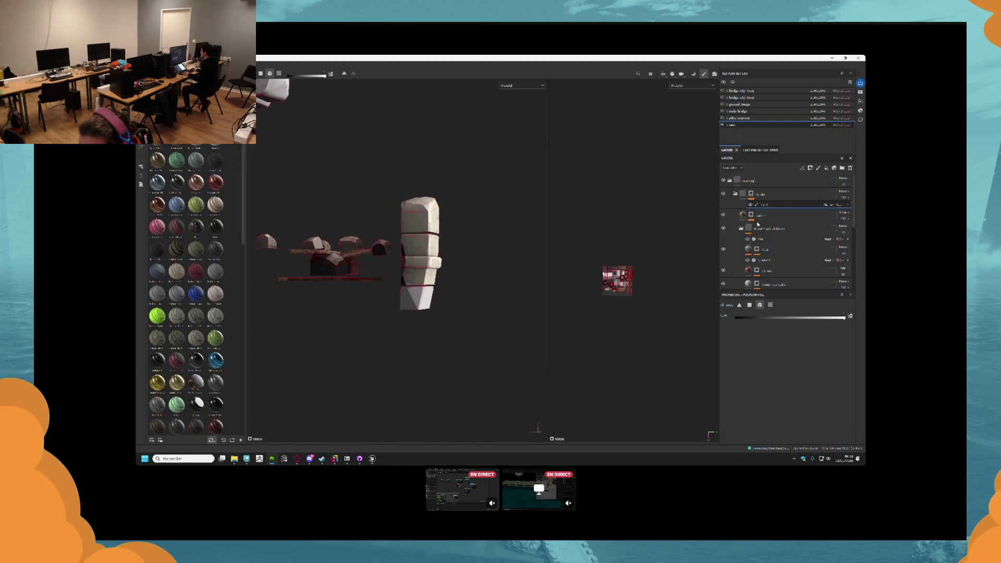
click(735, 196)
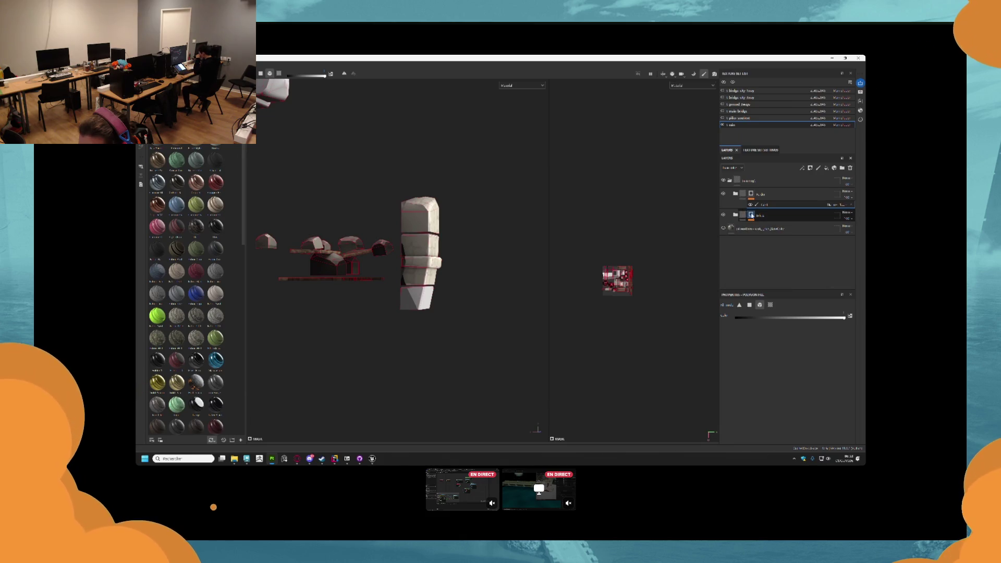
key(ctrl+v)
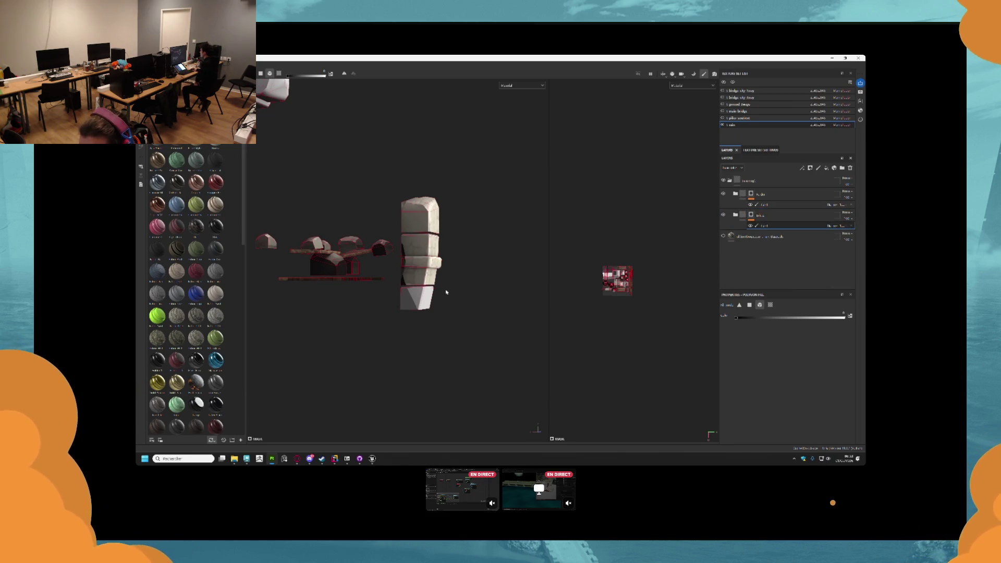
- Frame the textured pieces, move the bottom fill layer to the top, and expand the lower folder
drag(469, 279, 483, 293)
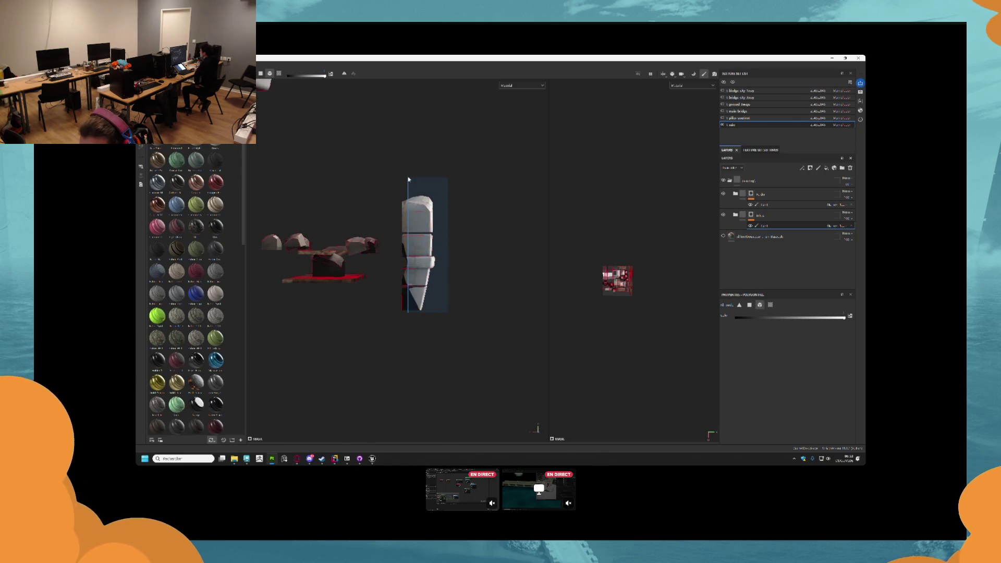
key(f)
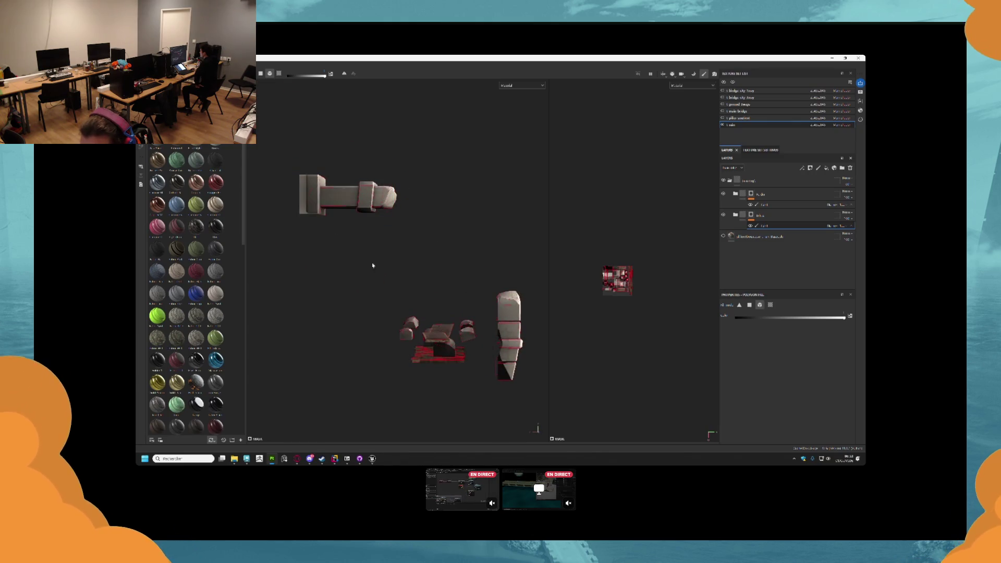
mouse_move(374, 266)
mouse_down()
mouse_move(367, 309)
mouse_move(431, 275)
mouse_up()
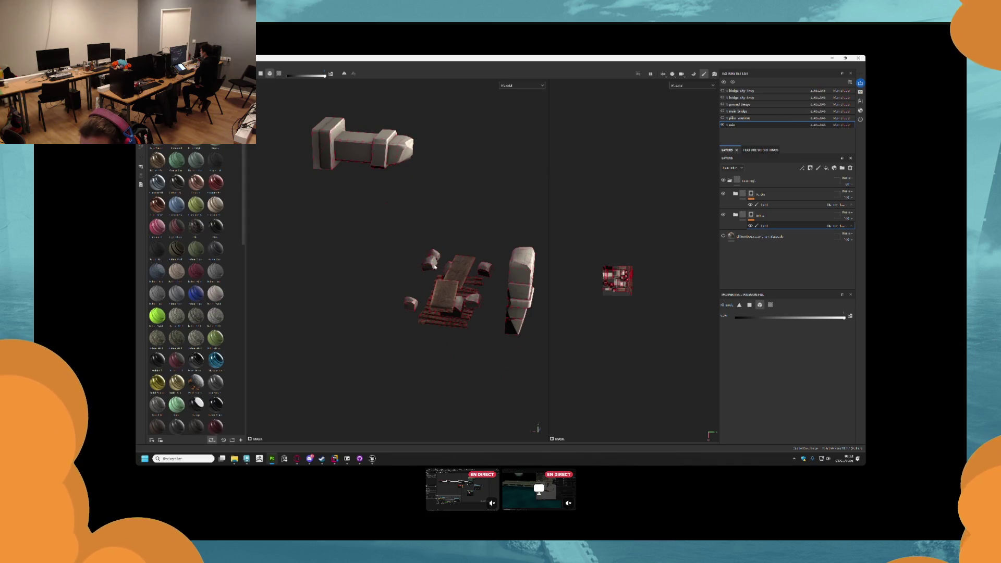
key(f)
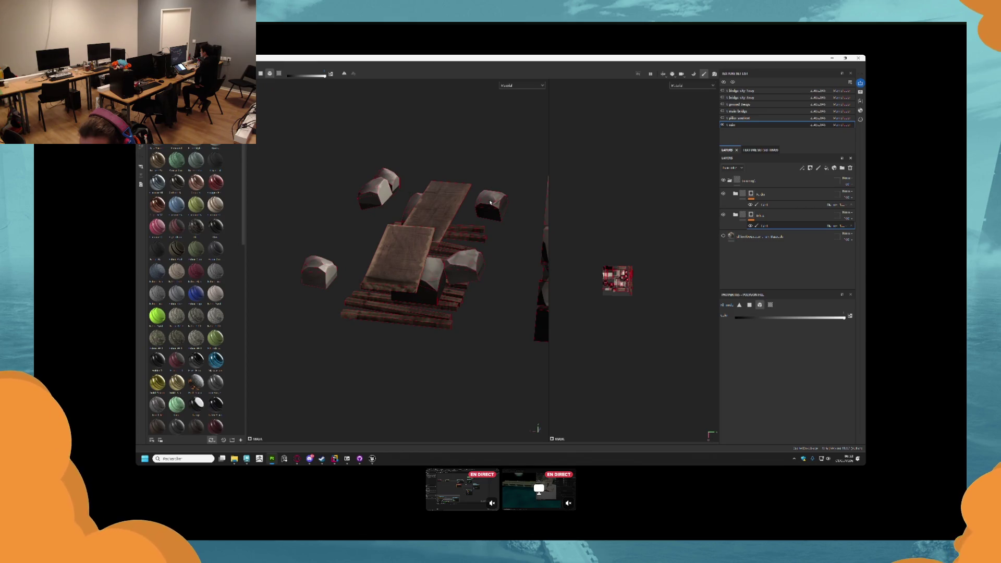
key(f)
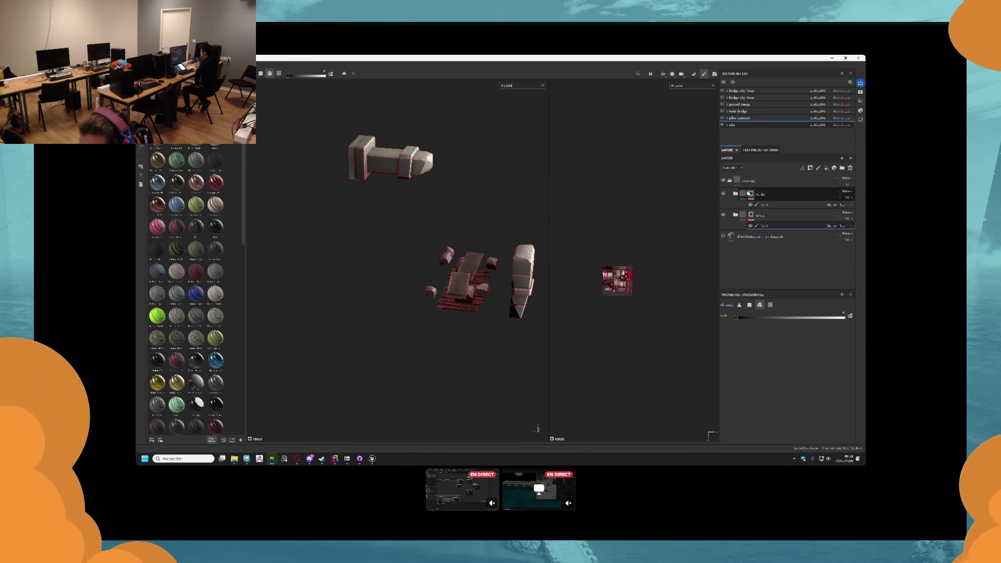
drag(724, 237, 730, 180)
drag(523, 272, 459, 266)
click(735, 228)
scroll(750, 254, down, 2)
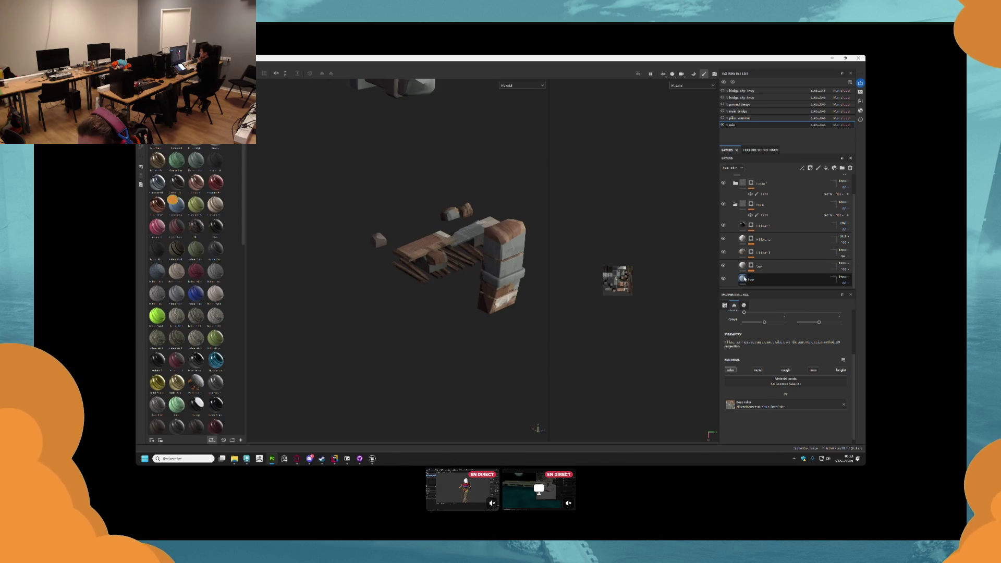
- Set the bottom fill layer's base colour to a grey sampled from the model
click(787, 280)
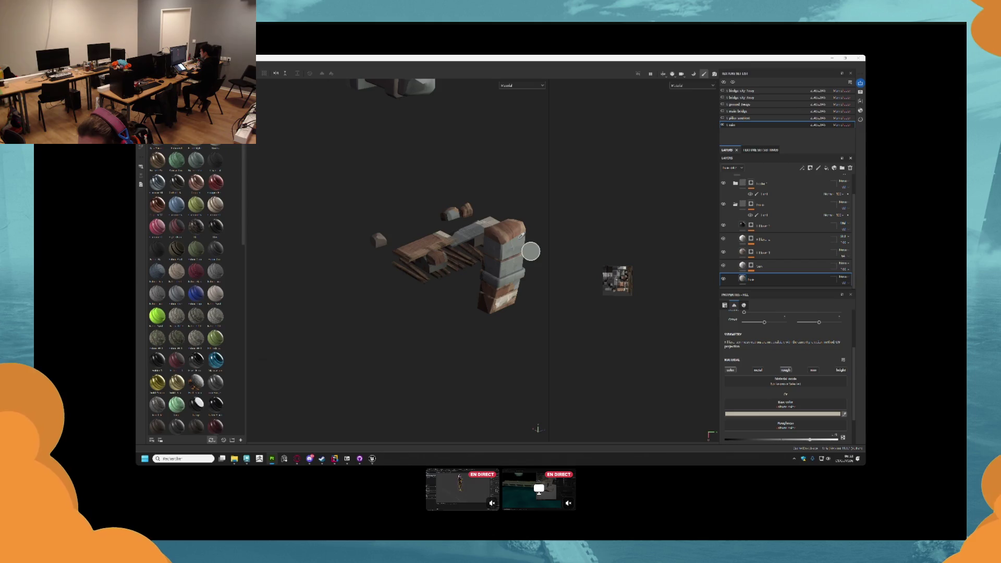
click(519, 241)
scroll(519, 241, up, 5)
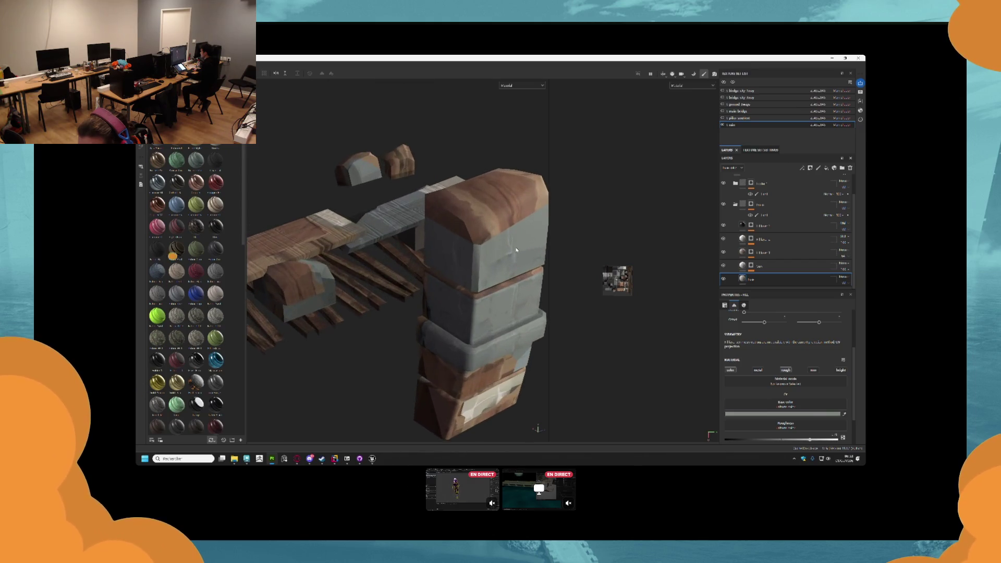
mouse_move(494, 219)
mouse_down()
mouse_move(495, 148)
mouse_move(494, 213)
mouse_up()
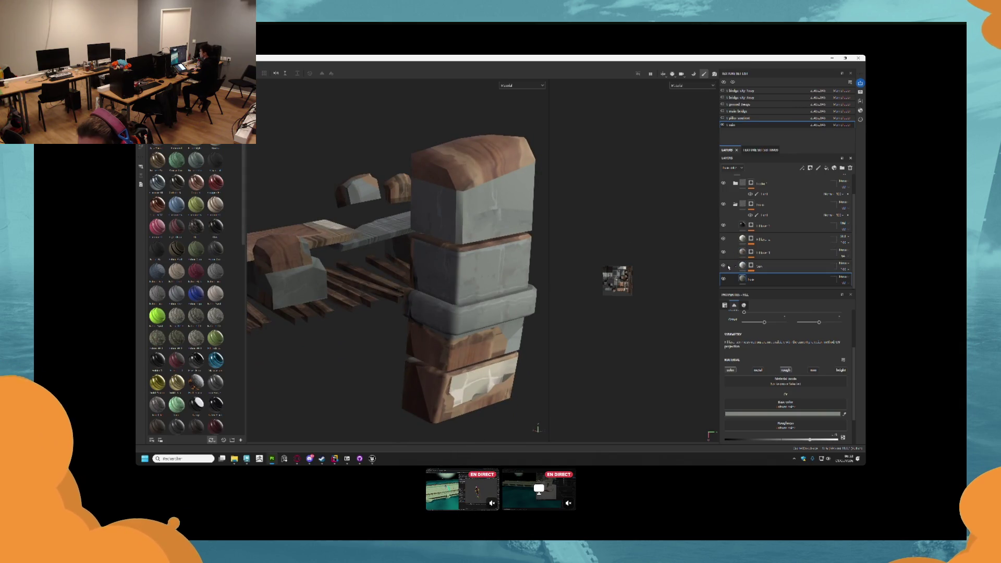
scroll(725, 219, up, 2)
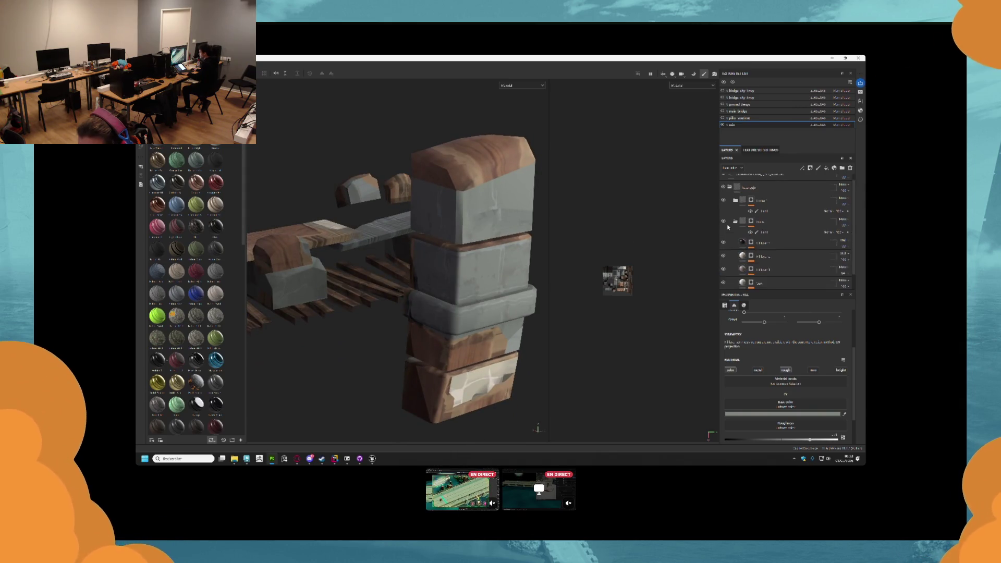
mouse_move(480, 274)
mouse_down()
mouse_move(457, 227)
mouse_move(437, 262)
mouse_move(522, 260)
mouse_up()
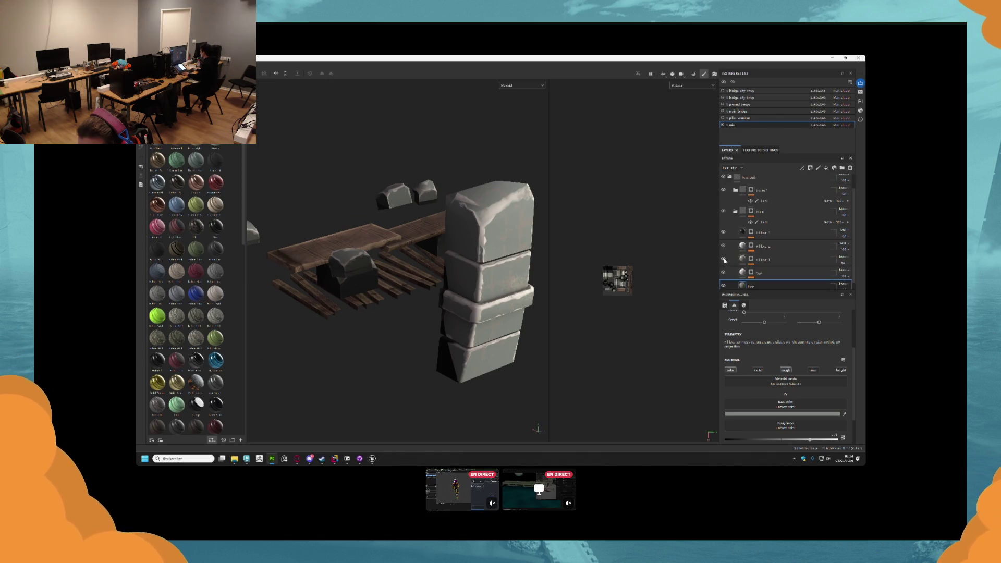
- Toggle the top fill layer on and off to compare the pillar with plain grey stone
click(723, 180)
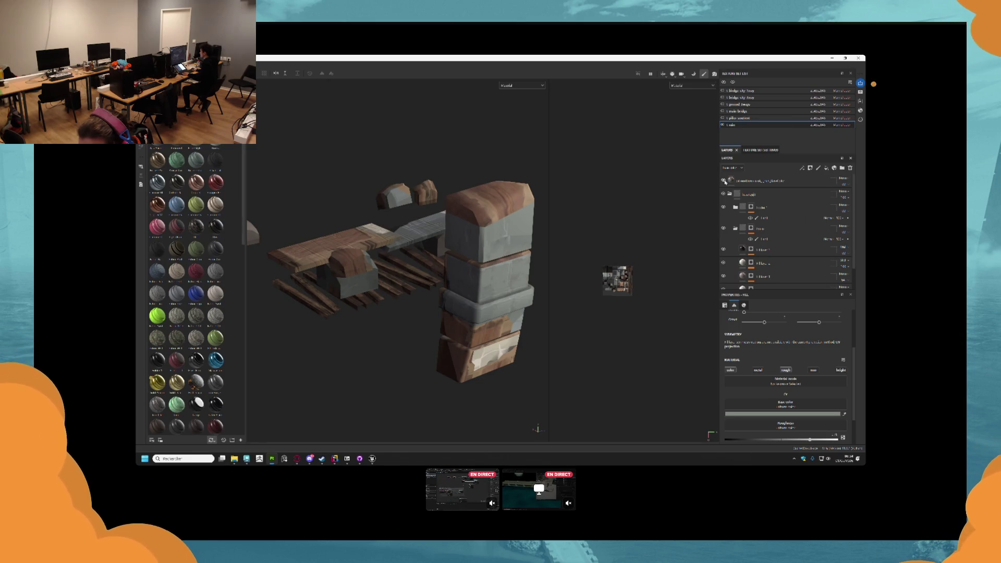
mouse_move(599, 203)
mouse_down()
mouse_move(446, 238)
mouse_move(443, 285)
mouse_move(433, 275)
mouse_up()
scroll(427, 267, up, 5)
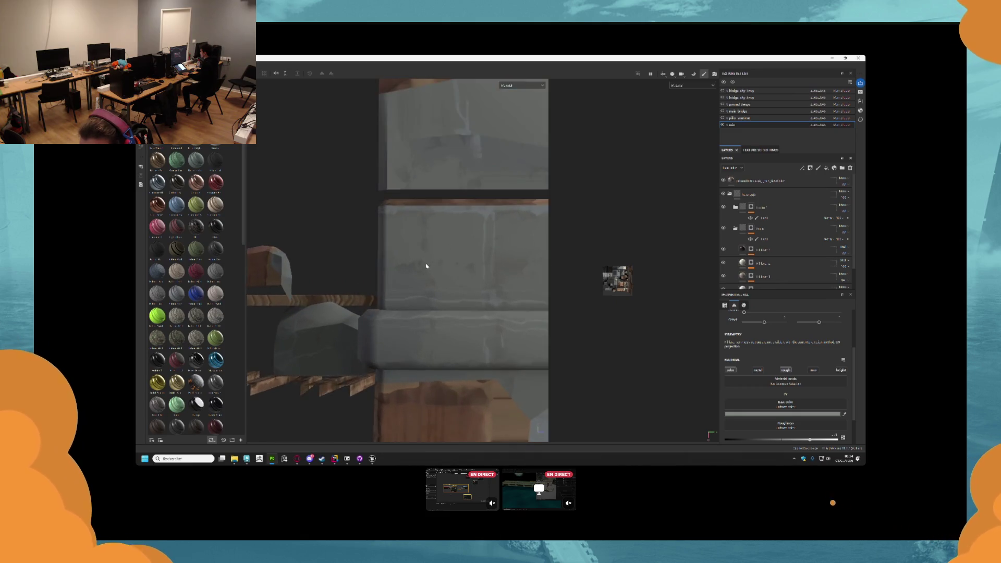
scroll(492, 255, down, 3)
drag(655, 194, 693, 200)
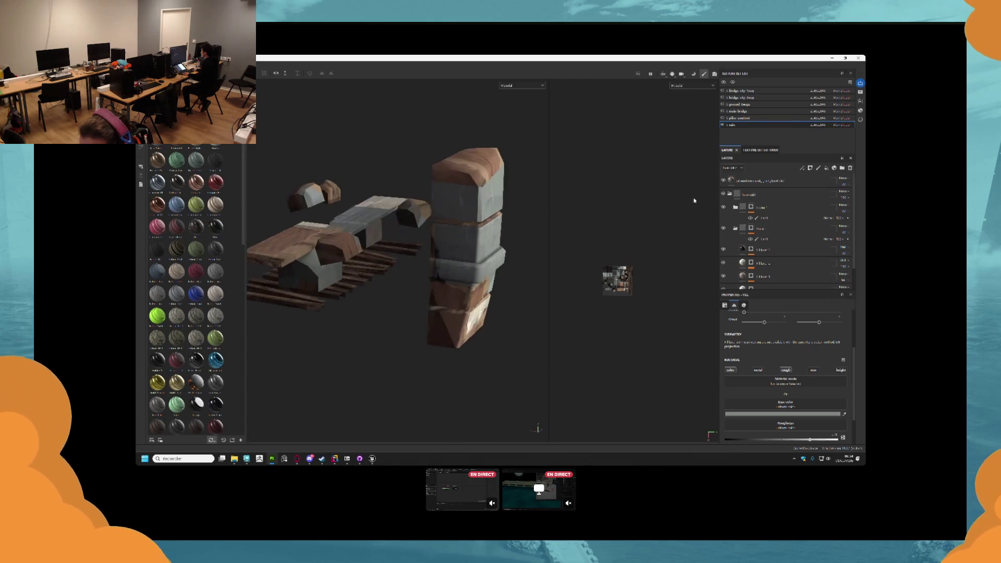
scroll(461, 200, down, 3)
mouse_move(461, 200)
mouse_down()
mouse_move(485, 280)
mouse_move(527, 233)
mouse_up()
click(723, 180)
drag(344, 172, 309, 165)
mouse_move(363, 186)
mouse_down()
mouse_move(434, 226)
mouse_move(557, 223)
mouse_up()
scroll(744, 366, up, 2)
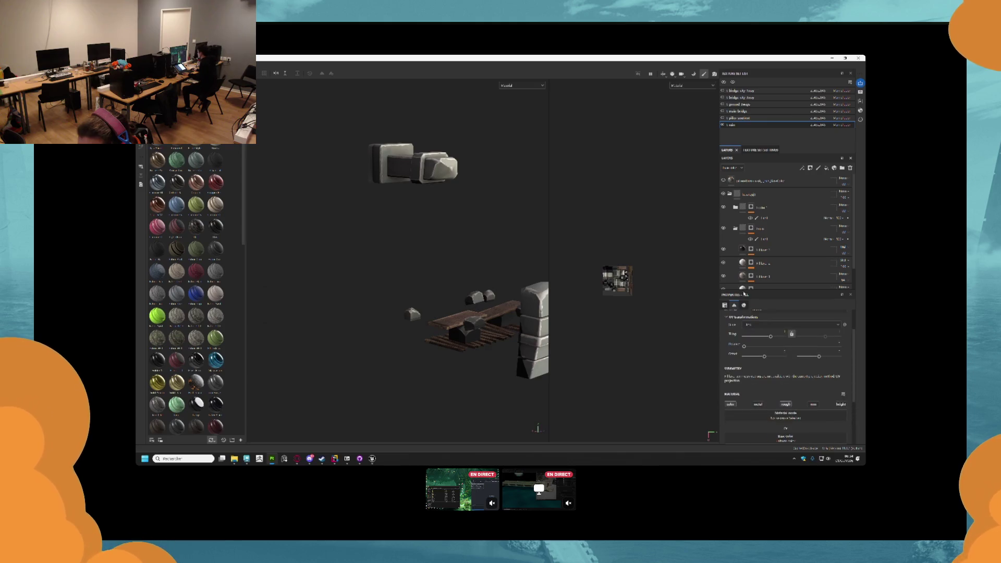
scroll(730, 250, down, 2)
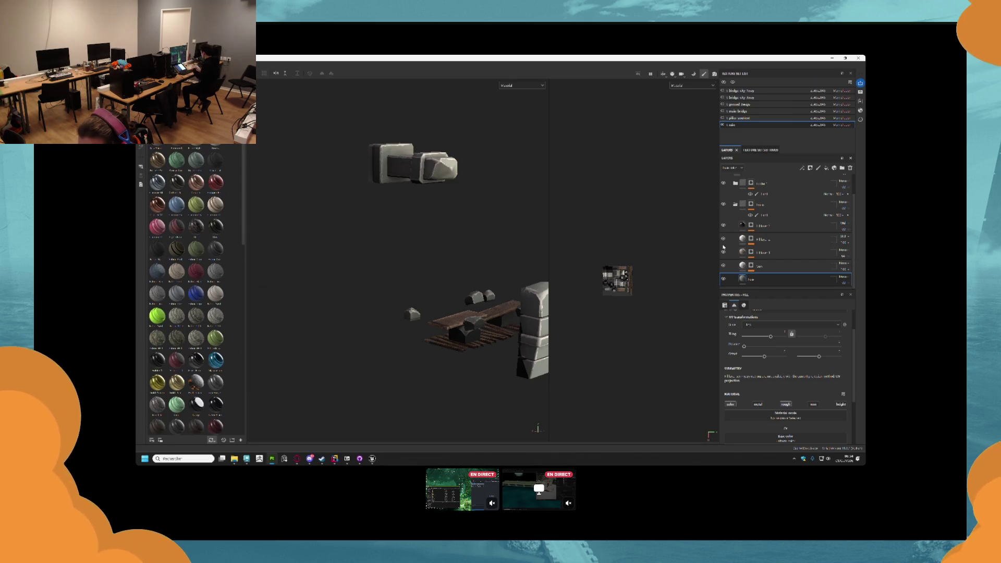
- Add a new fill layer at the top of the stack and show its mask
click(724, 239)
click(851, 168)
click(768, 254)
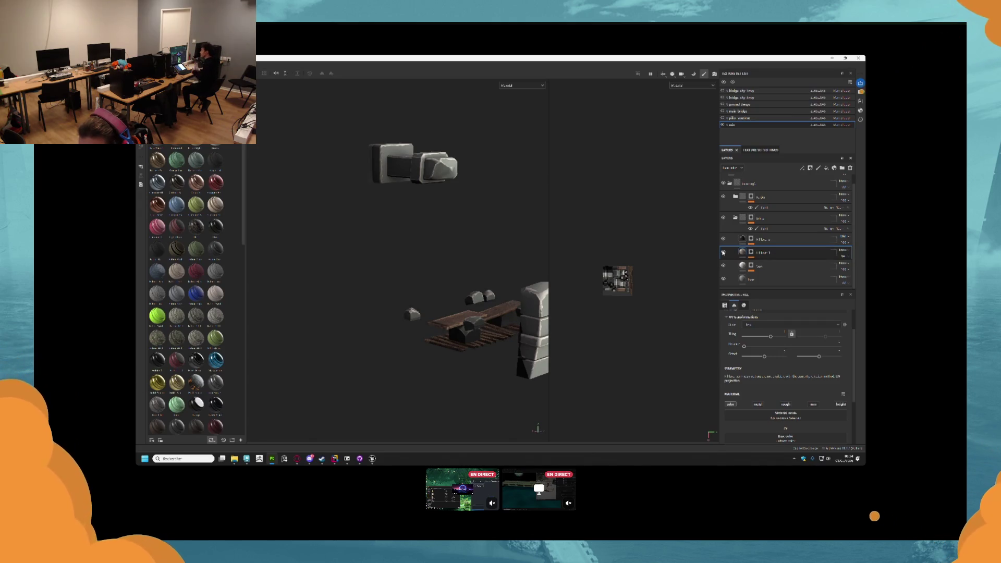
click(751, 253)
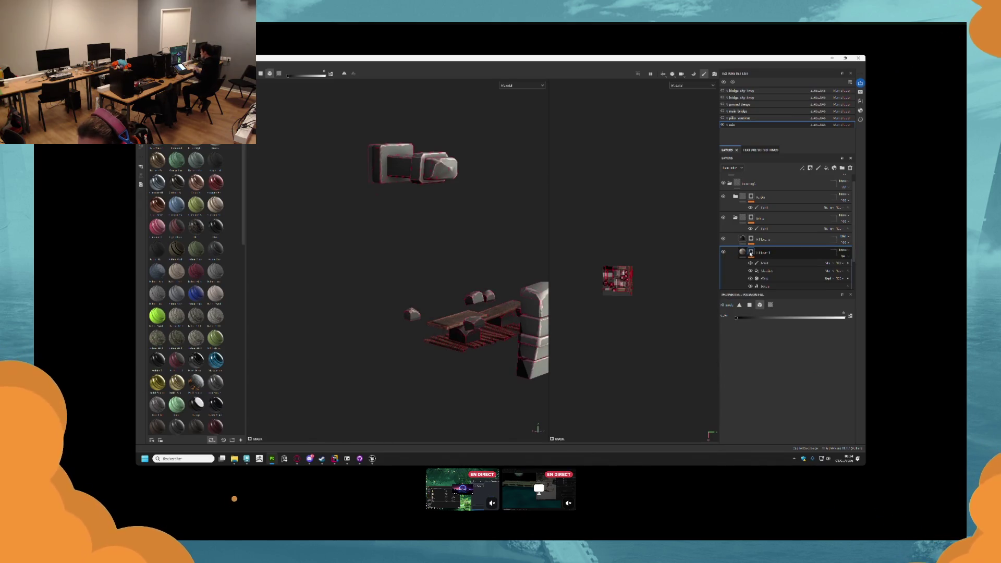
mouse_move(177, 293)
mouse_down()
mouse_move(517, 332)
mouse_move(454, 281)
mouse_up()
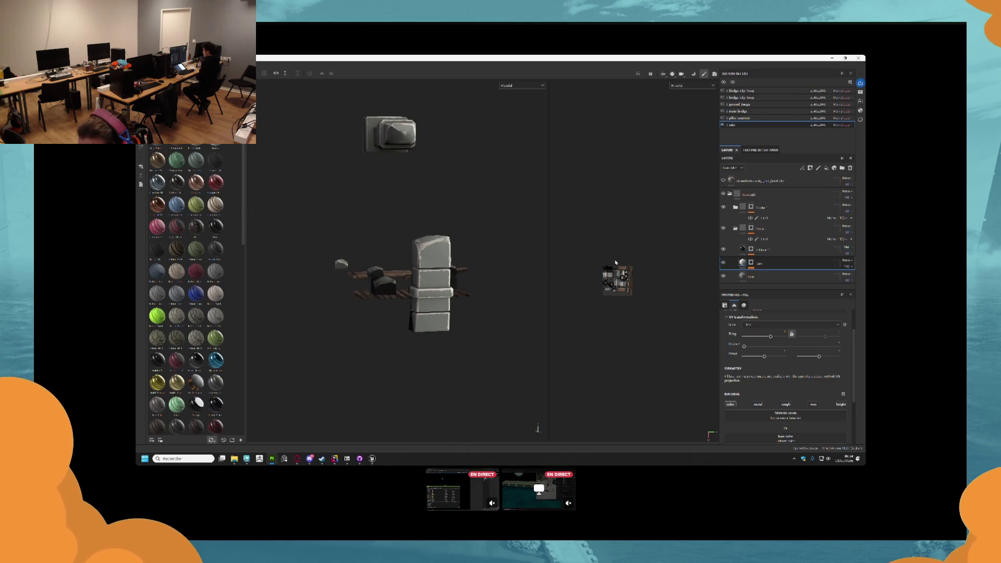
- Give Fill layer 1 a pillar-sampled colour with adjusted saturation and hue, then show its polygon fill
key(f)
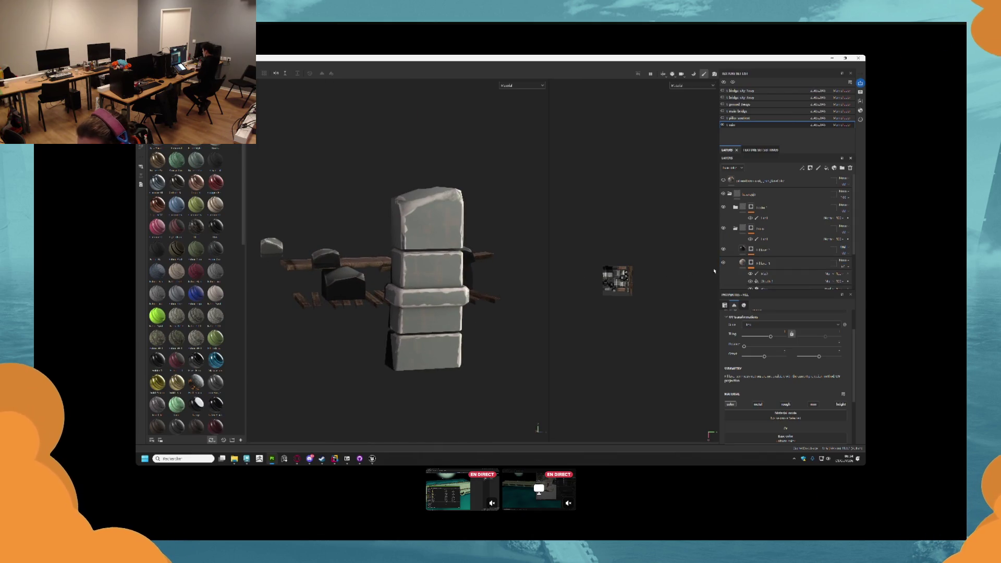
click(764, 263)
scroll(807, 406, down, 3)
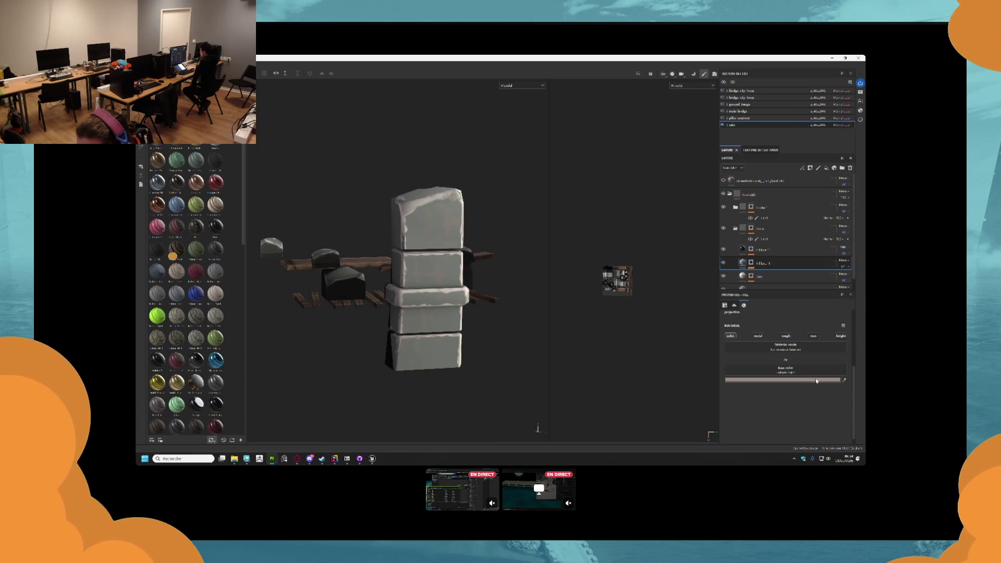
click(816, 381)
click(778, 429)
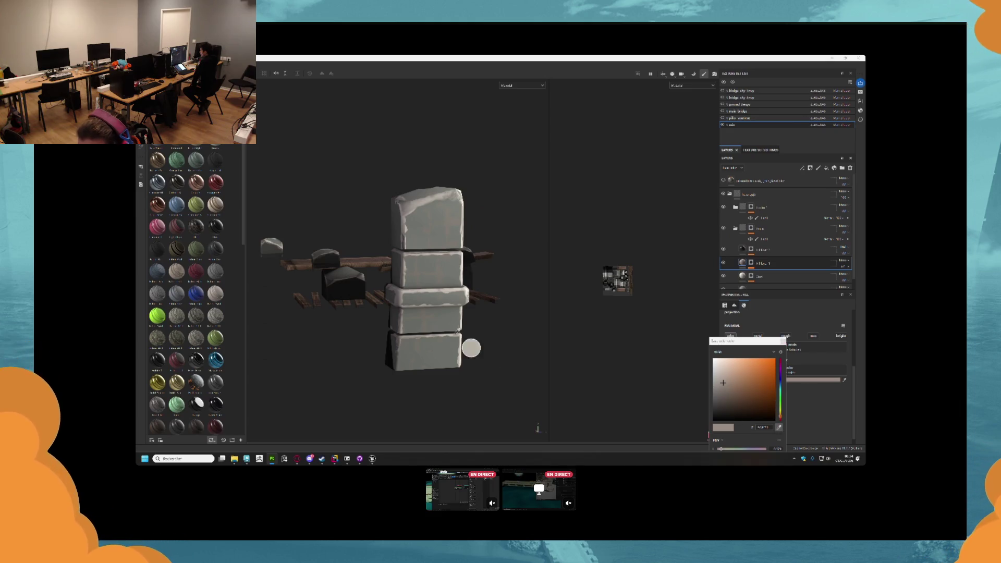
click(395, 343)
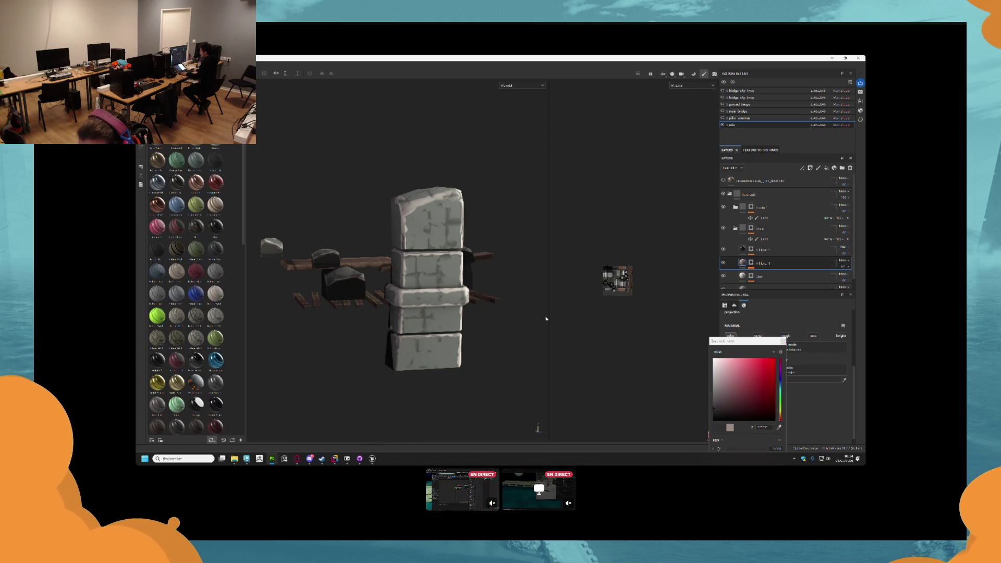
drag(724, 406, 713, 396)
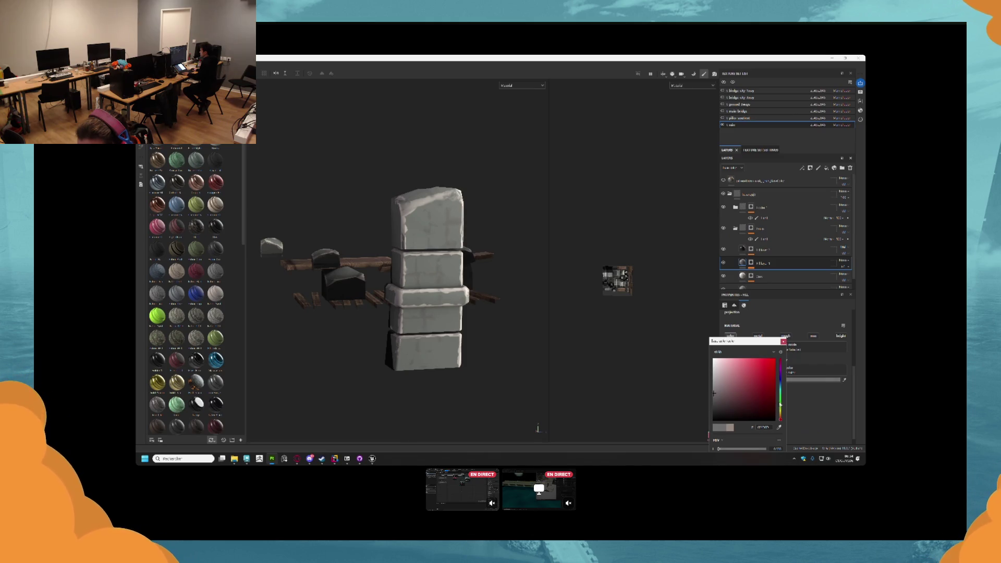
drag(781, 386, 780, 383)
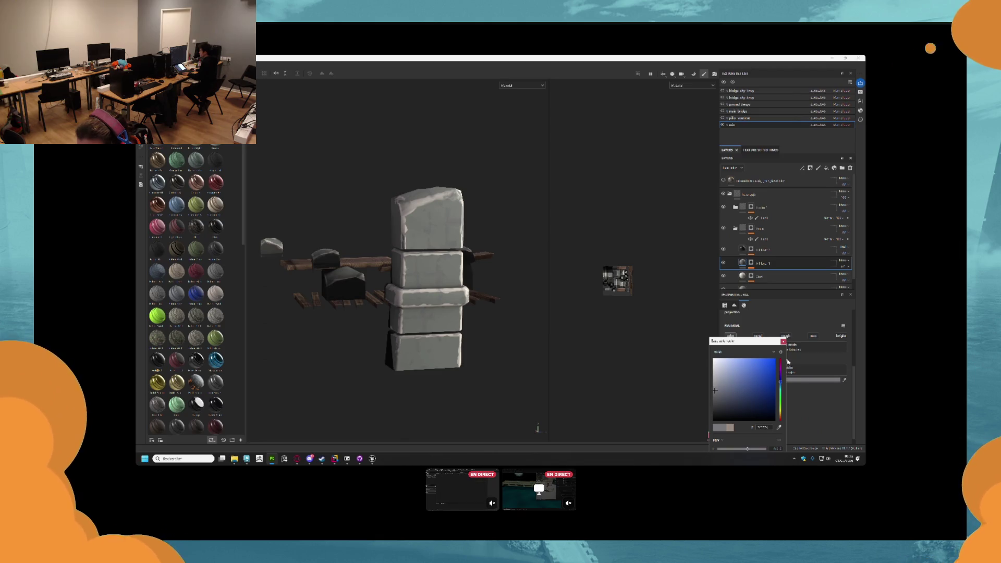
click(783, 342)
click(750, 262)
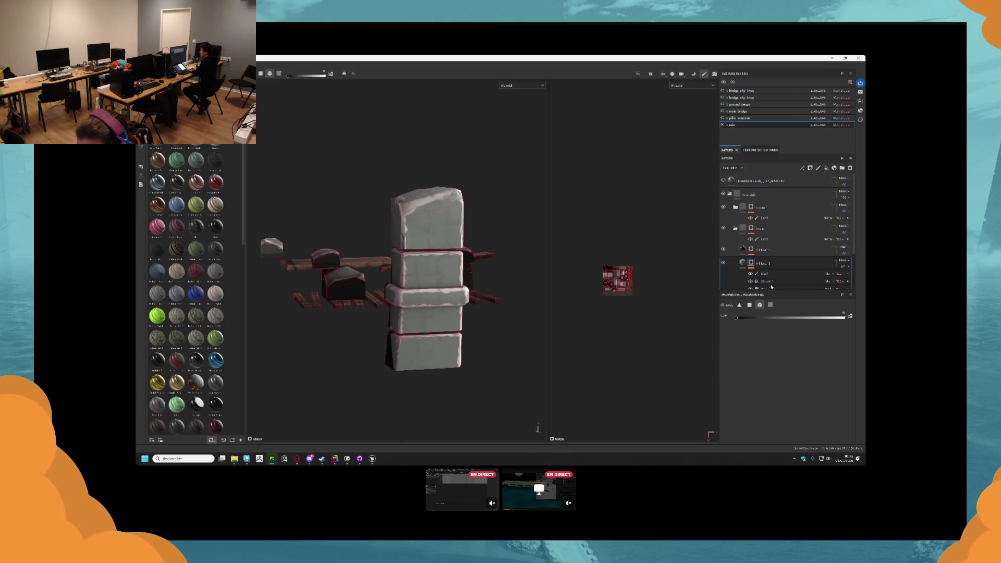
- Switch the fill effect inside Fill layer 1 to a different projection mode
scroll(770, 287, down, 2)
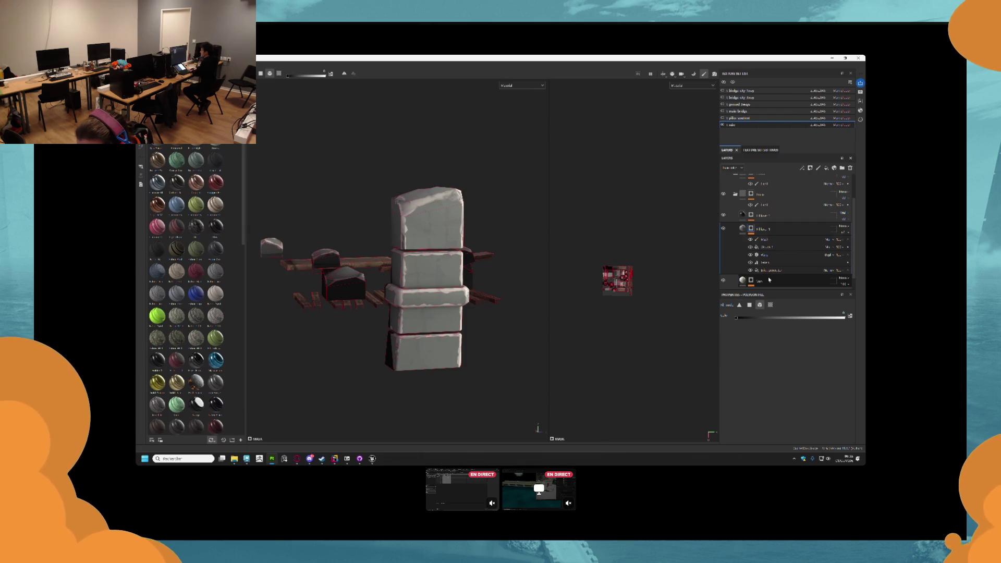
click(771, 270)
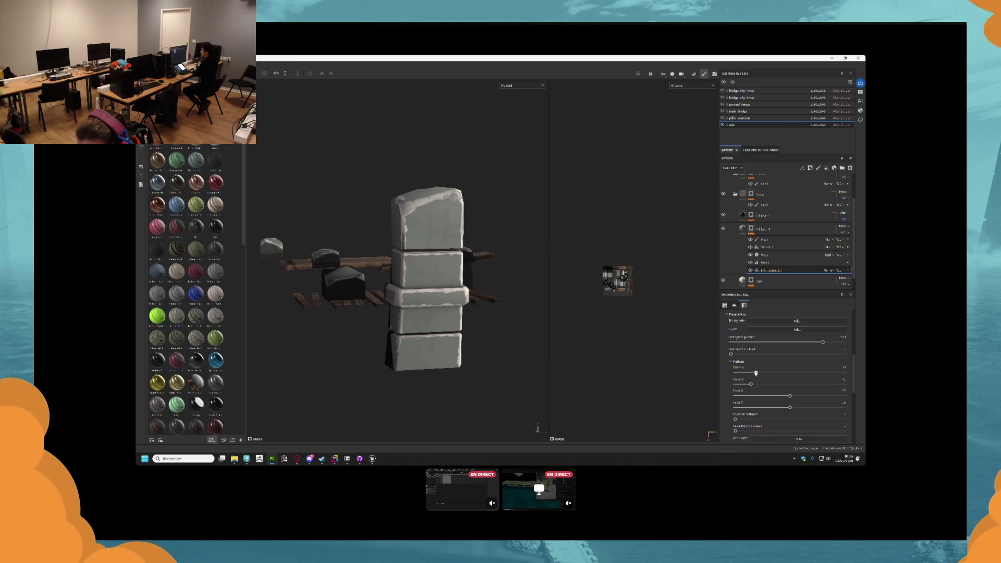
scroll(786, 323, up, 5)
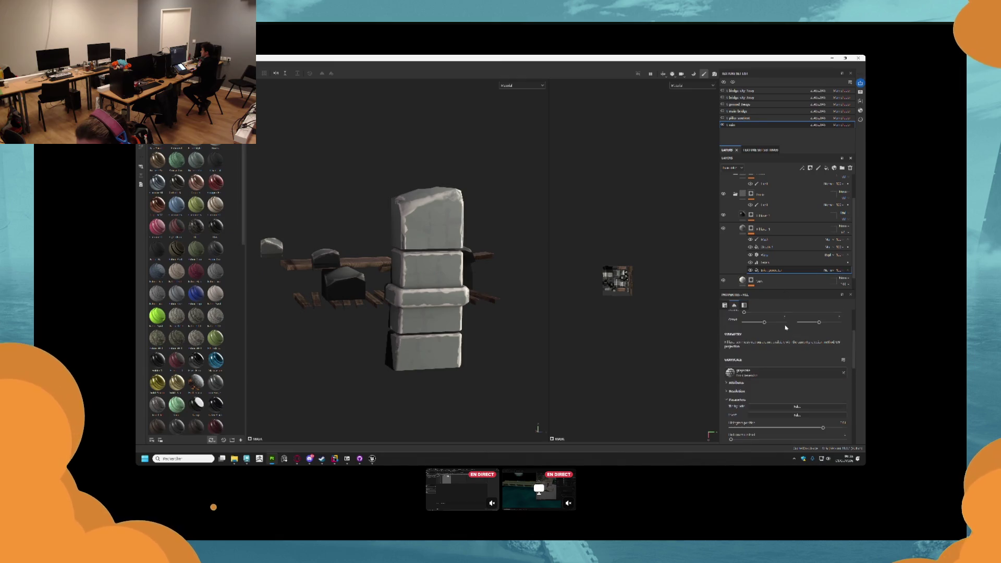
click(765, 327)
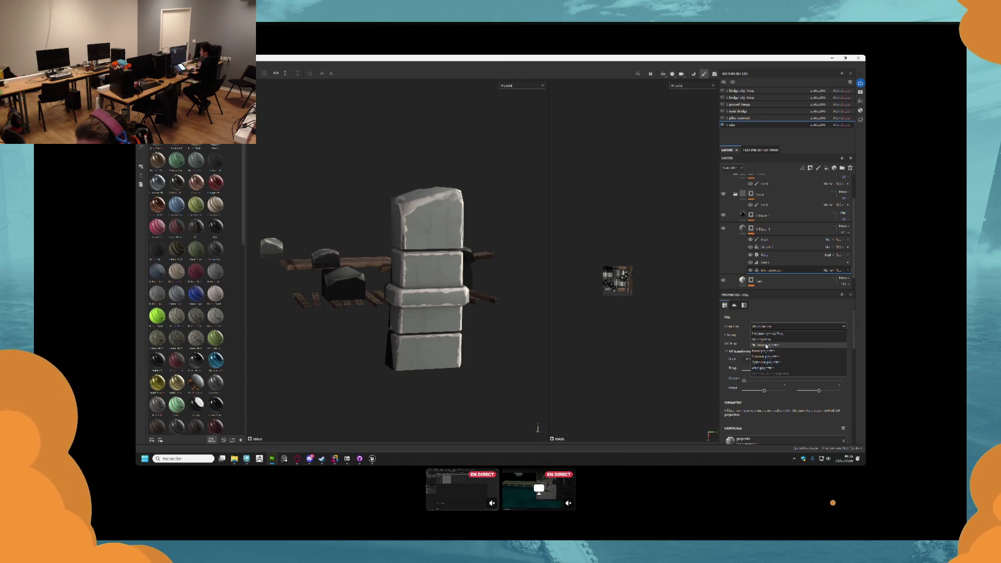
click(767, 345)
- Frame the mesh and stretch the projection box taller with the scale gizmo
key(f)
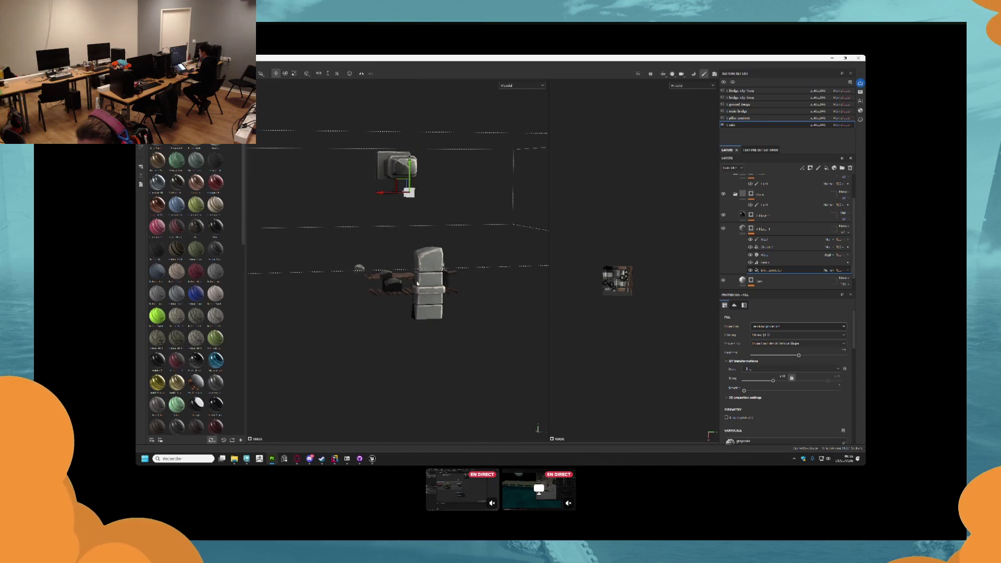
key(r)
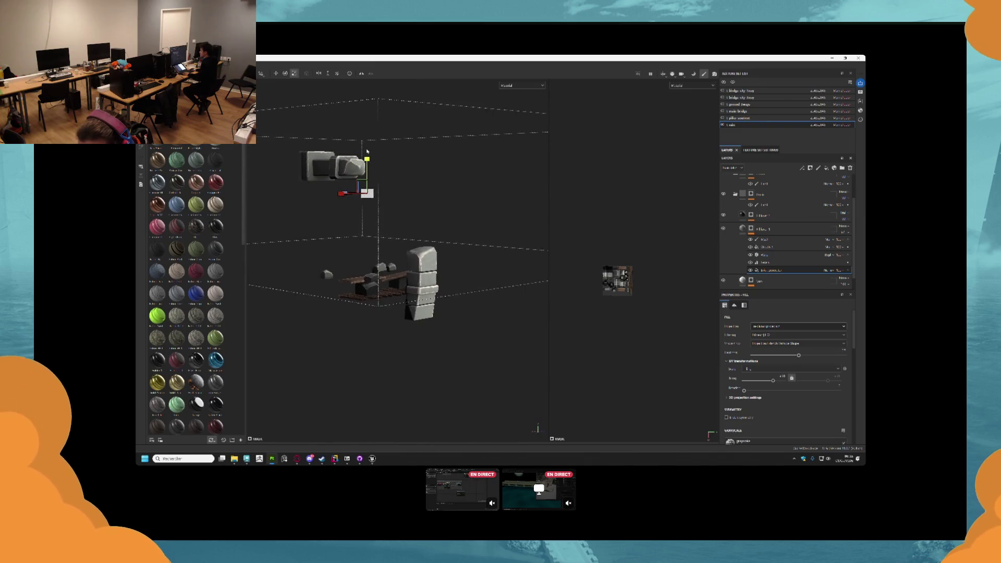
drag(367, 151, 371, 136)
click(402, 210)
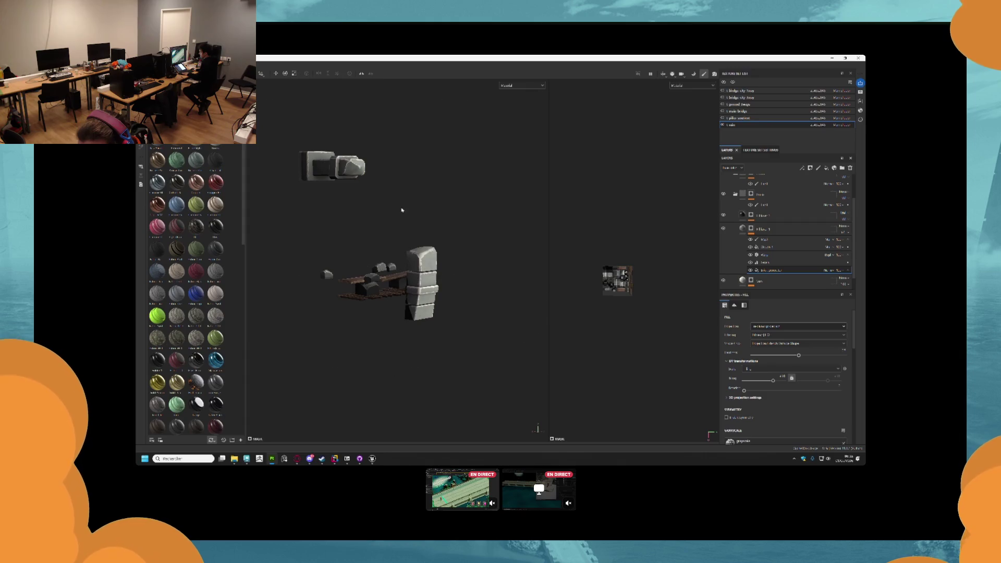
- Zoom in on the pillar and select Fill layer 1
scroll(433, 287, up, 2)
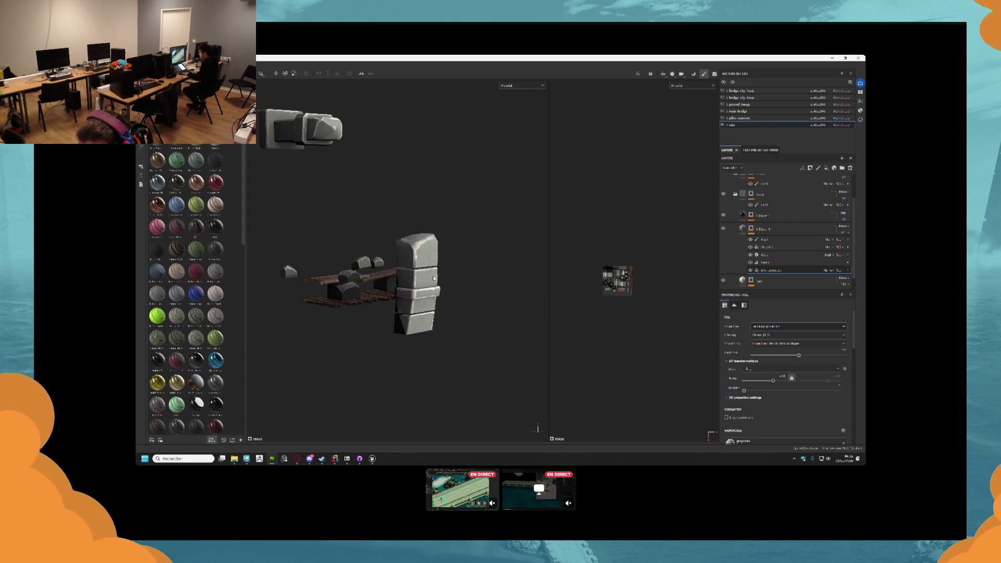
scroll(433, 278, up, 2)
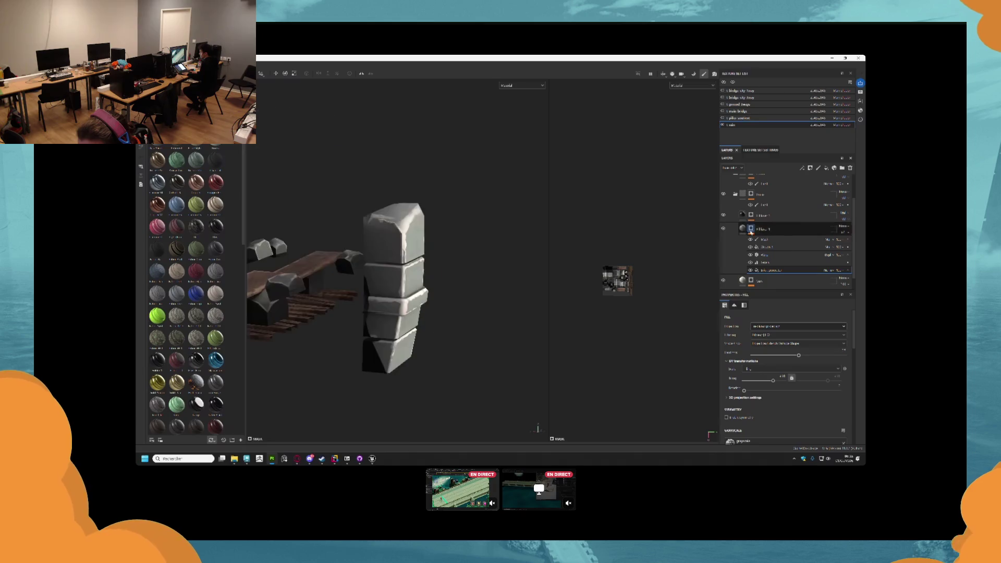
scroll(754, 229, up, 1)
click(754, 244)
scroll(753, 243, down, 2)
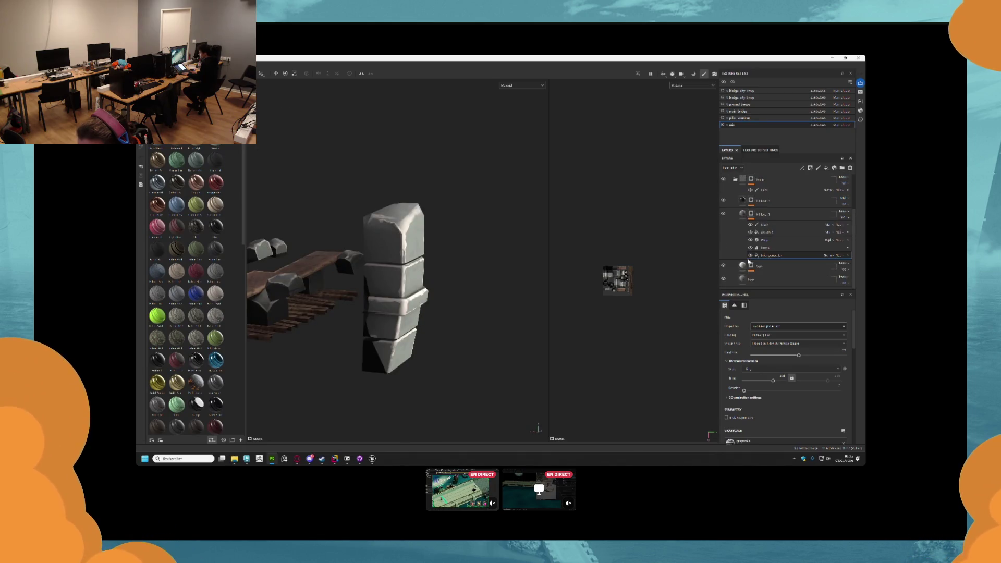
- Give the bottom base layer a different blend mode
click(764, 267)
click(840, 264)
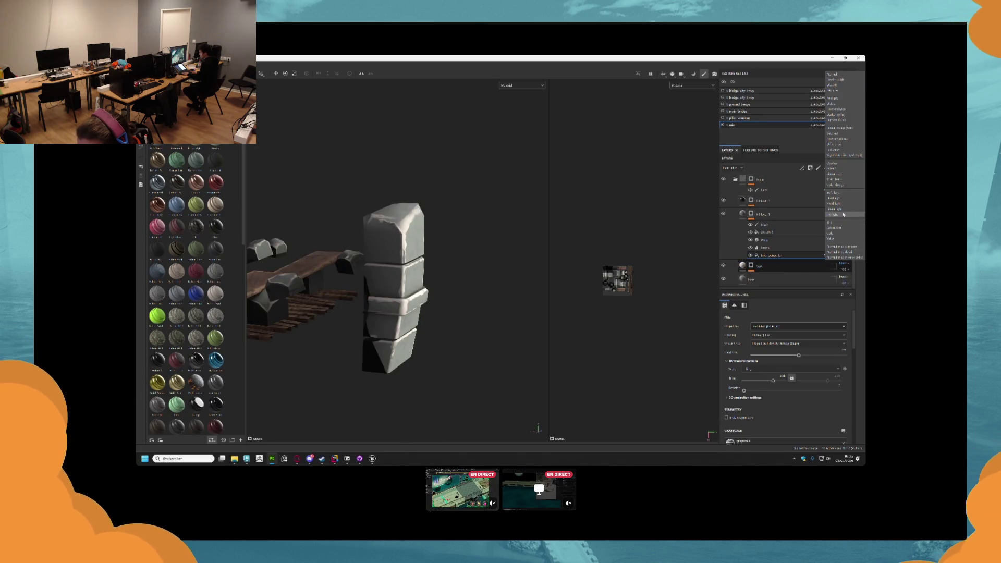
click(842, 192)
drag(510, 260, 675, 257)
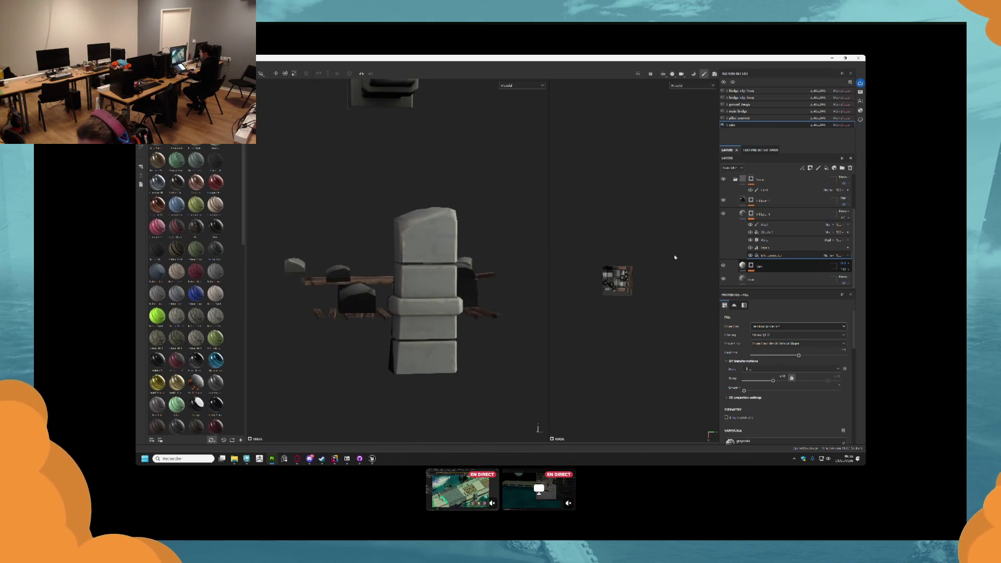
- Set the base layer's colour to near-white and dismiss the mesh import options unchanged
click(747, 267)
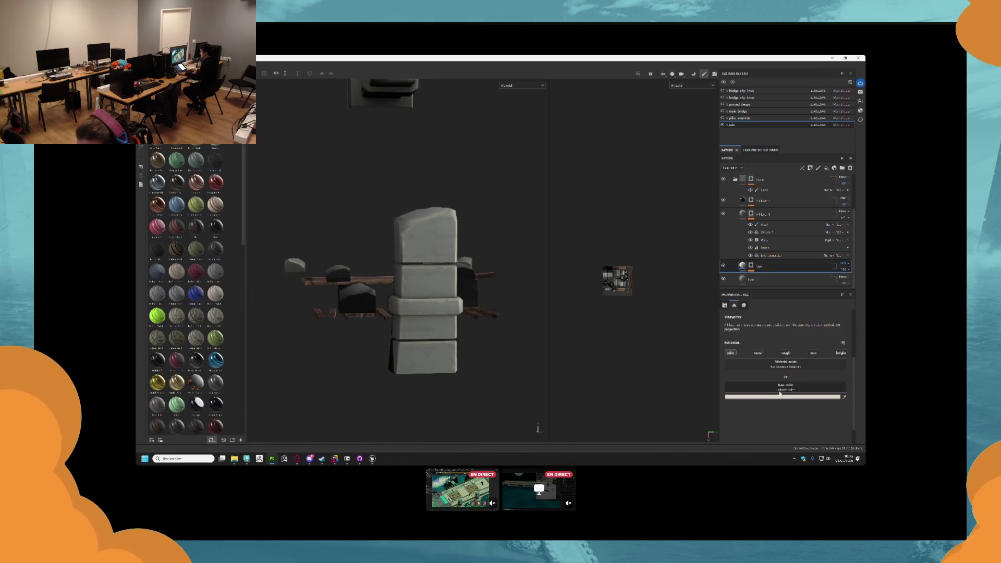
click(791, 398)
drag(715, 370, 708, 356)
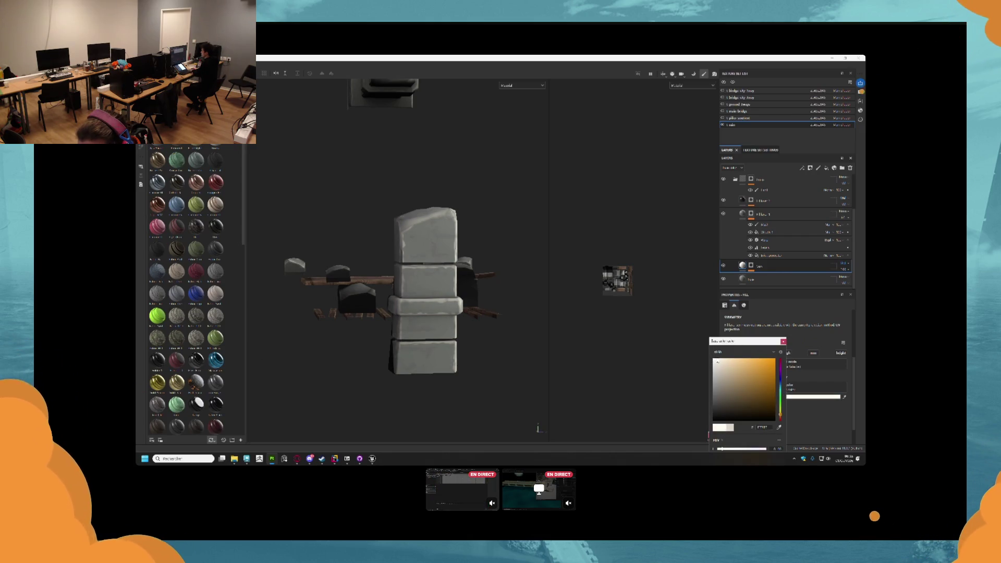
mouse_move(495, 245)
mouse_down()
mouse_move(474, 252)
mouse_move(464, 292)
mouse_move(494, 329)
mouse_move(413, 273)
mouse_move(437, 277)
mouse_up()
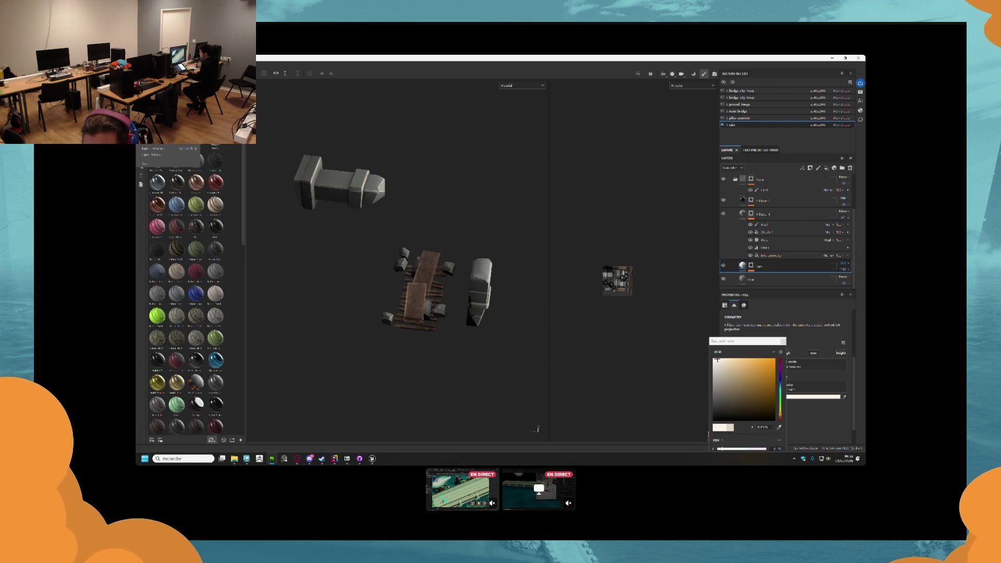
click(159, 155)
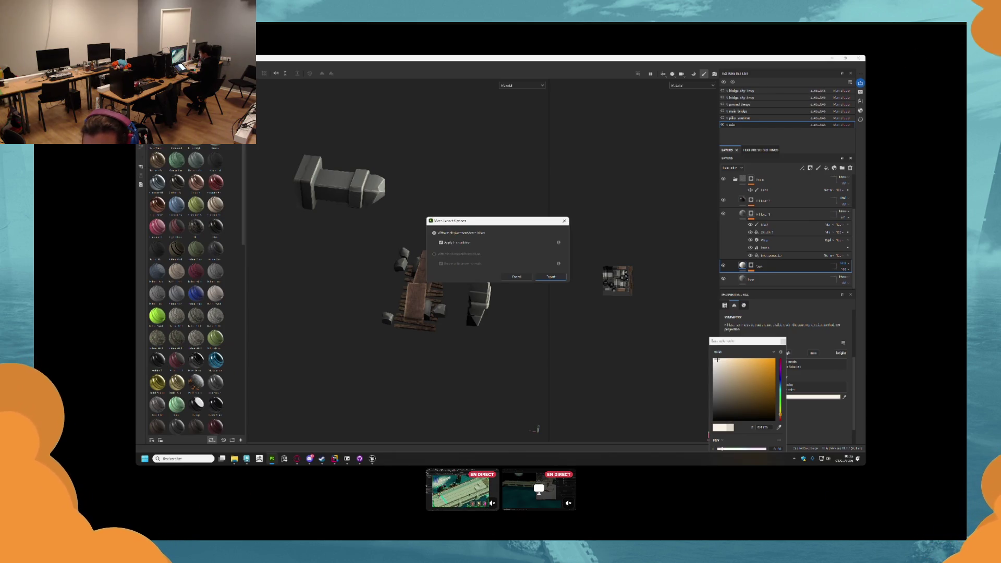
click(563, 221)
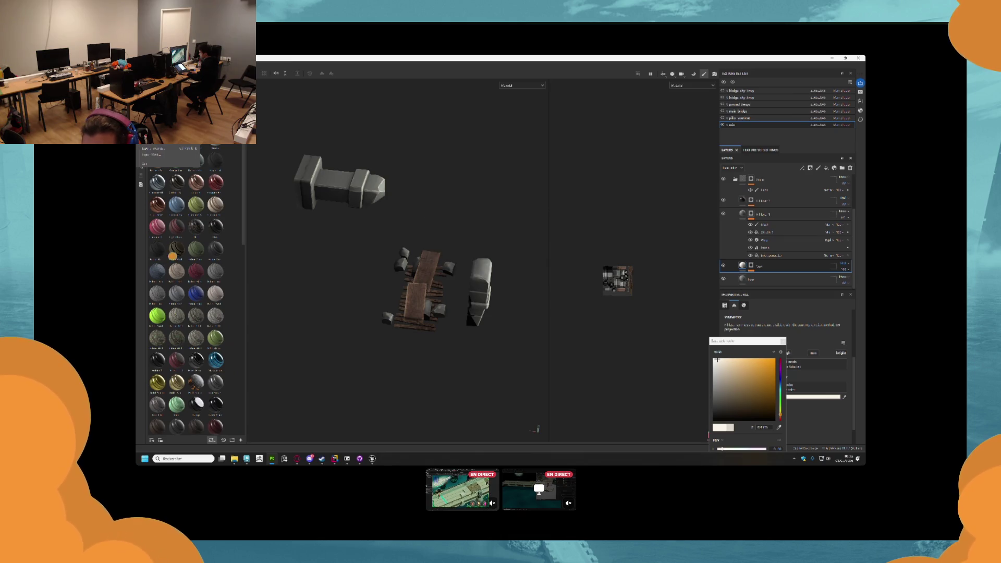
- Open the texture export settings and pick an output template
key(ctrl+shift+e)
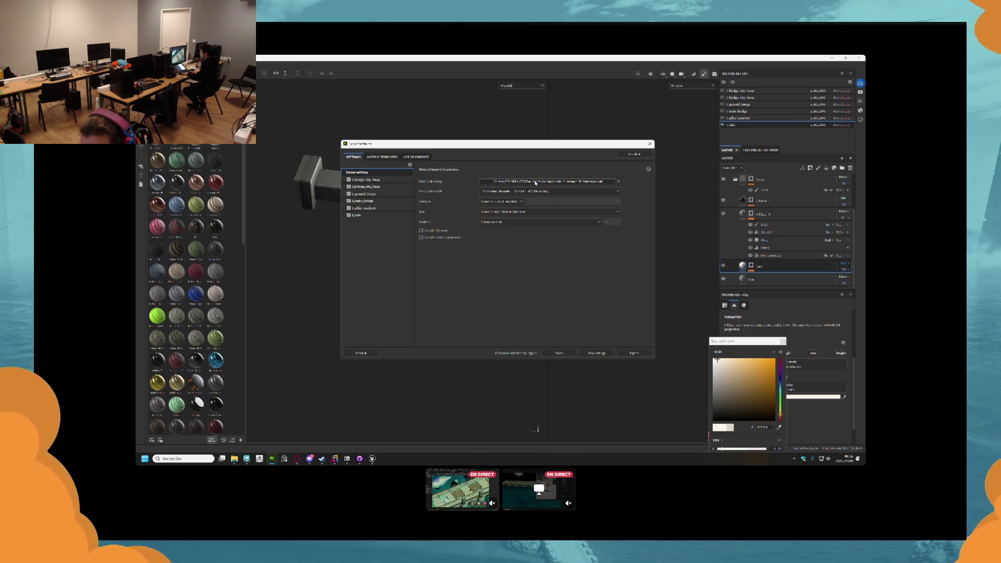
click(535, 190)
click(521, 218)
- Create a new 'ma' folder in Documents > ipj and use it as the output directory
click(548, 181)
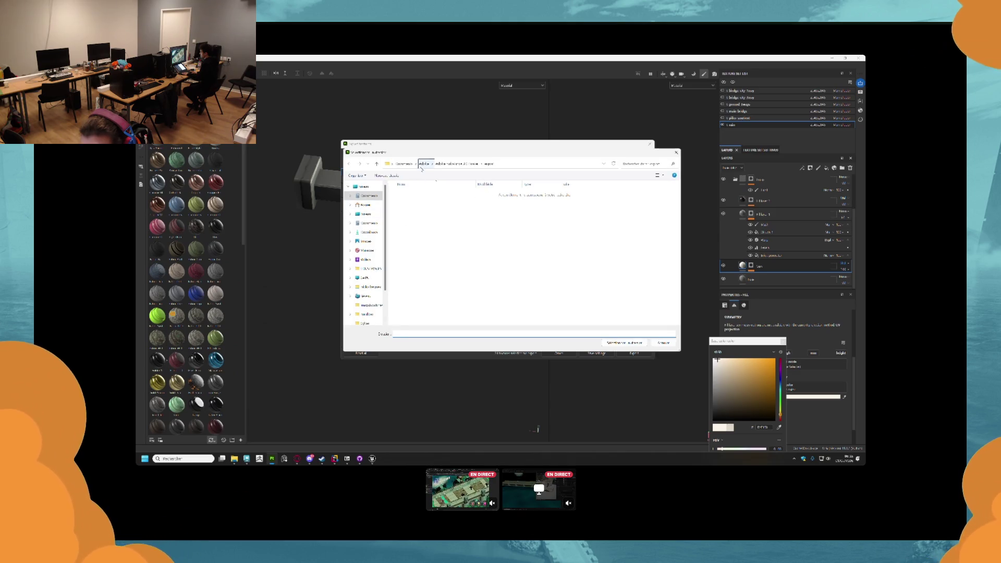
click(369, 195)
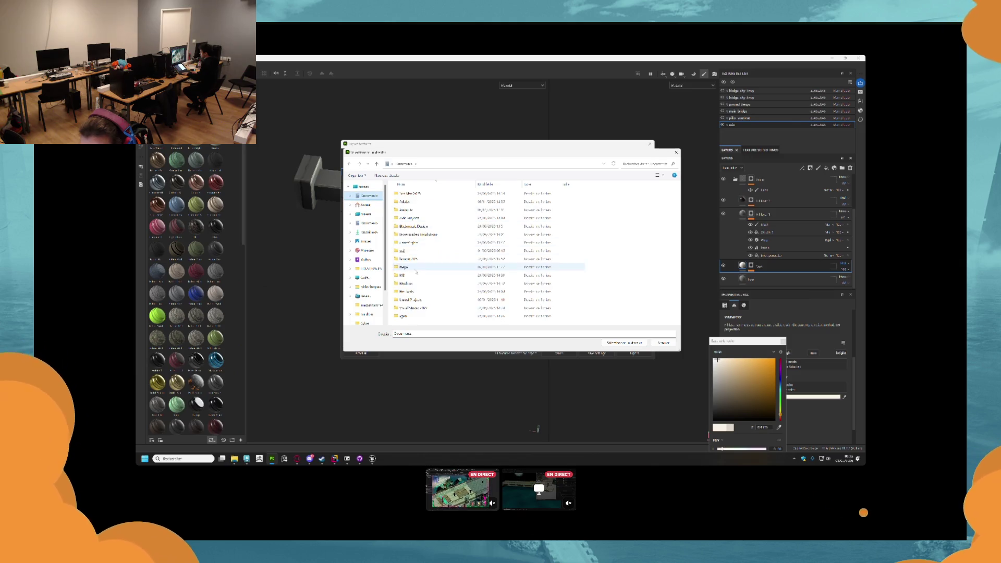
double_click(413, 251)
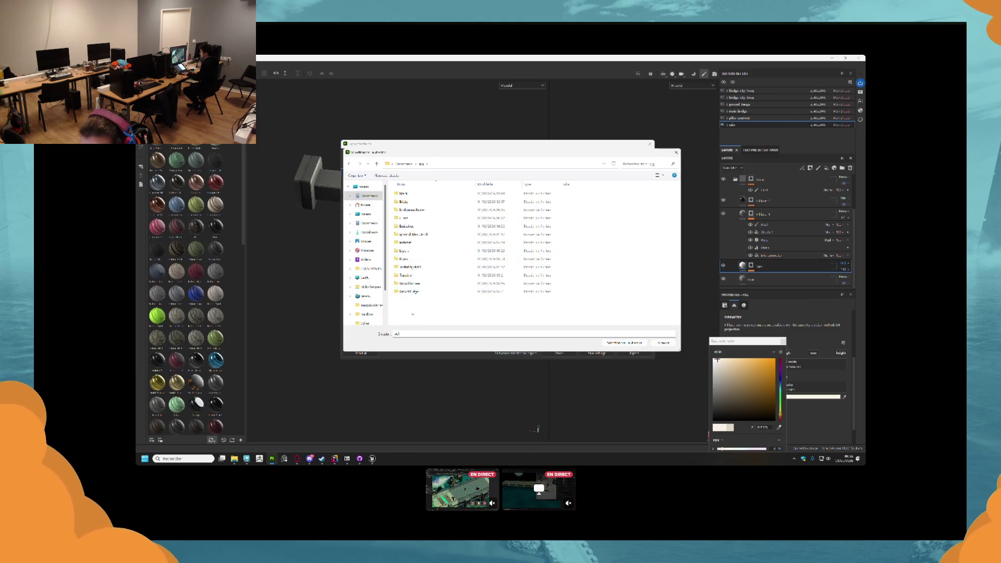
right_click(412, 309)
mouse_move(428, 374)
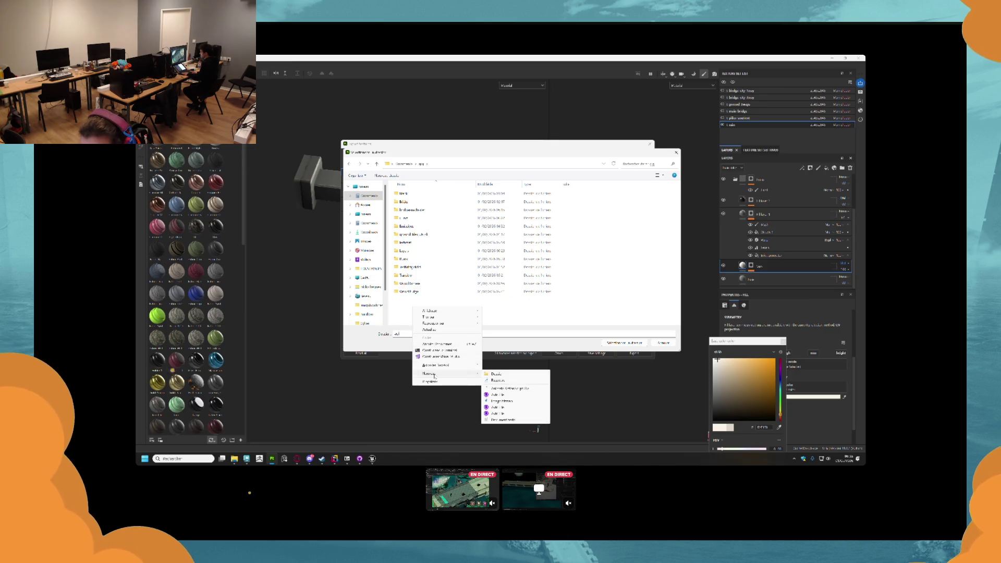
click(508, 375)
text(ma)
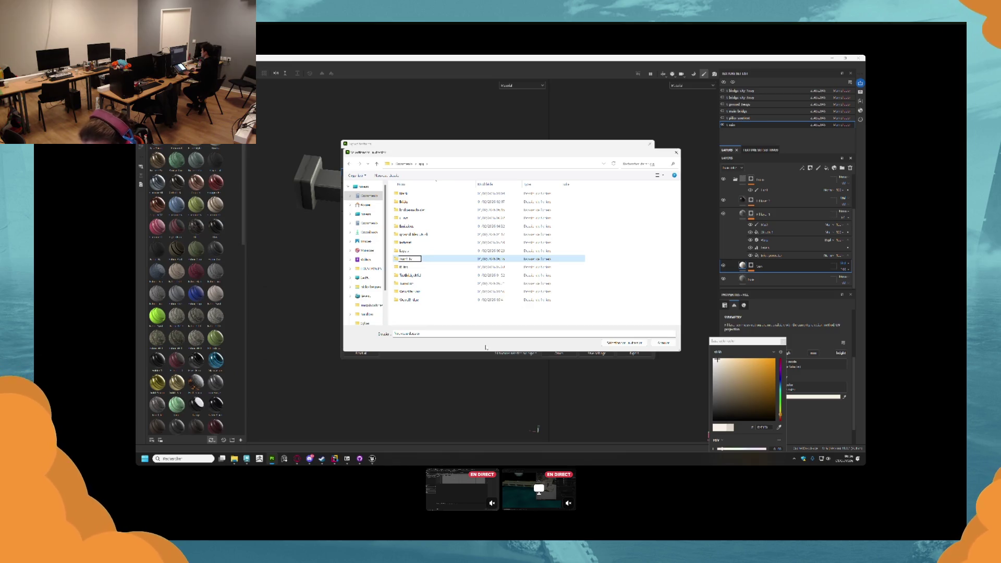
key(Return)
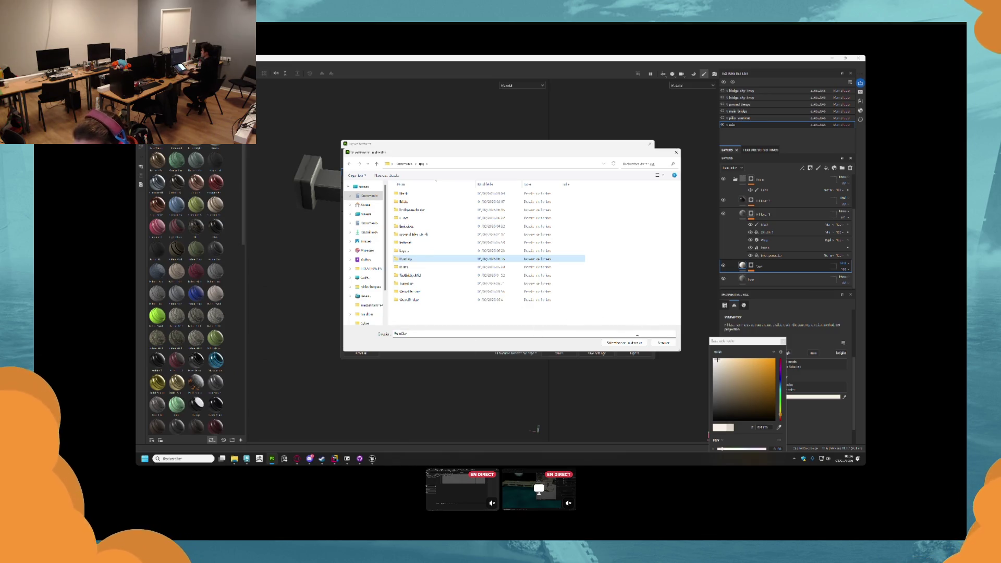
click(624, 342)
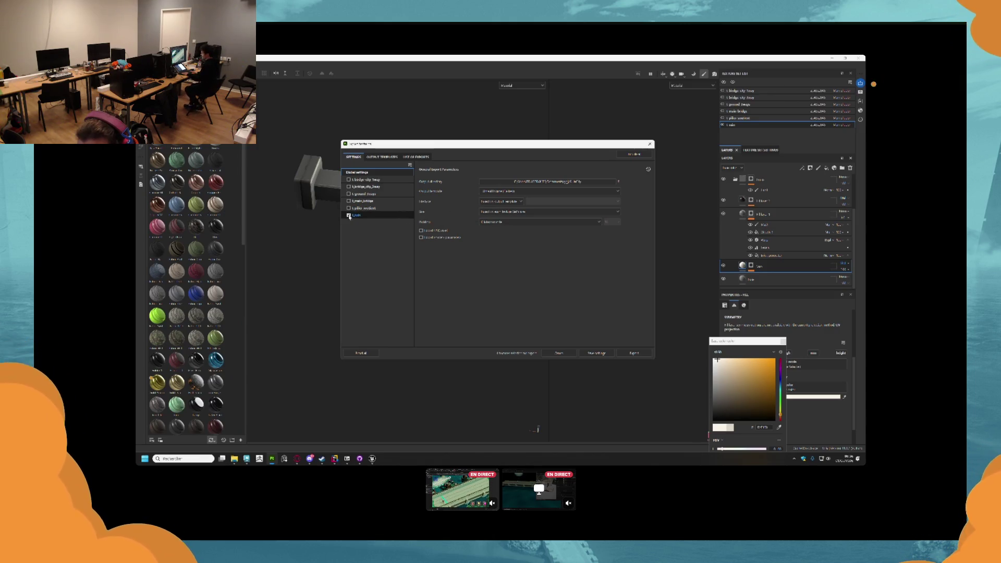
- Export the textures, close the export window, and bring Unreal Engine back in front
click(634, 353)
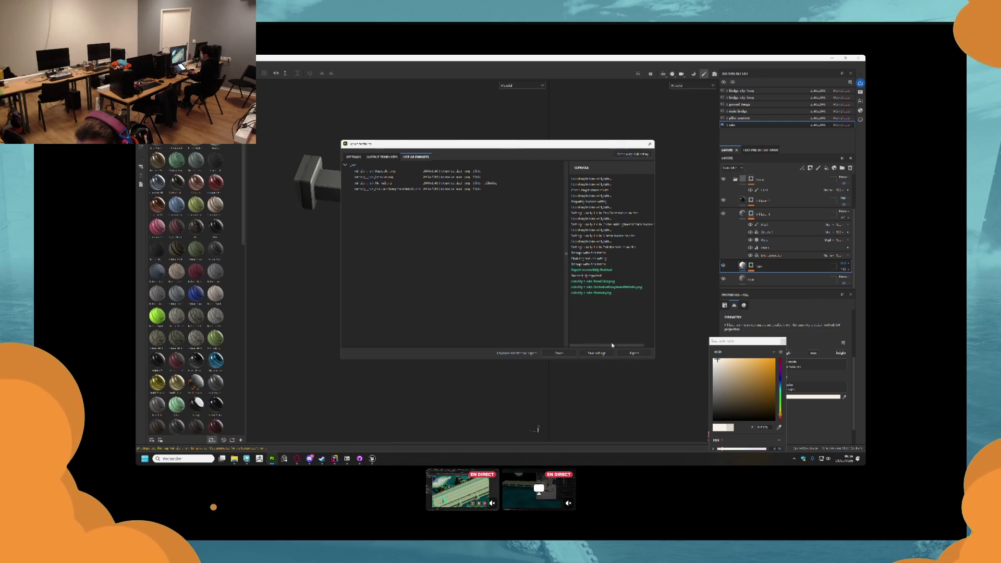
click(650, 145)
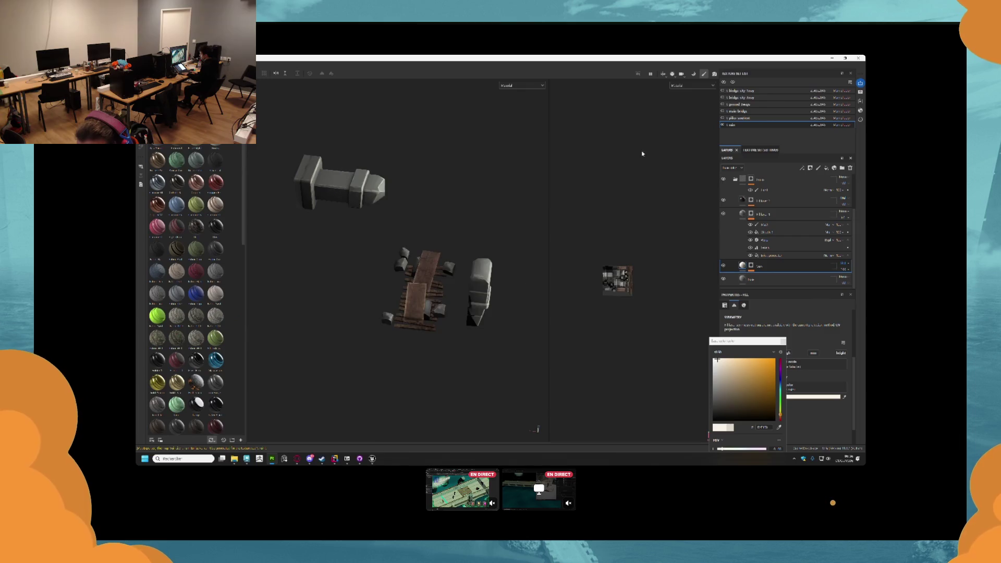
key(alt+Tab)
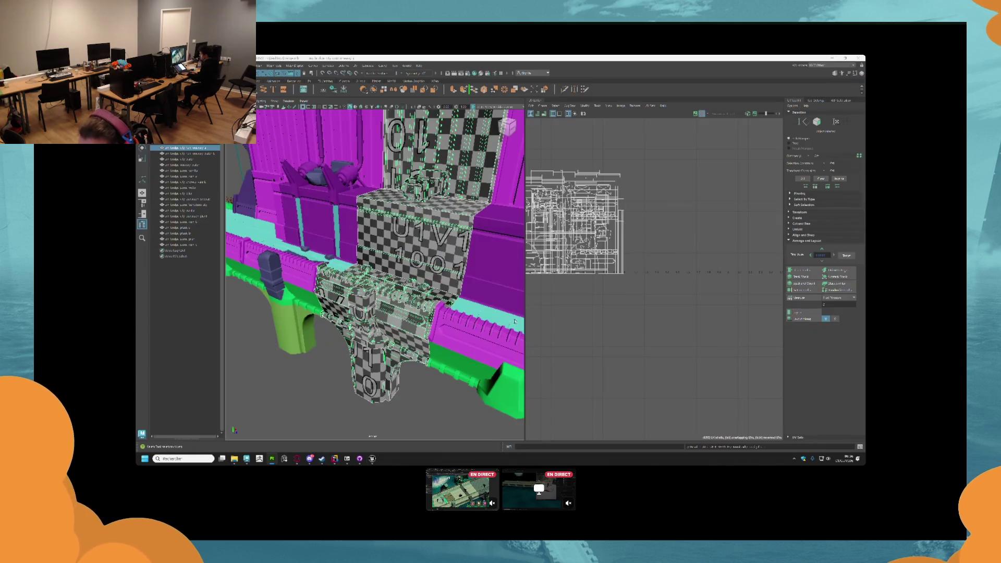
mouse_move(372, 458)
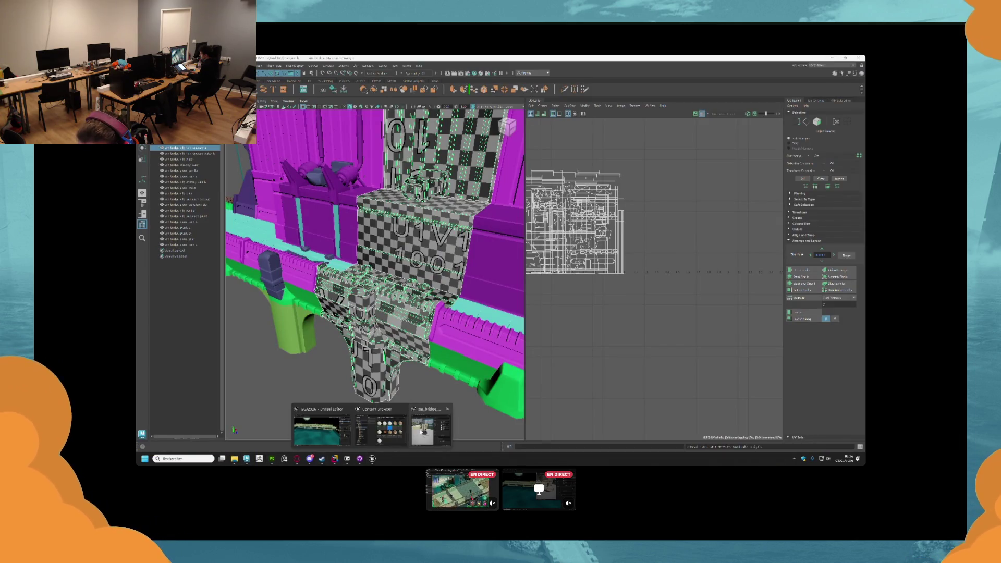
click(423, 428)
- Close the open material instance editor and open the Content Drawer
scroll(585, 225, up, 3)
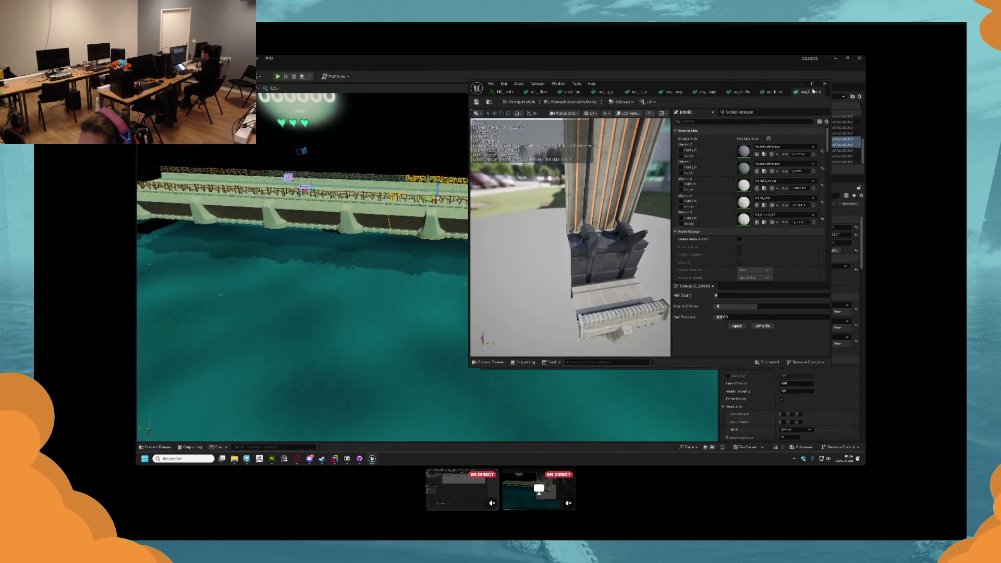
click(516, 93)
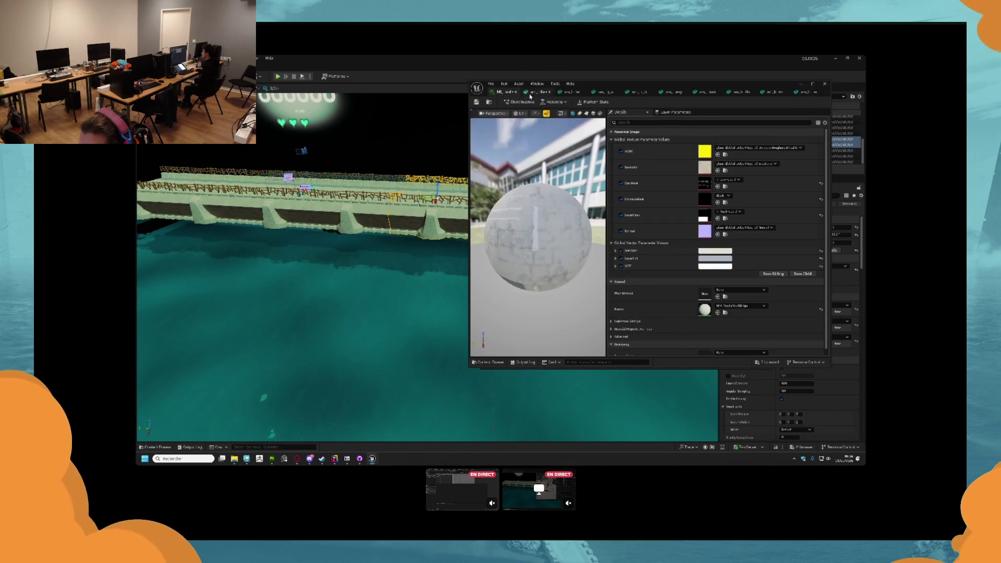
click(515, 93)
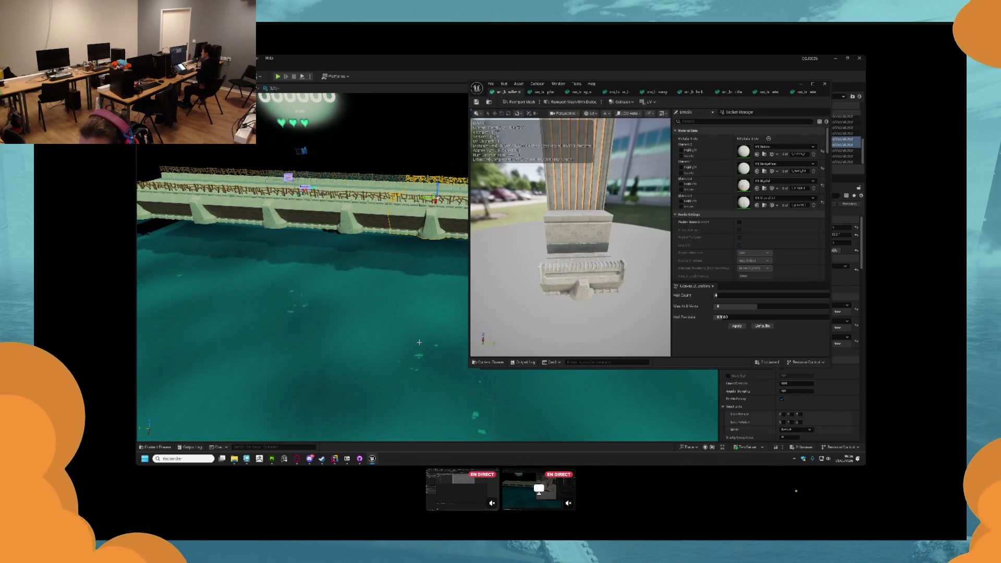
click(156, 447)
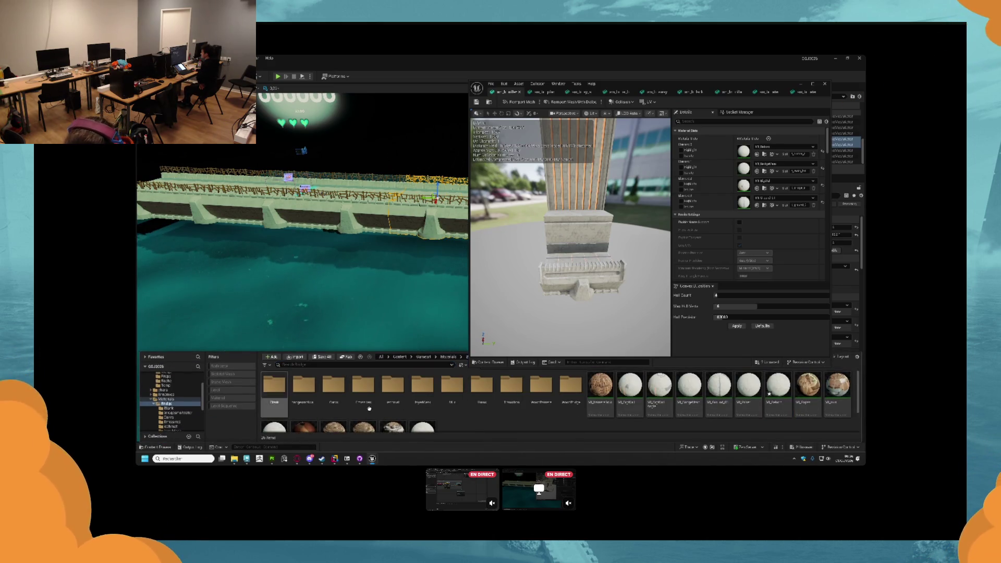
- Import the exported RainCity texture folder from File Explorer into Unreal
scroll(334, 417, down, 1)
mouse_move(235, 459)
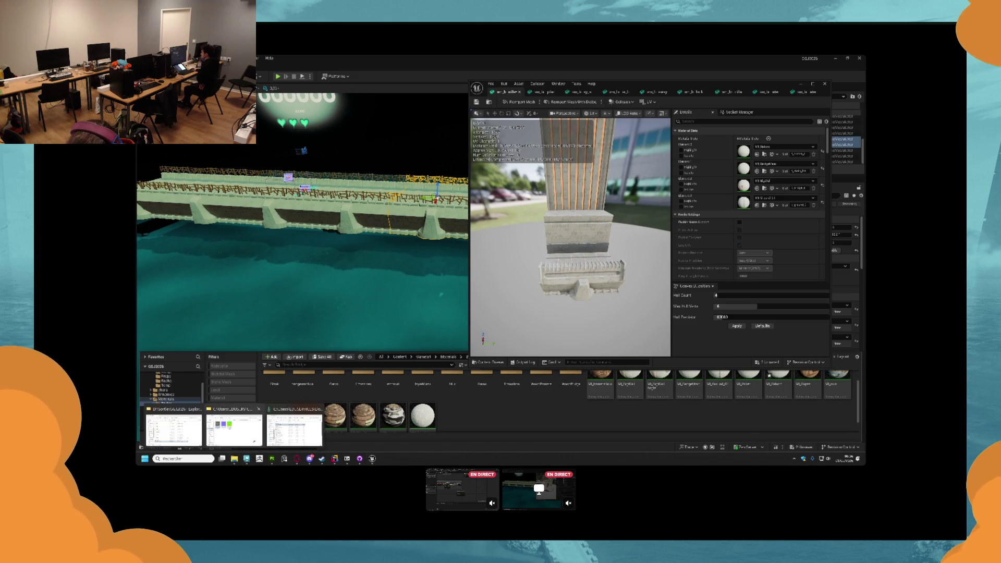
click(240, 430)
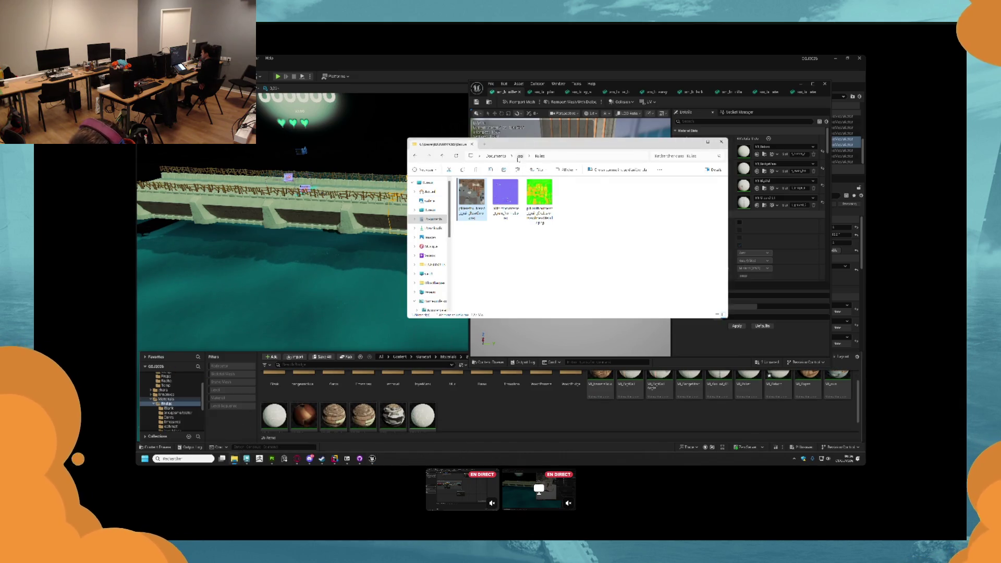
click(519, 157)
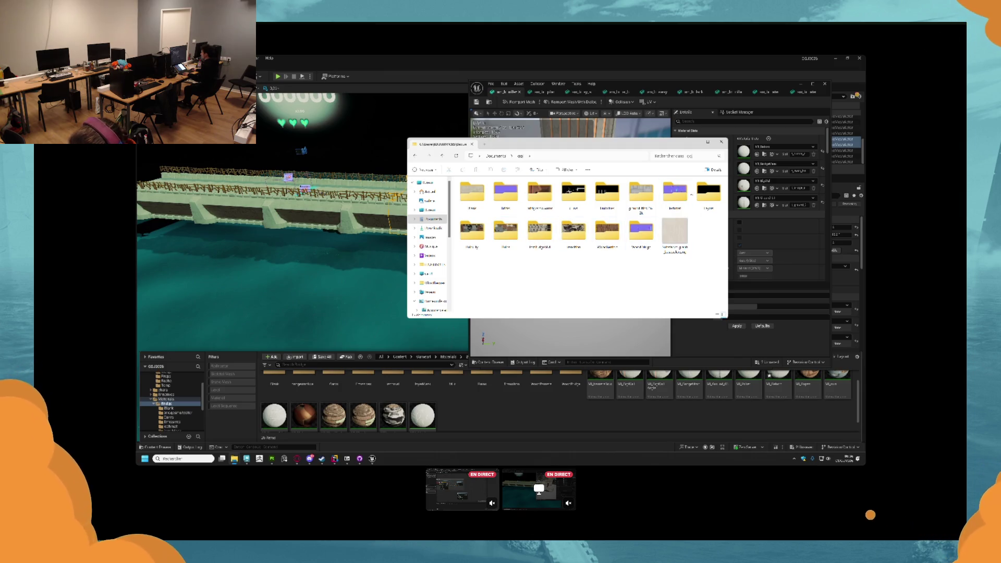
click(464, 236)
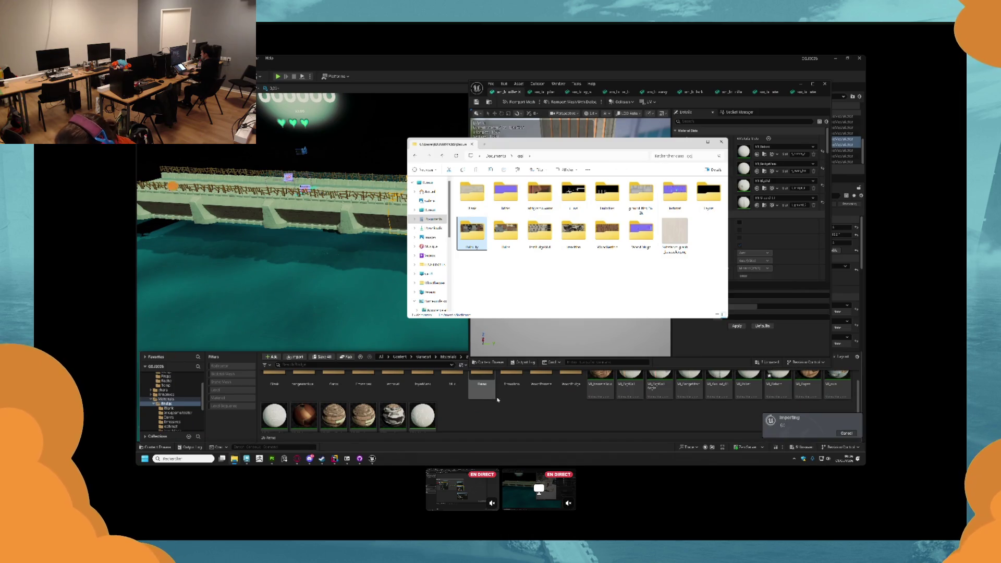
click(778, 293)
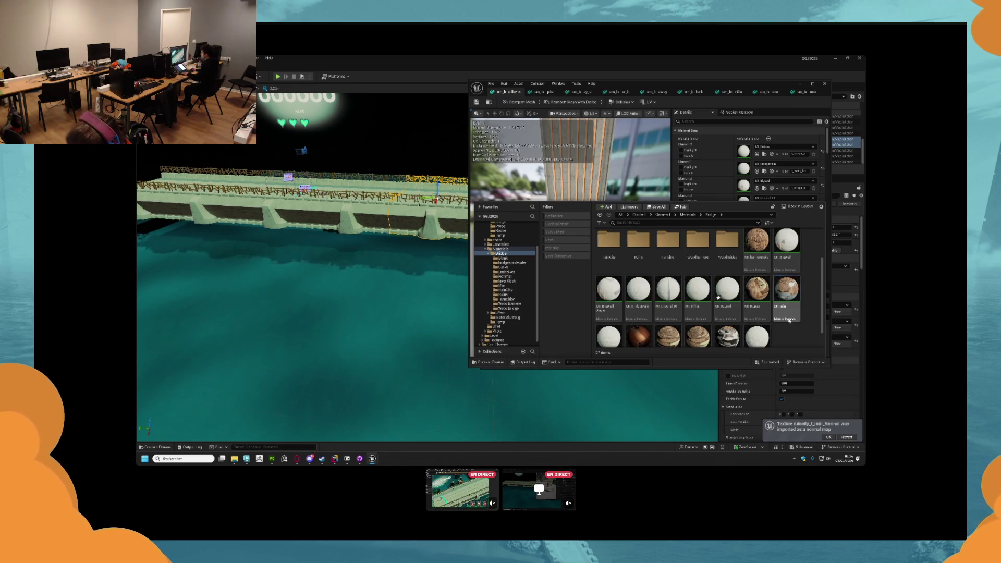
- Duplicate MI_ruin, name the copy MI_Base, and open it
click(787, 314)
scroll(787, 313, down, 1)
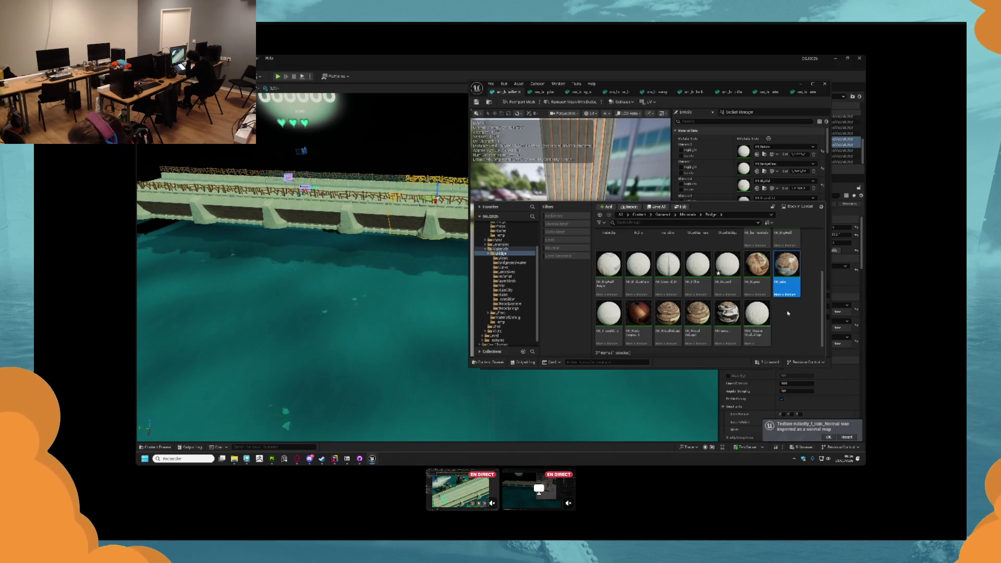
key(ctrl+d)
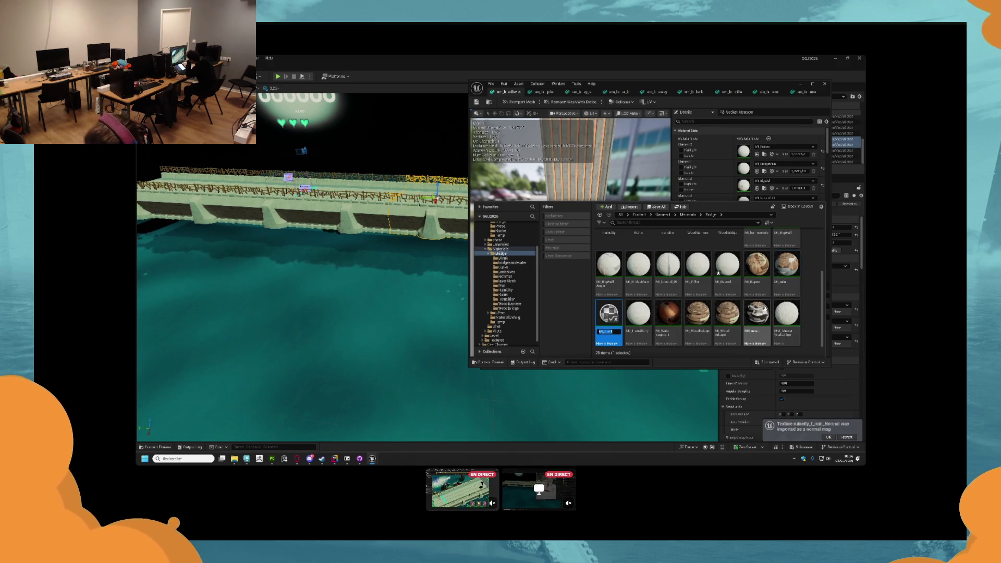
text(MI_Base)
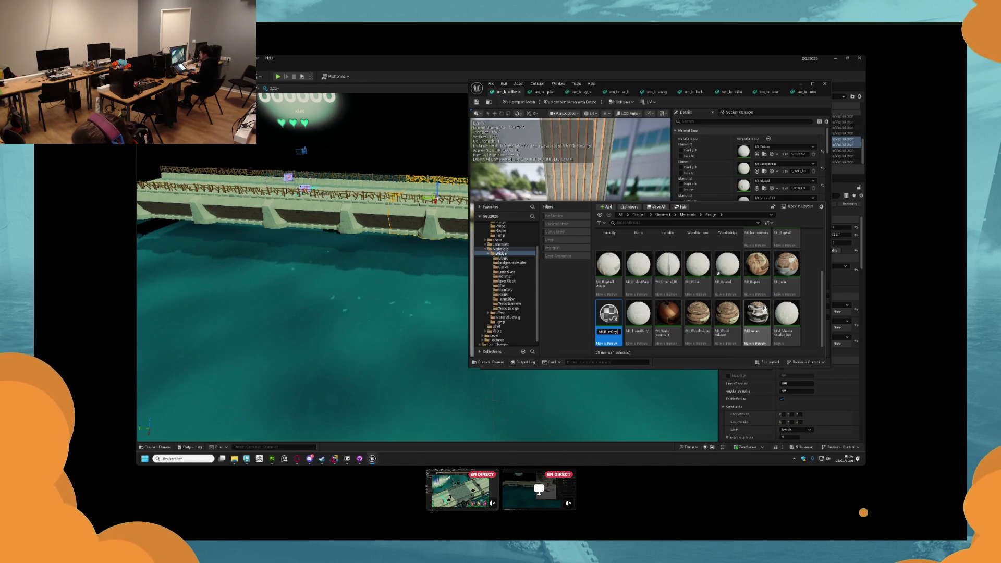
key(Return)
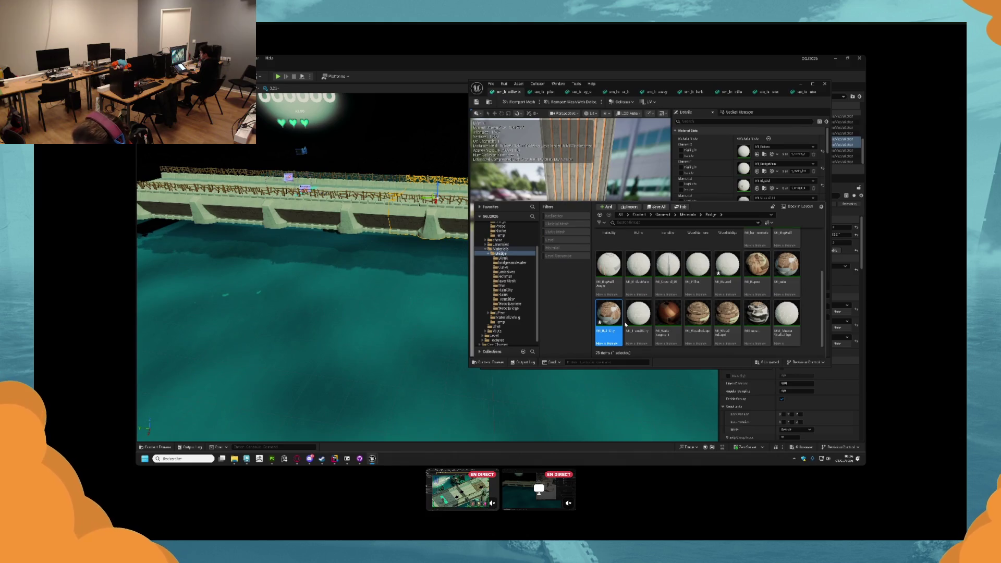
double_click(608, 314)
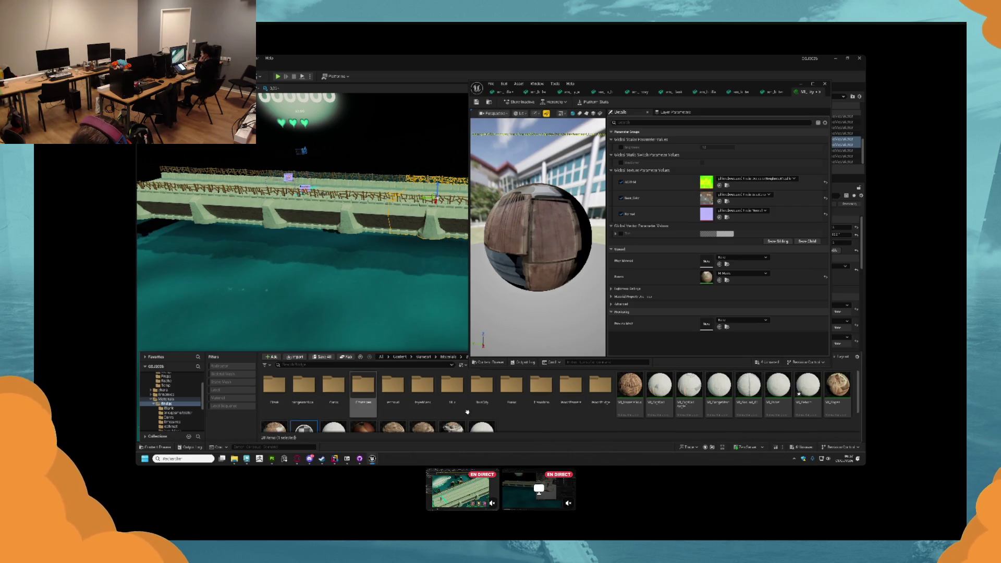
- Turn off sRGB on the RainCity green ARM mask texture
double_click(481, 391)
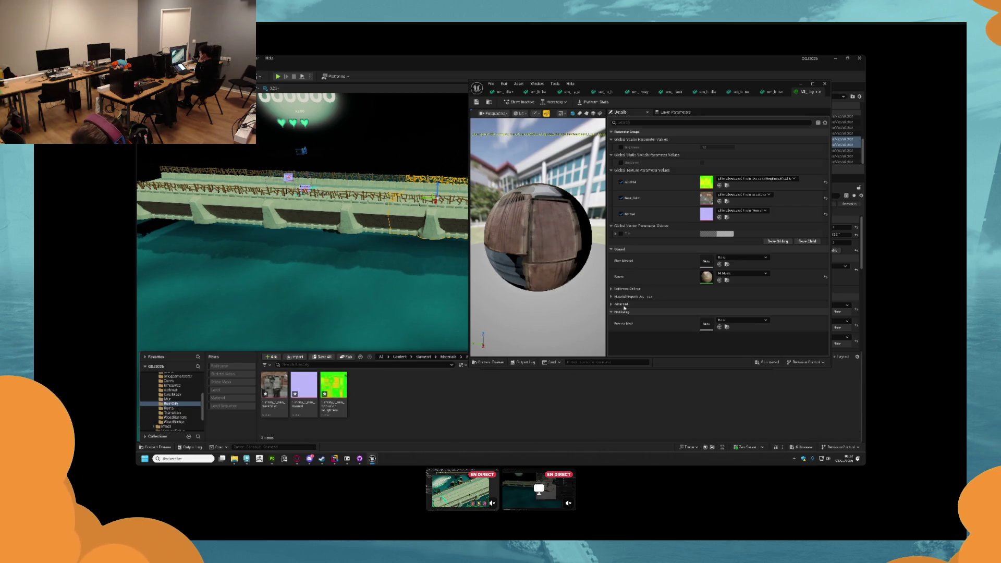
double_click(337, 386)
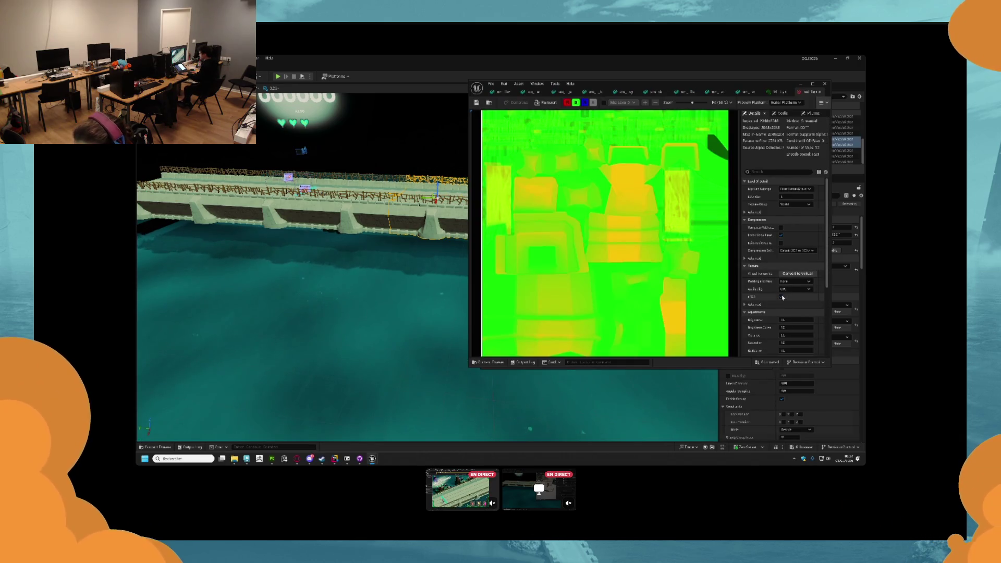
click(781, 297)
click(819, 93)
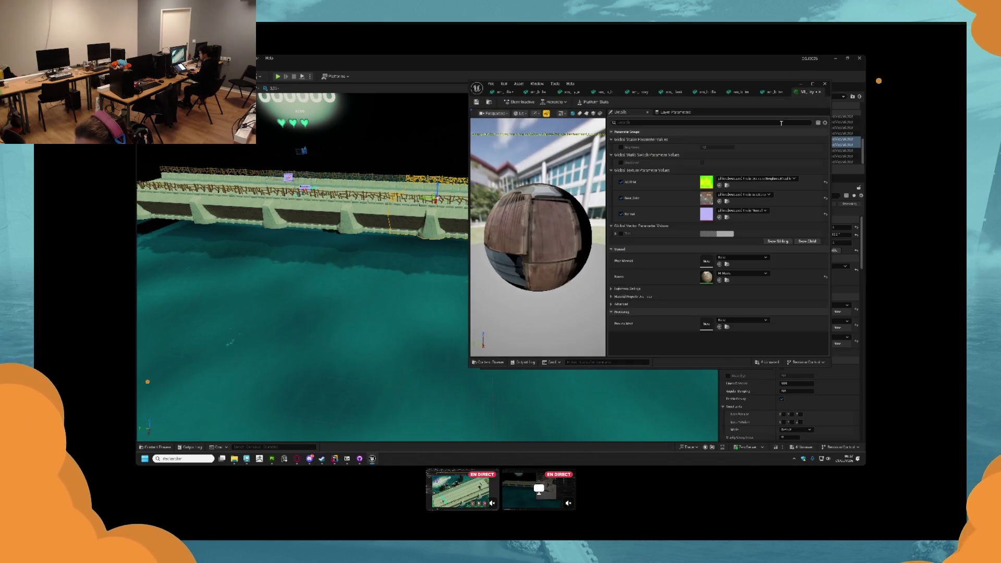
- Assign the RainCity ARM, Normal and Base Color textures to MI_Base's matching slots
key(ctrl+space)
mouse_move(668, 294)
mouse_down()
mouse_move(709, 209)
mouse_move(706, 182)
mouse_up()
key(ctrl+space)
drag(649, 291, 706, 214)
key(ctrl+space)
drag(621, 286, 708, 201)
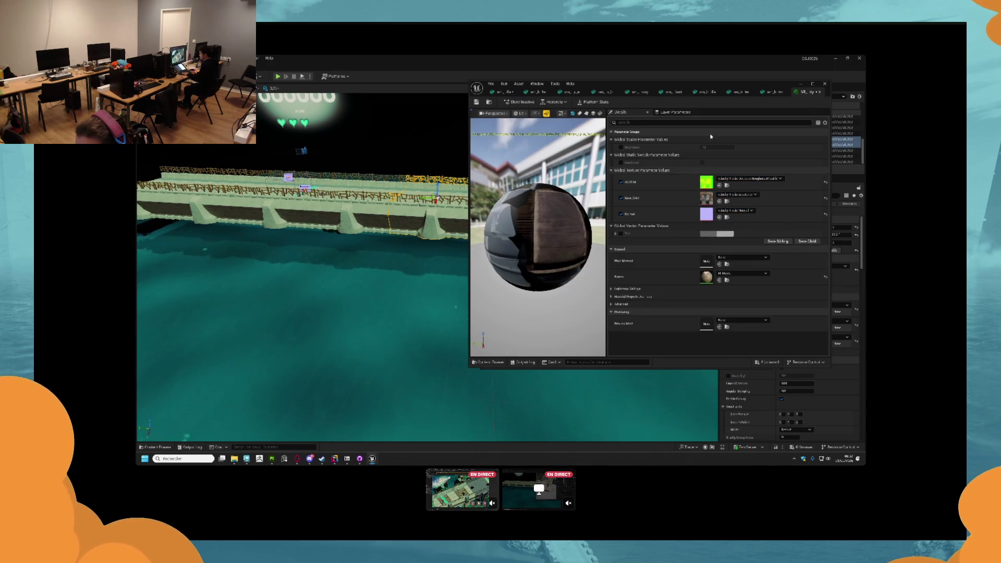
click(489, 102)
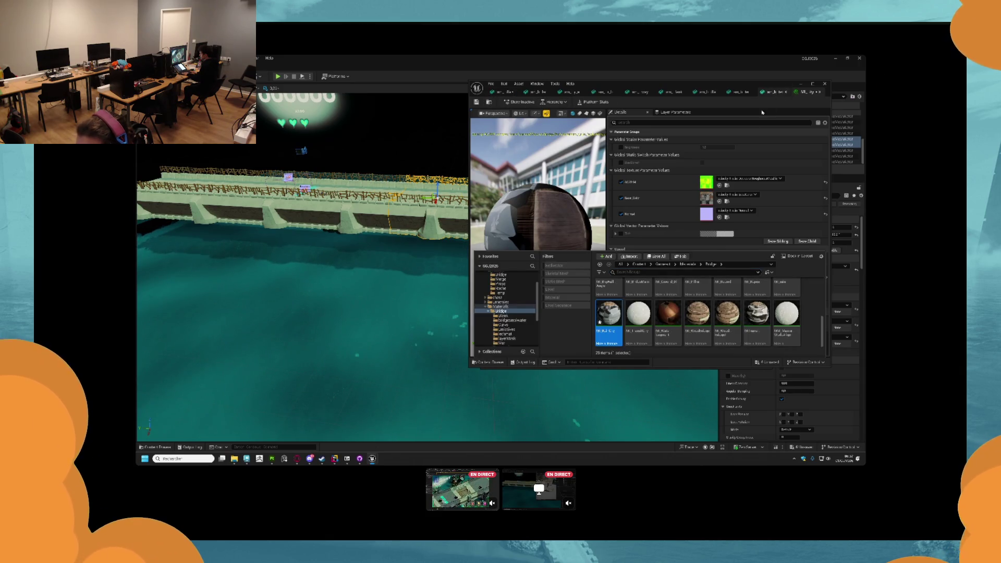
- Cycle through the open tower meshes and replace the grid material on element 4
click(742, 92)
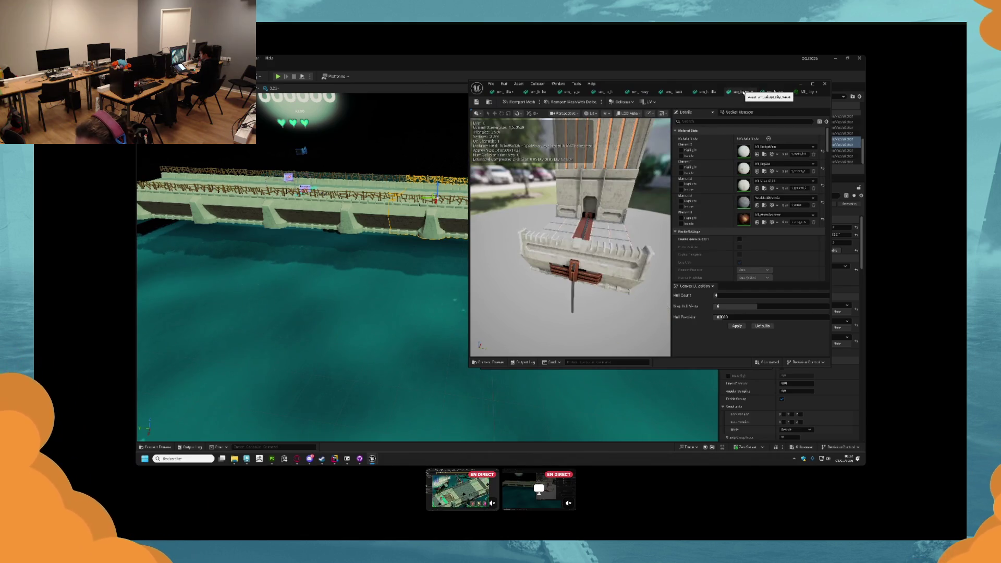
click(702, 92)
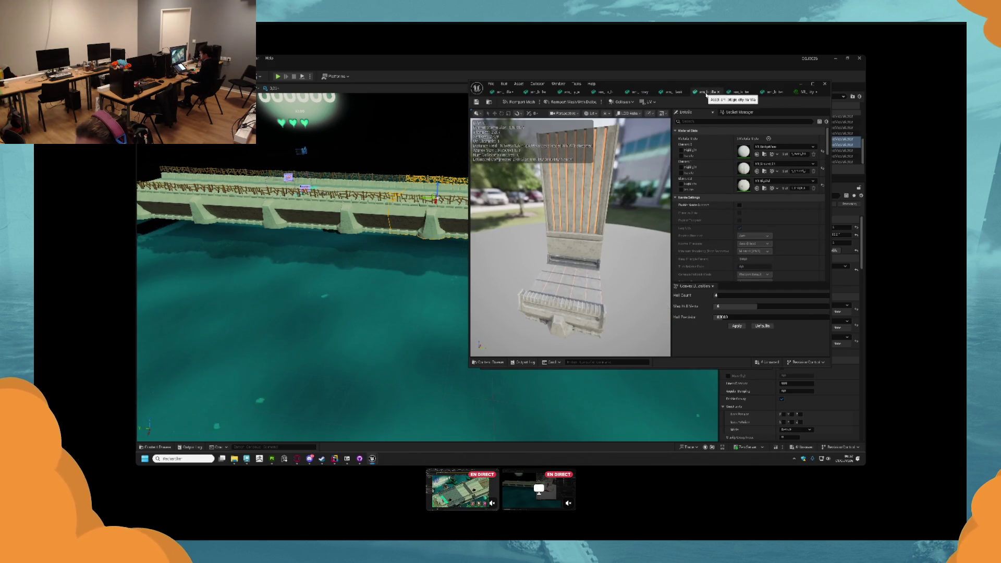
click(674, 92)
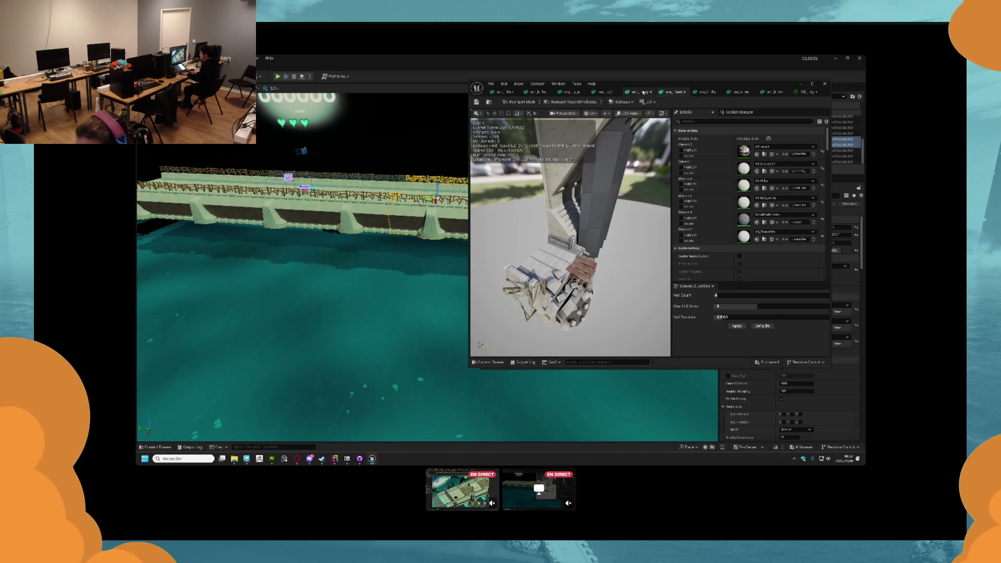
click(644, 92)
click(601, 93)
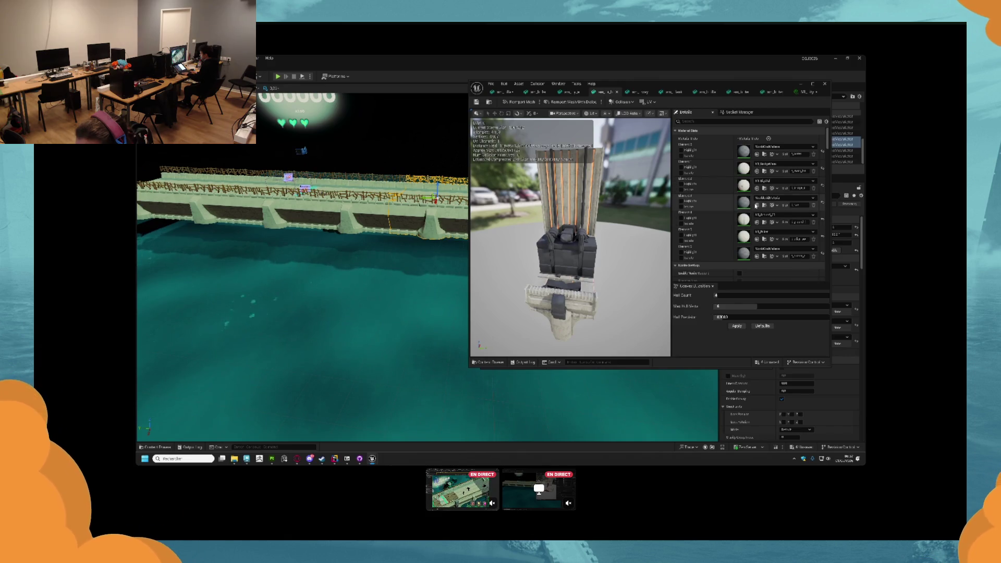
click(756, 205)
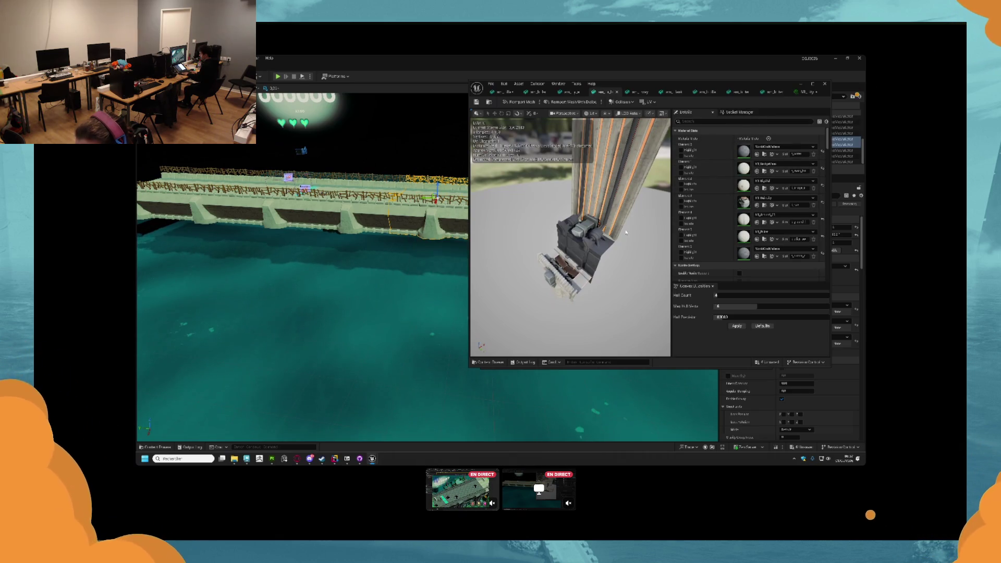
scroll(589, 284, up, 6)
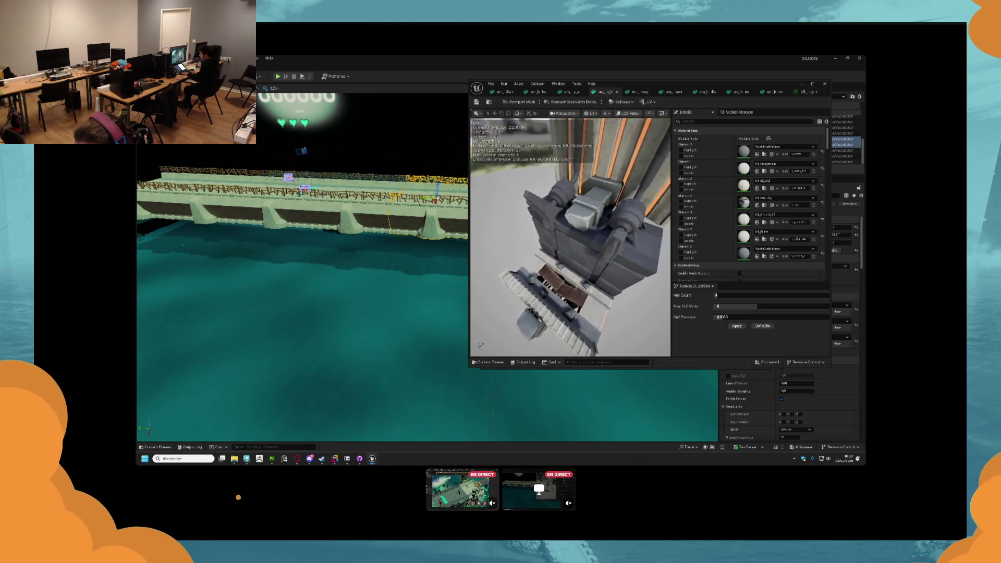
drag(577, 290, 568, 245)
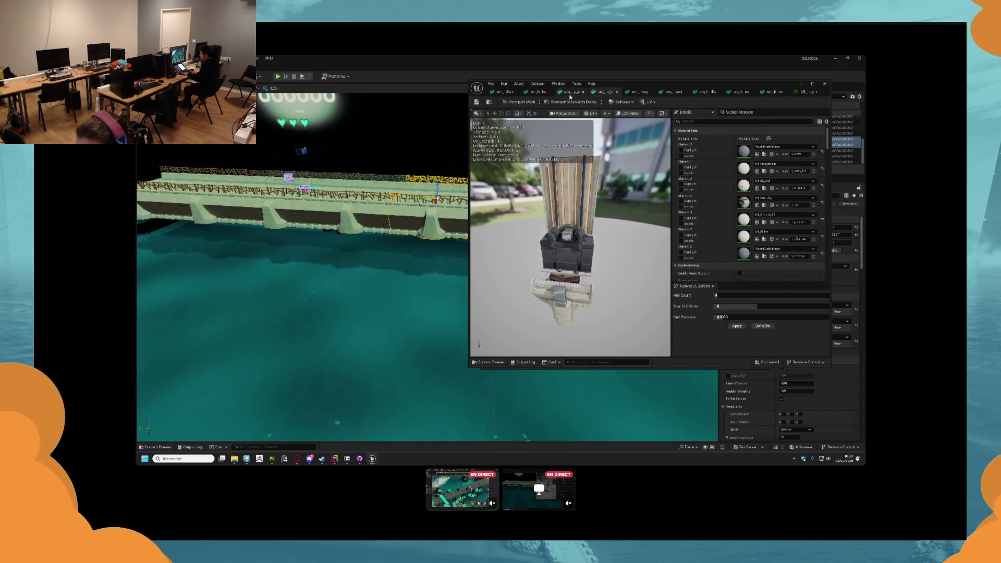
- Give element 2 of another open mesh the wood material instead of grid
click(571, 92)
click(757, 189)
drag(605, 230, 578, 218)
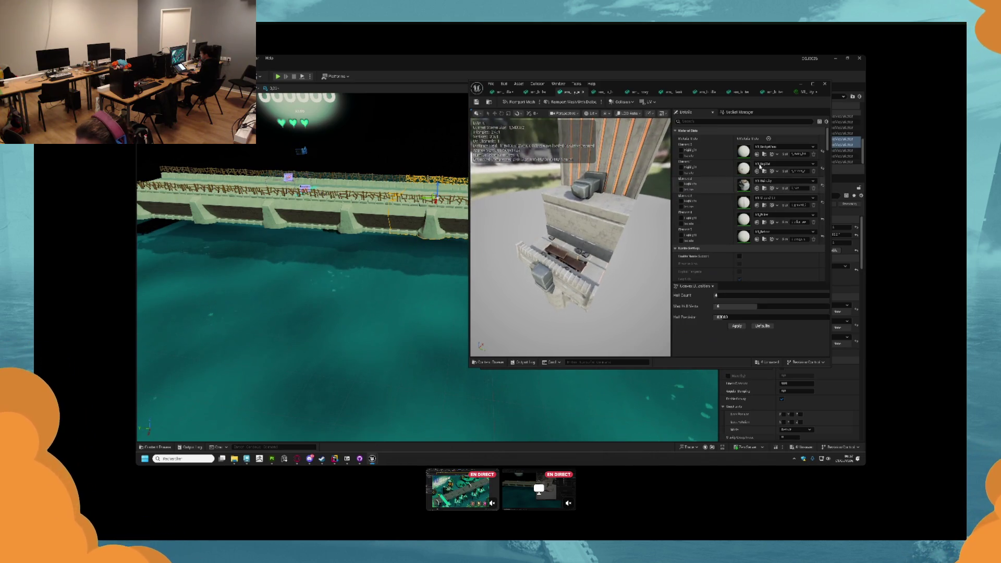
- Flip through the open pillar meshes comparing material slots, ending on the taller pillar
click(546, 92)
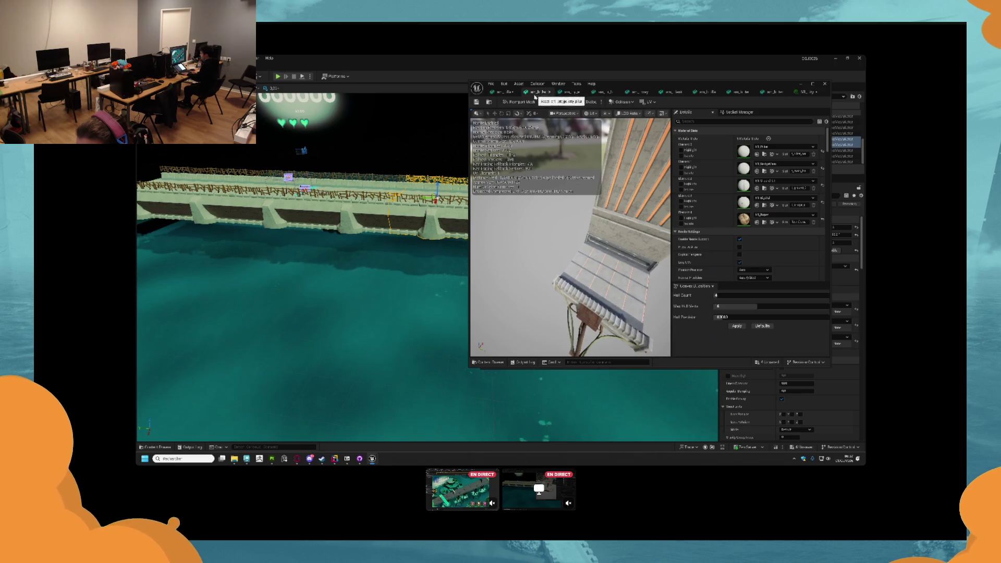
click(508, 92)
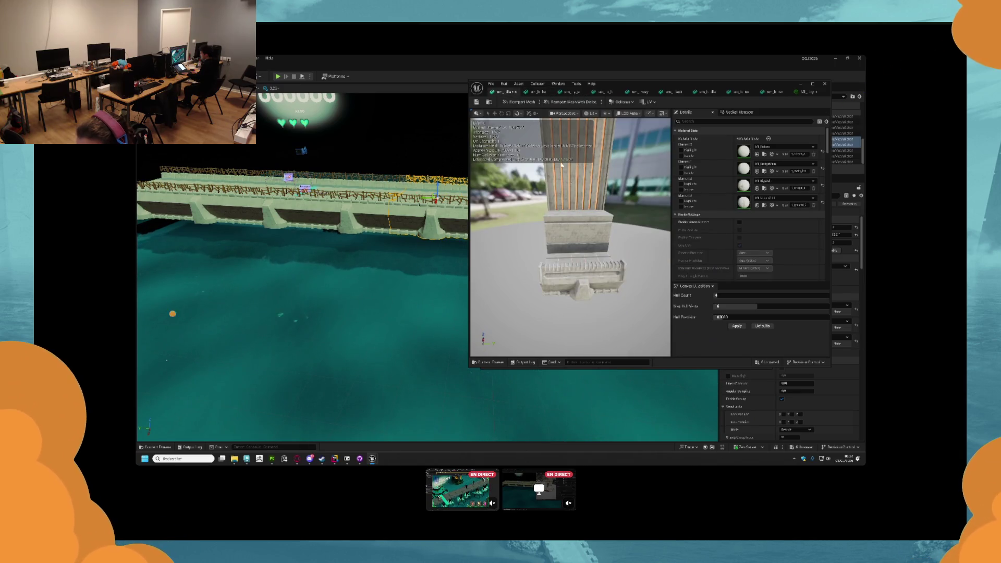
click(537, 93)
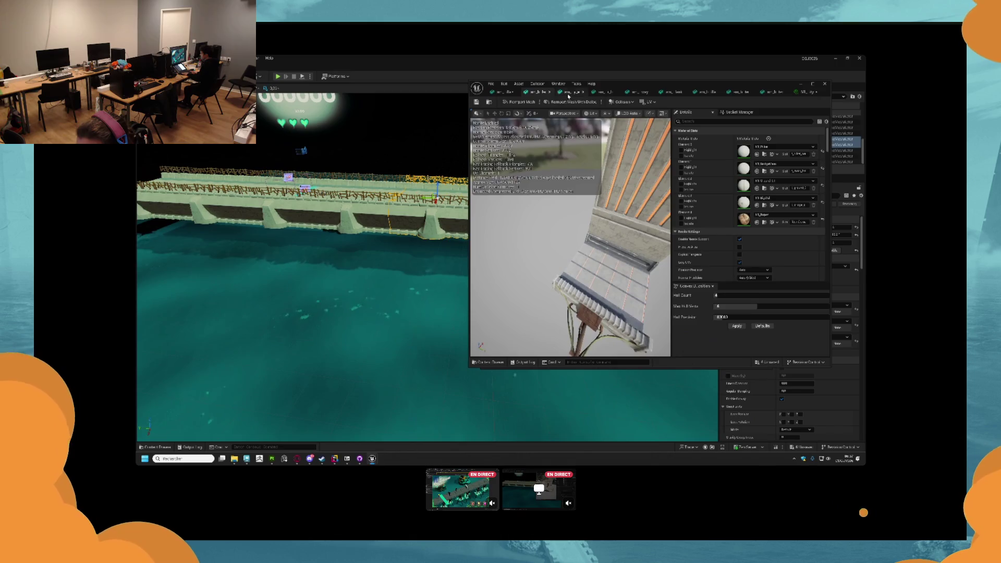
click(571, 93)
click(602, 93)
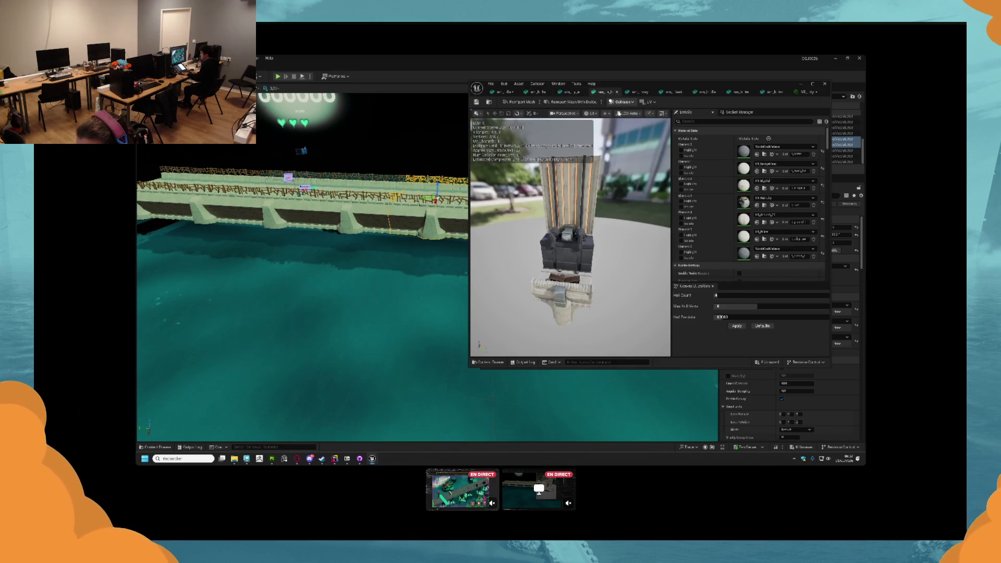
drag(593, 235, 662, 242)
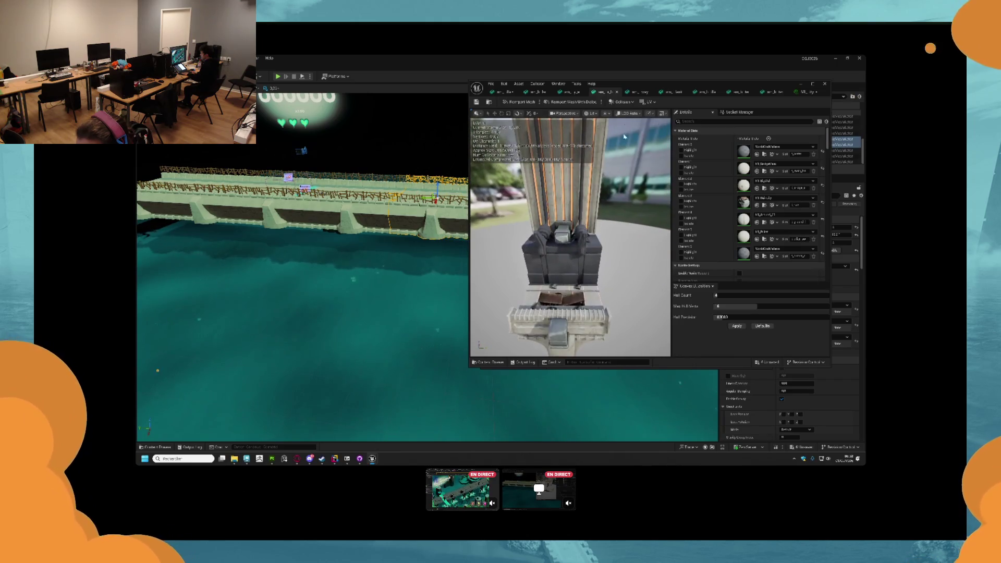
click(641, 92)
click(677, 92)
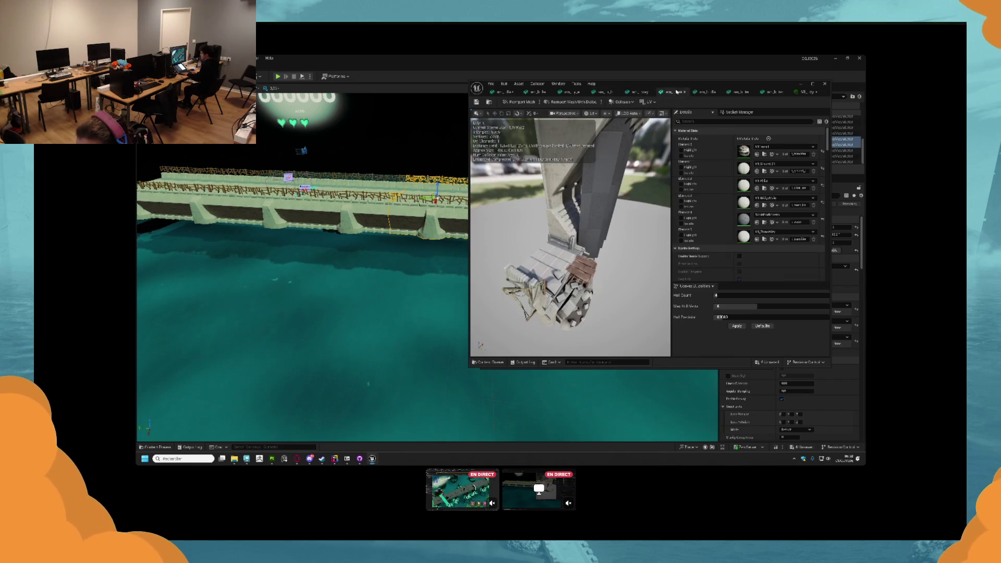
click(710, 92)
click(676, 92)
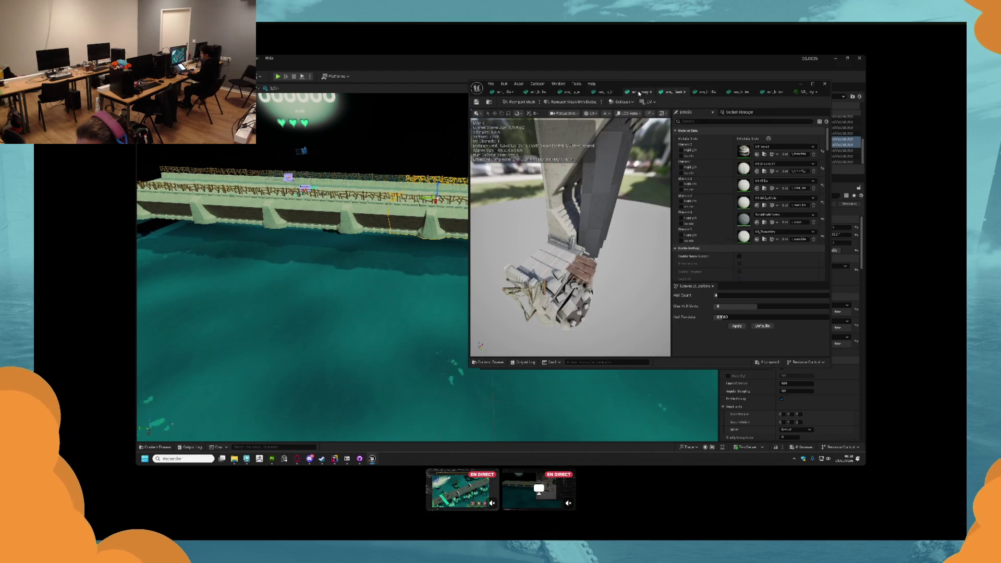
click(636, 93)
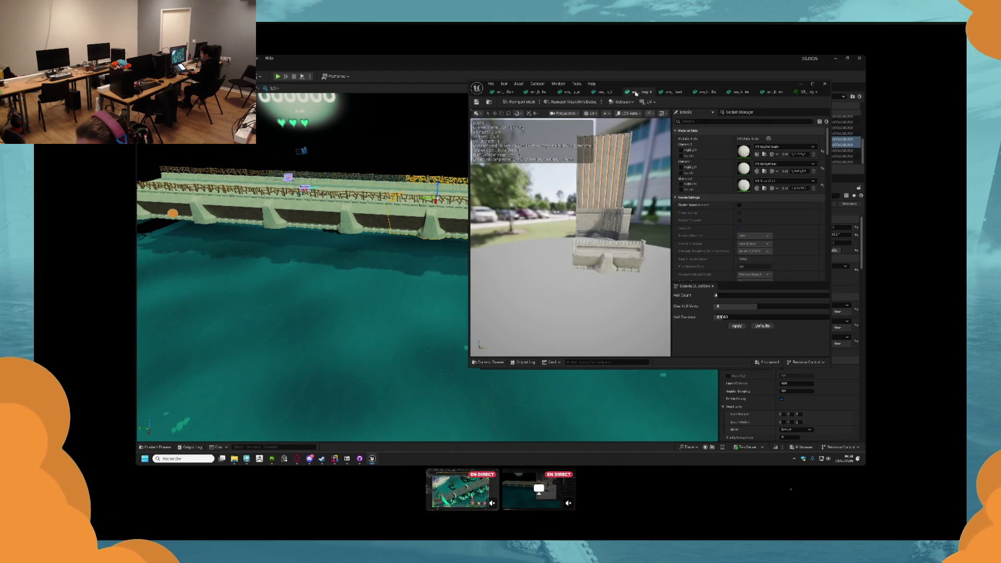
click(710, 94)
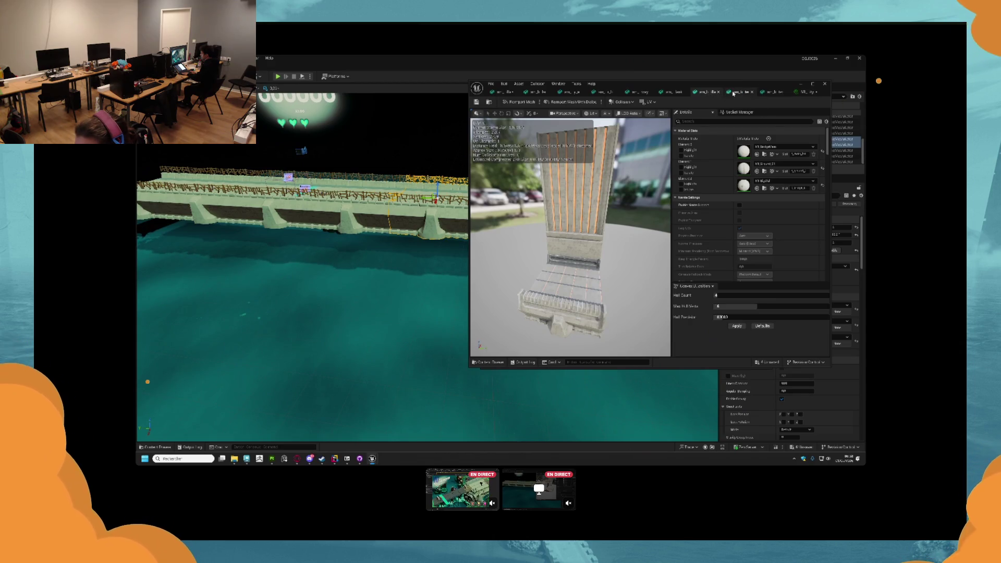
- Check another pillar mesh's material details, then bring Substance 3D Painter to the front
click(774, 92)
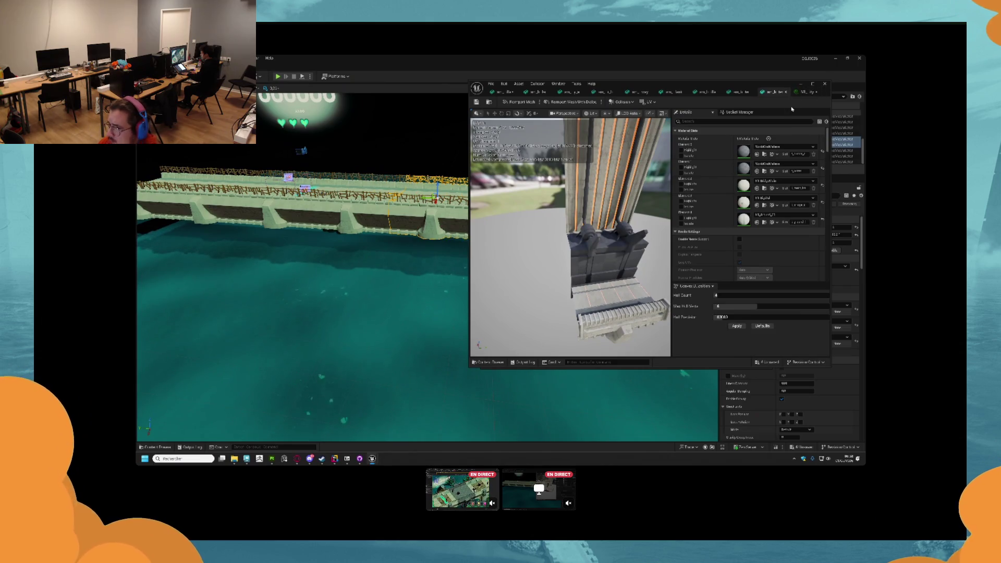
click(745, 122)
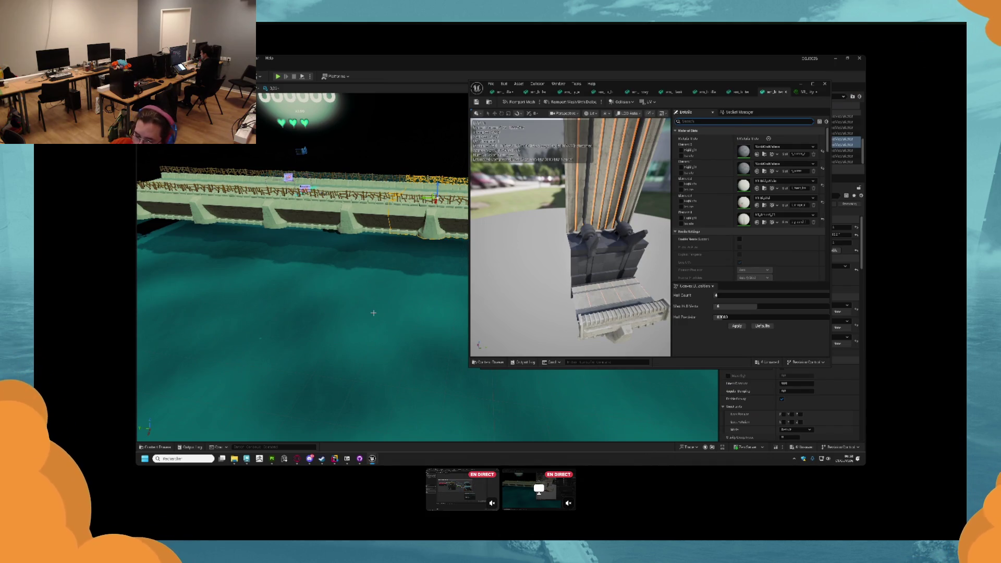
click(265, 447)
click(271, 459)
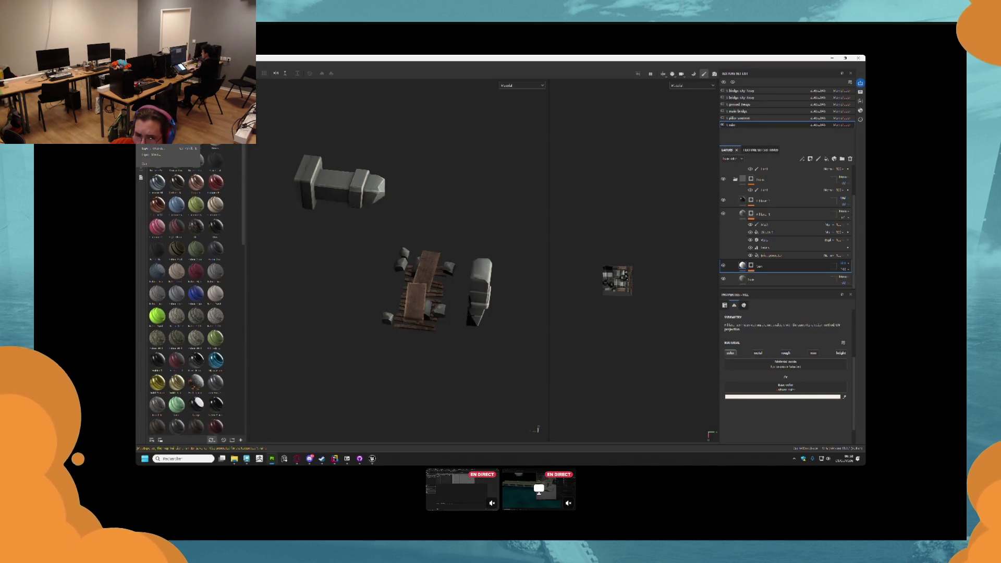
- Start a new project from the basebridge FBX, discarding the old project's changes
click(167, 148)
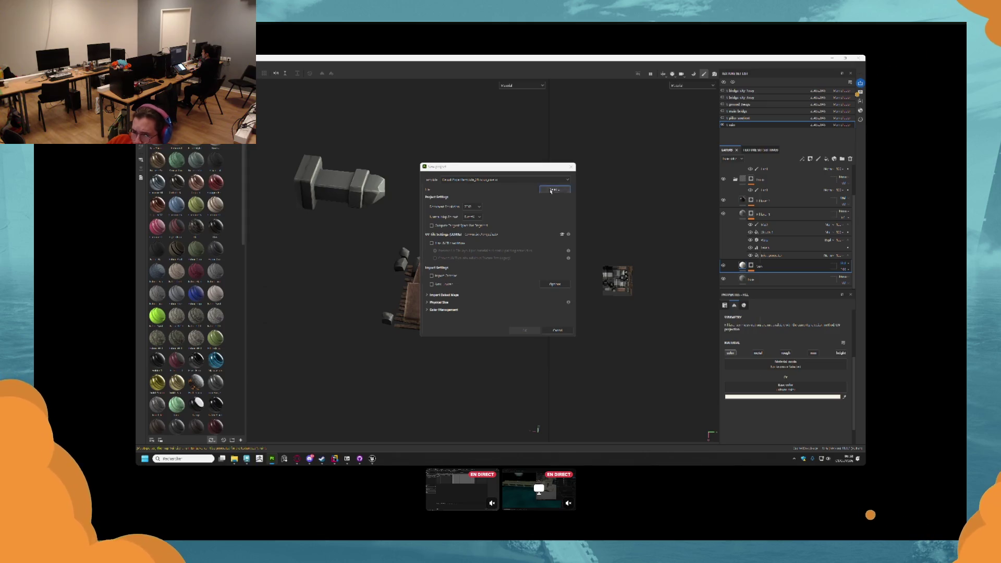
click(554, 190)
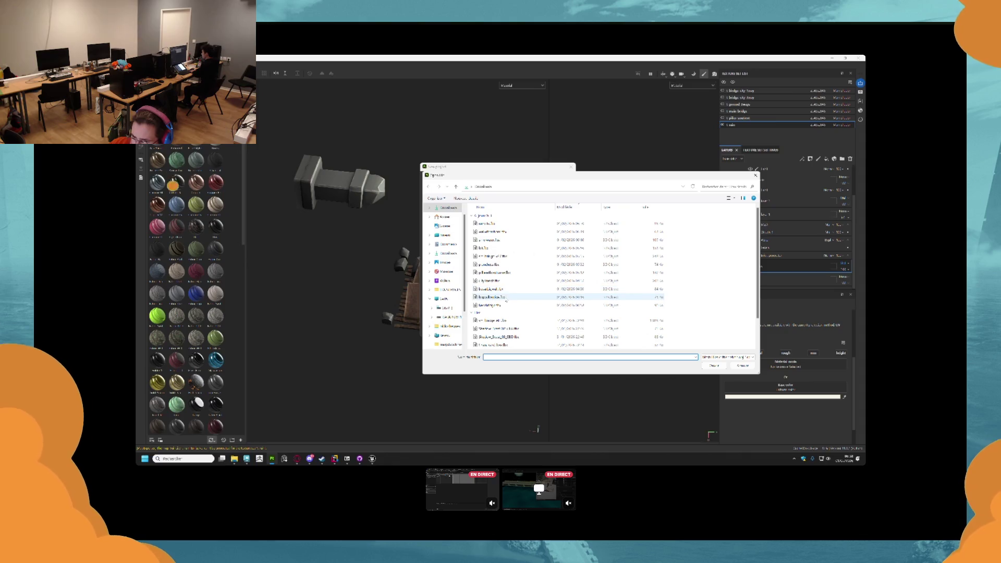
click(543, 305)
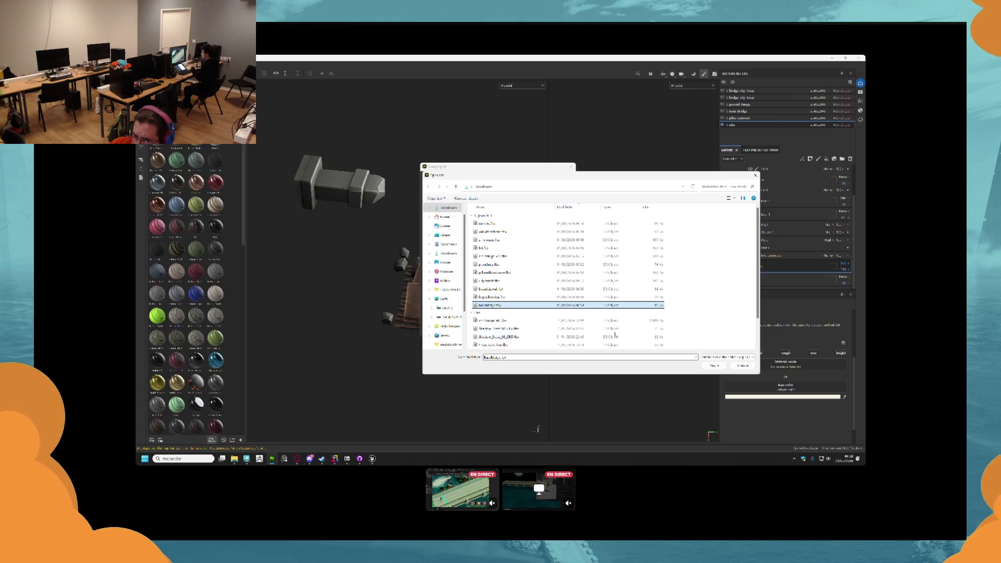
key(Return)
key(Return)
click(476, 262)
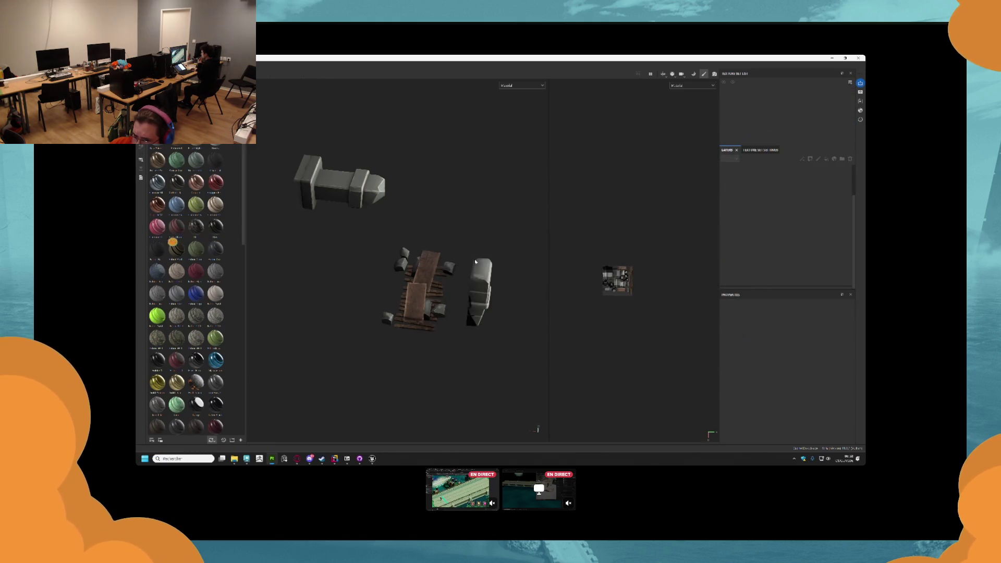
- Frame the bridge and select its main texture set
key(f)
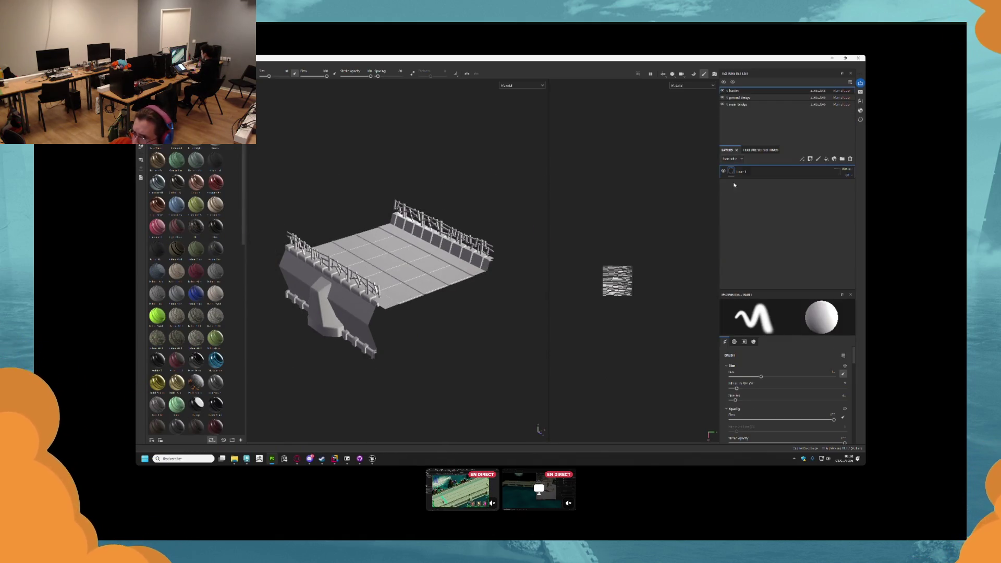
click(849, 160)
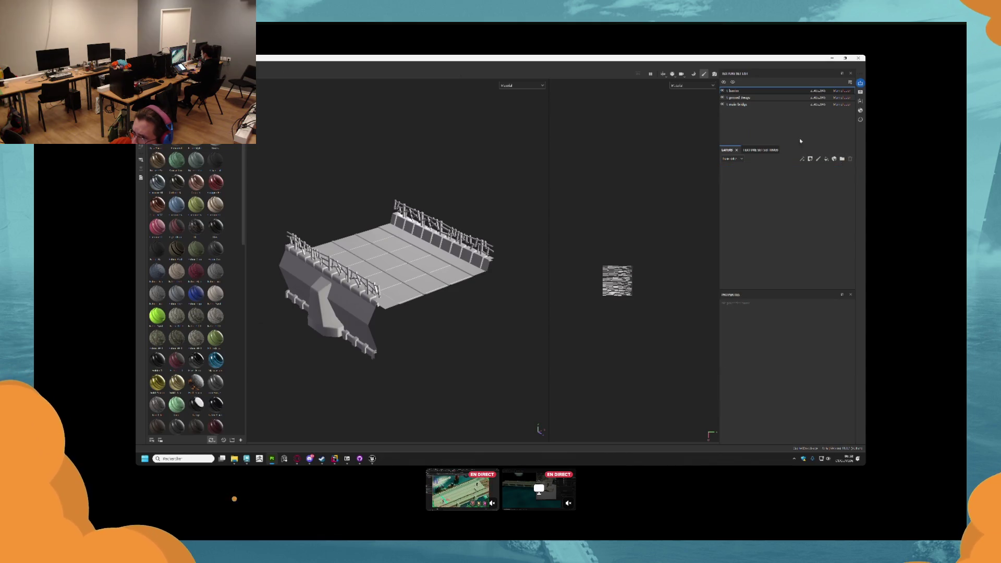
click(722, 105)
click(723, 104)
click(813, 104)
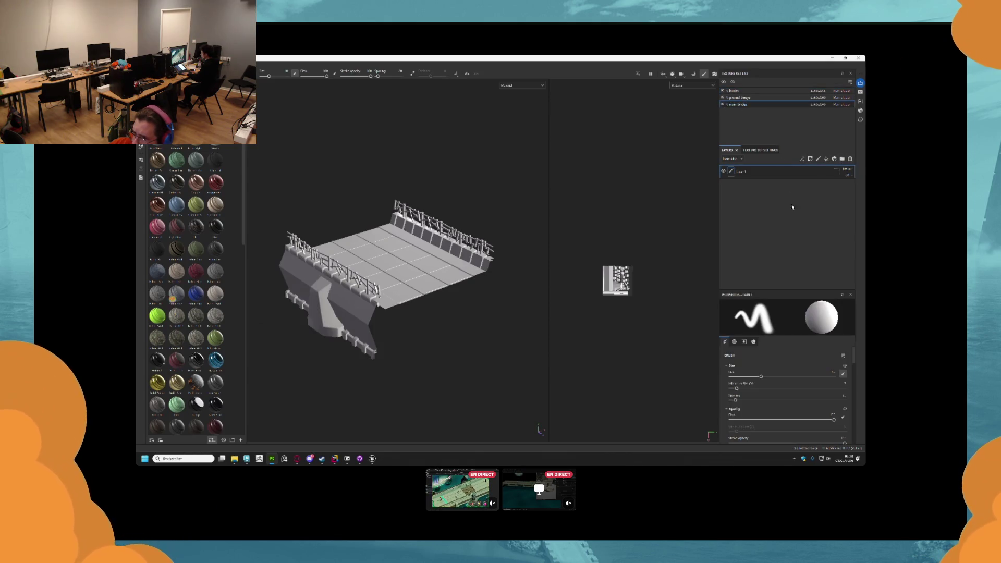
- Add a dark red fill layer with a black mask and a paint effect
click(827, 160)
click(796, 397)
click(761, 386)
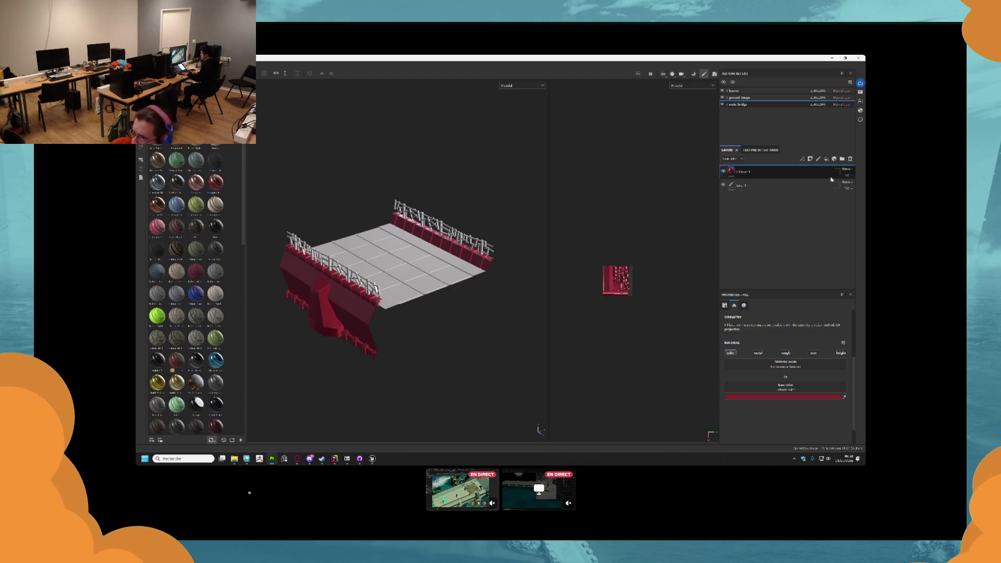
click(810, 158)
click(819, 173)
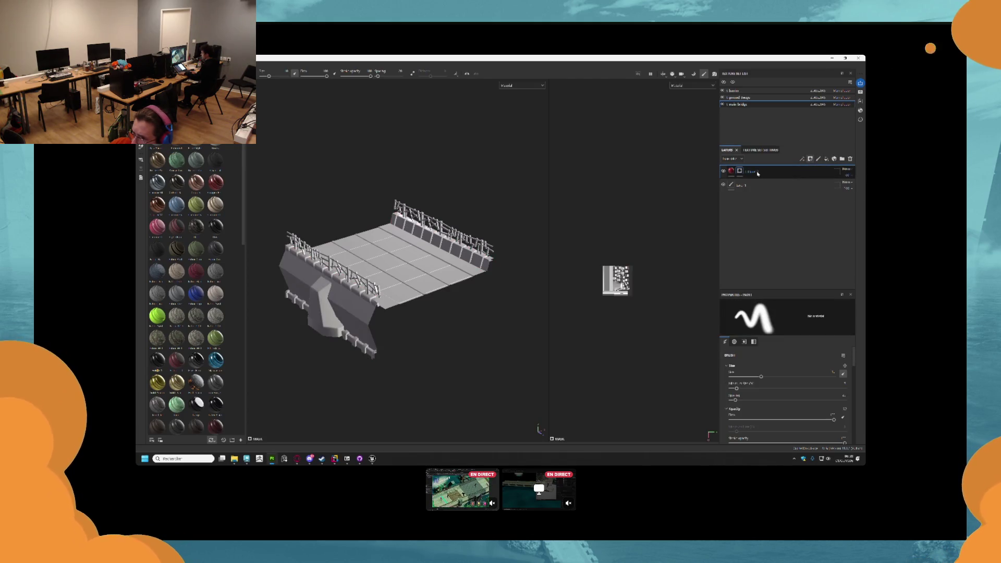
right_click(739, 171)
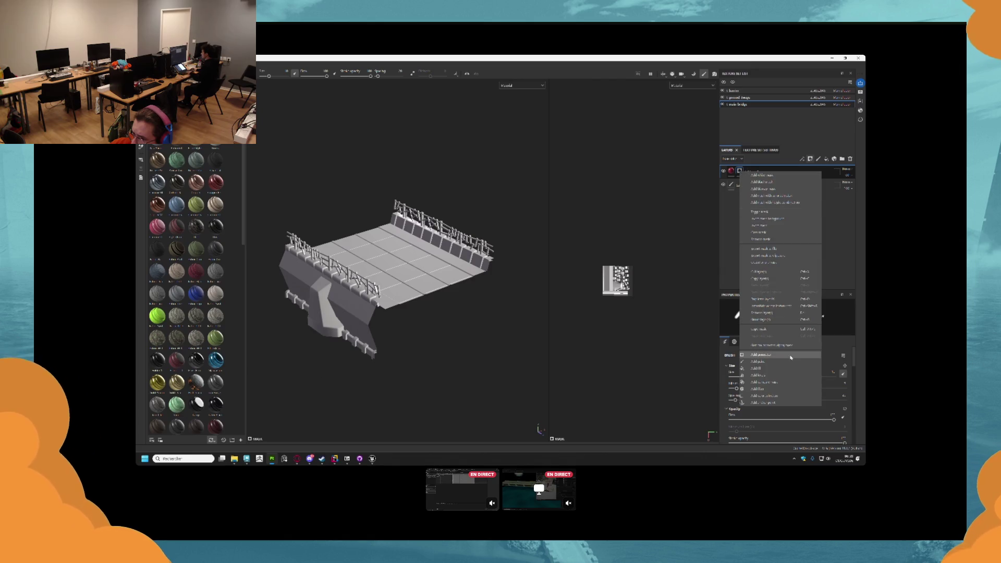
click(762, 361)
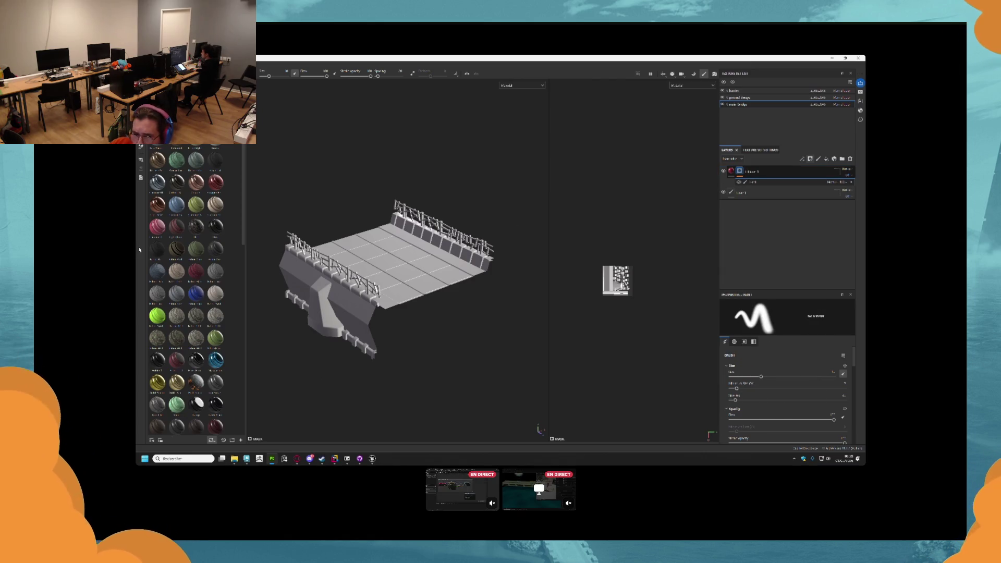
- Polygon-fill the pillar red in the mask, review it, then return to Unreal
key(4)
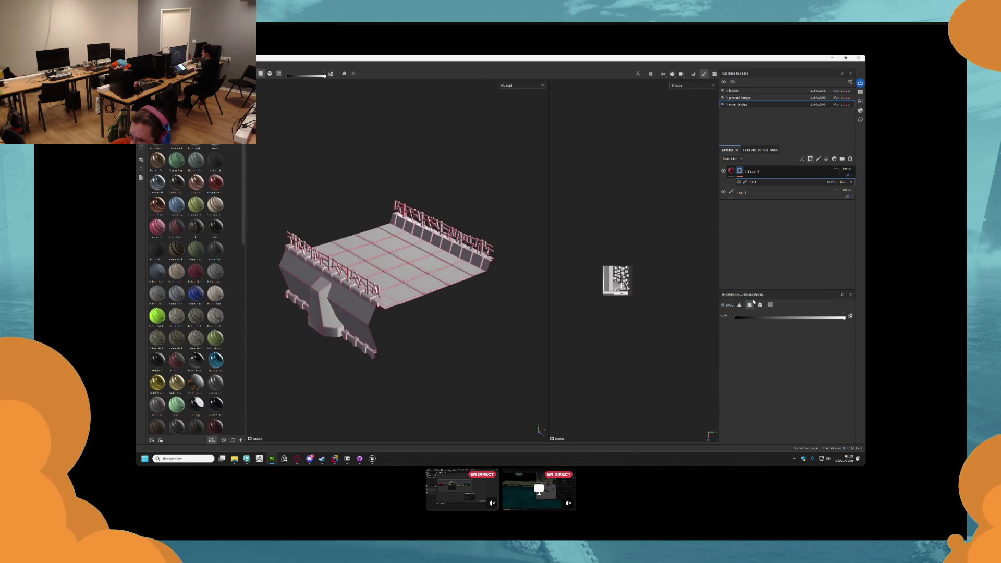
click(328, 330)
scroll(469, 250, up, 3)
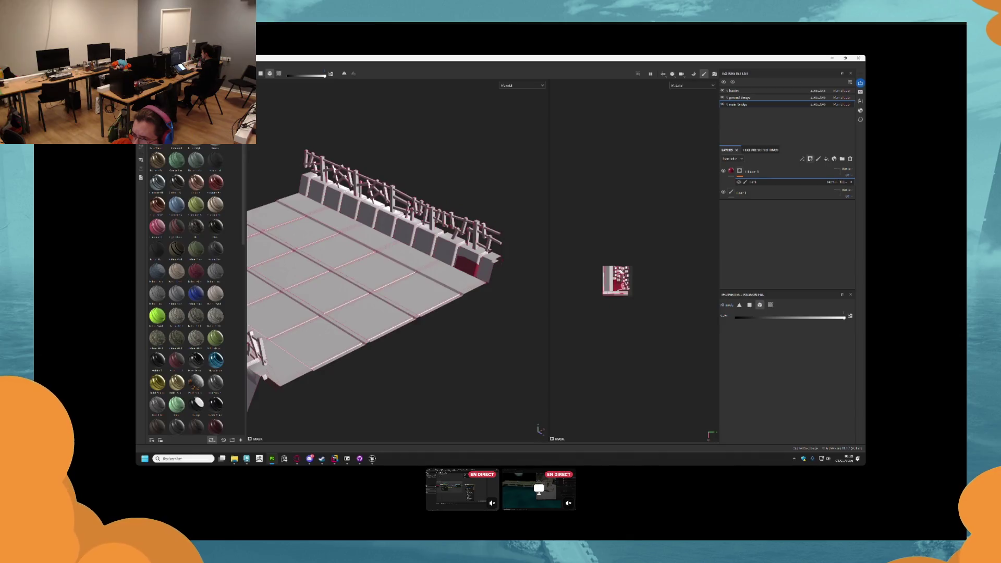
scroll(467, 266, down, 3)
drag(468, 266, 432, 285)
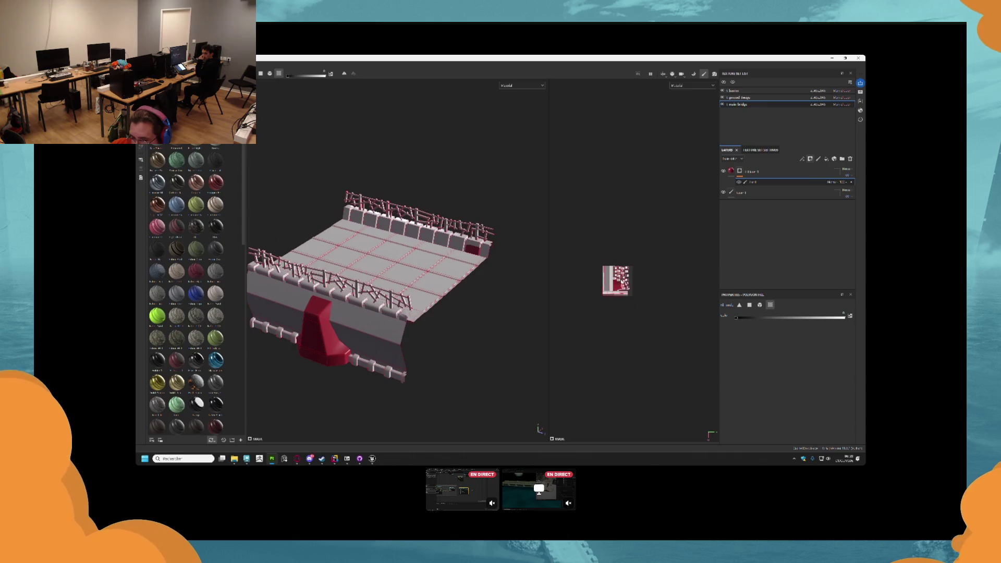
mouse_move(500, 281)
mouse_down()
mouse_move(486, 284)
mouse_move(496, 284)
mouse_move(461, 239)
mouse_move(448, 194)
mouse_move(369, 210)
mouse_move(398, 217)
mouse_move(393, 279)
mouse_up()
scroll(496, 284, down, 3)
scroll(393, 278, up, 5)
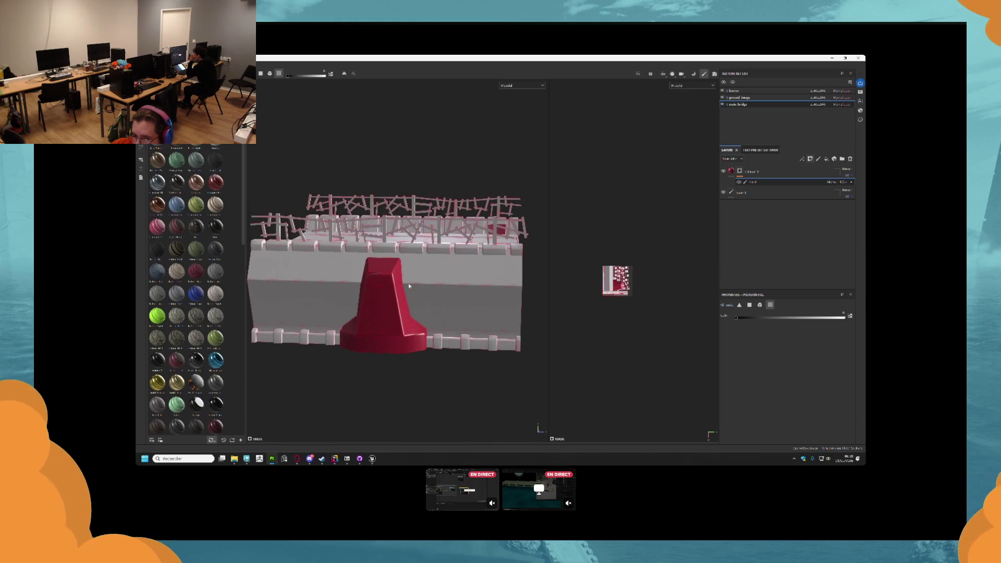
mouse_move(374, 459)
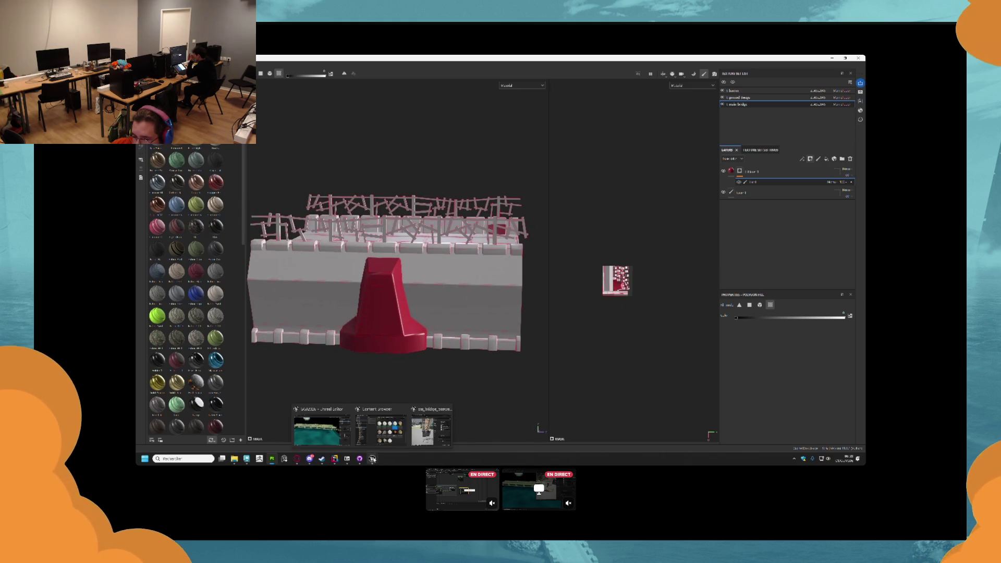
click(332, 433)
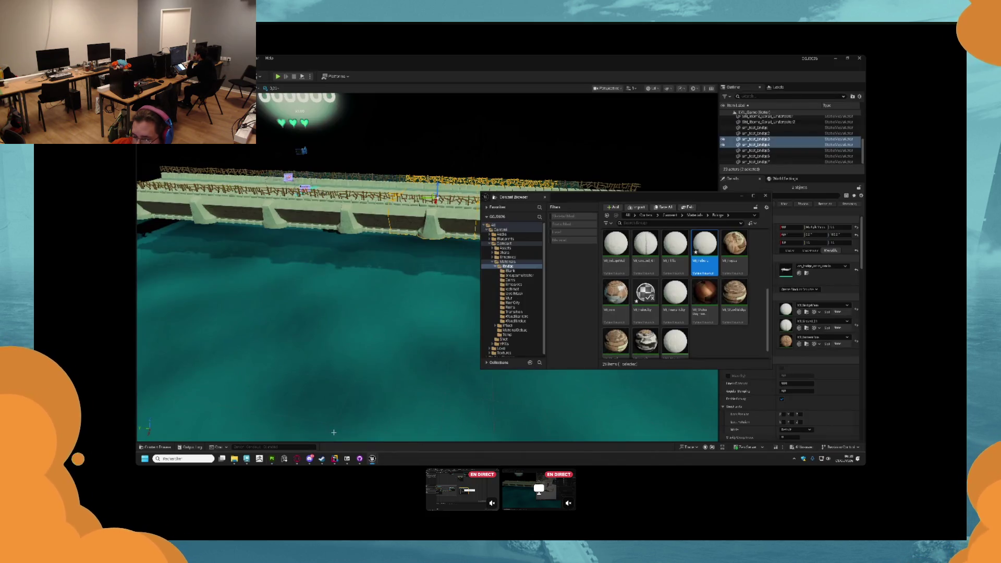
- In Maya, select each bridge pillar in turn to view its checkered UV layout
click(246, 459)
mouse_move(365, 360)
mouse_down()
mouse_move(371, 369)
mouse_move(346, 360)
mouse_move(358, 356)
mouse_move(358, 276)
mouse_up()
click(357, 276)
mouse_move(419, 290)
mouse_down()
mouse_move(413, 265)
mouse_move(431, 240)
mouse_move(433, 251)
mouse_move(402, 254)
mouse_up()
click(412, 265)
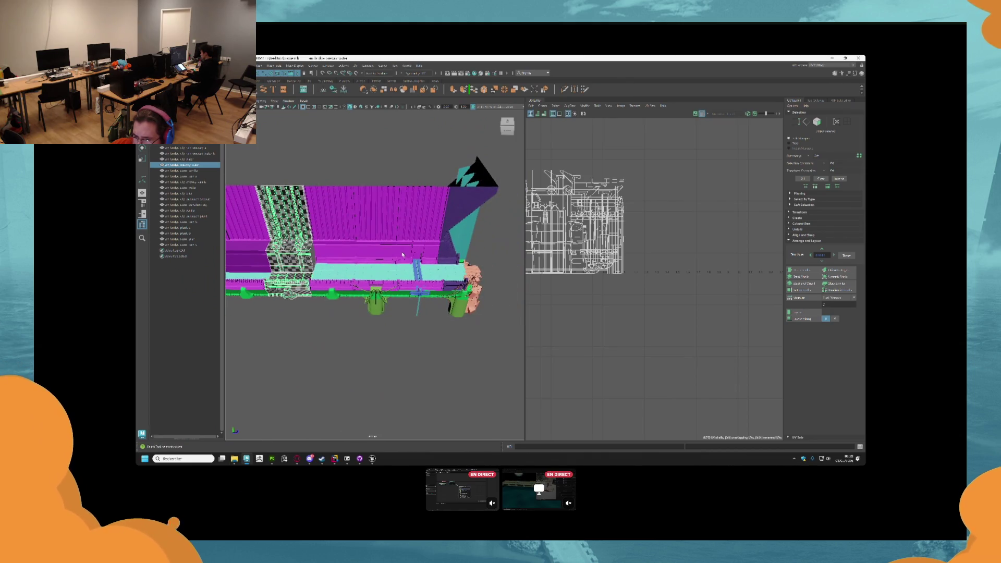
- Frame the selected bridge pillar, export it alone with Export Selection, then return to Substance Painter
key(f)
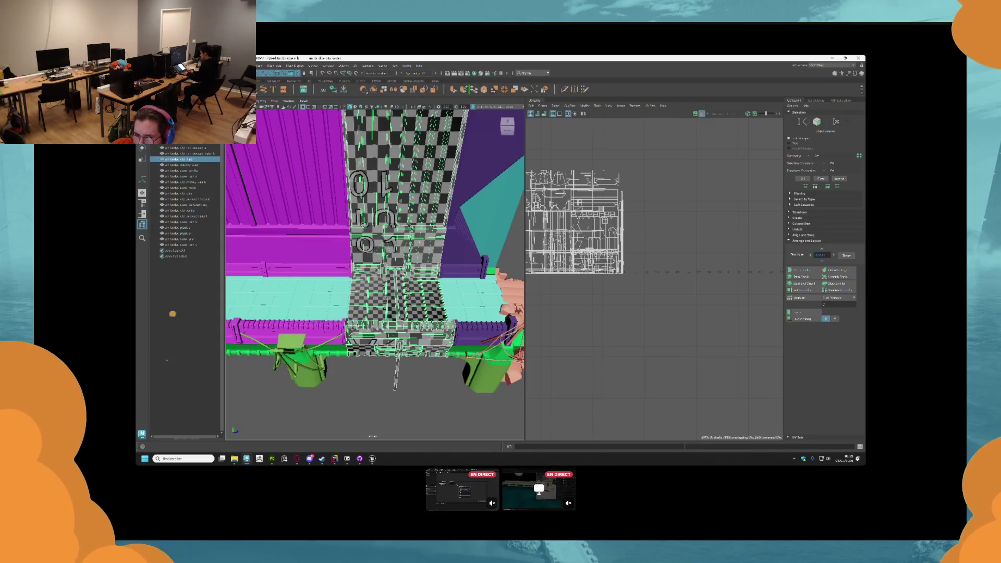
click(143, 65)
click(177, 153)
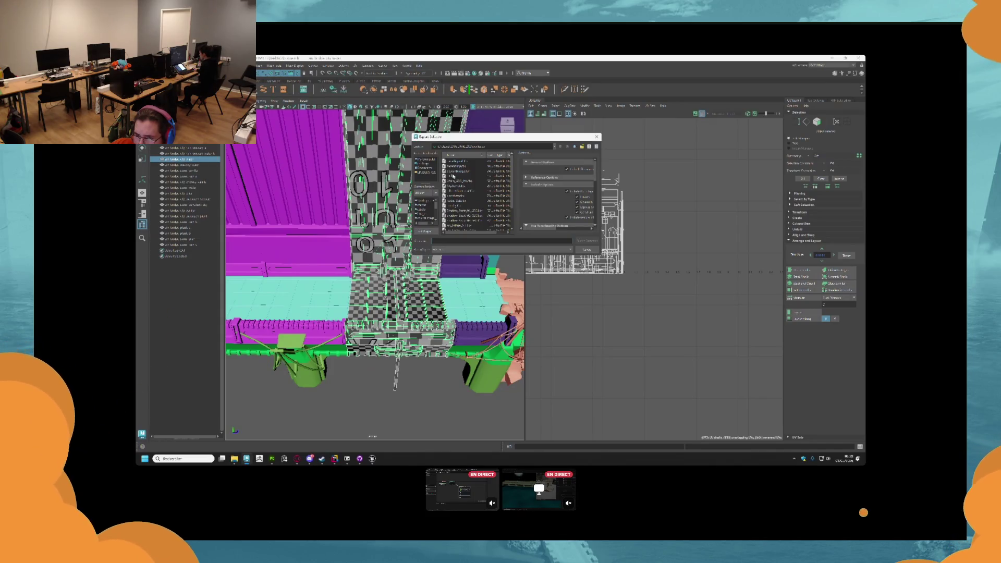
text(C)
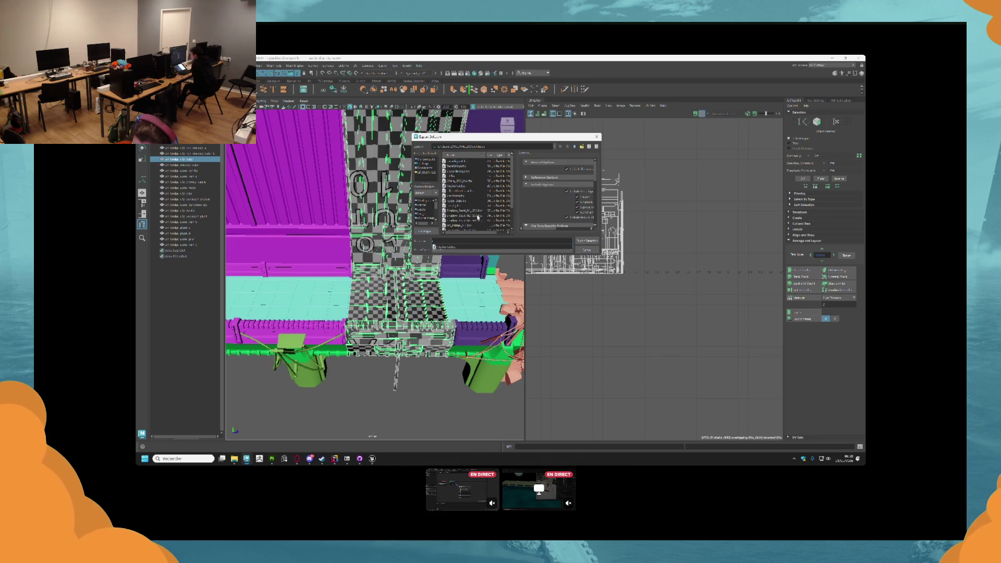
key(Down)
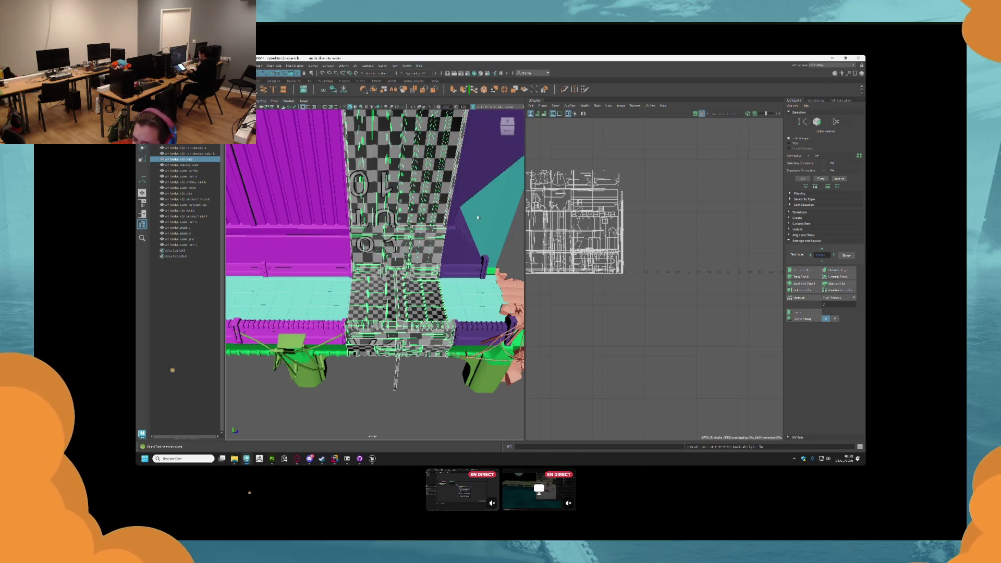
key(Return)
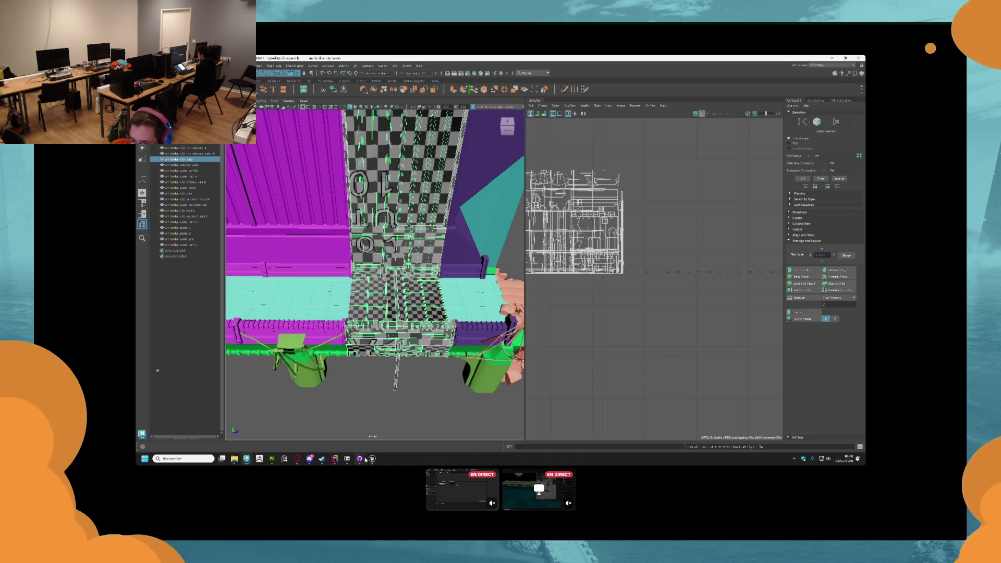
mouse_move(352, 458)
click(272, 459)
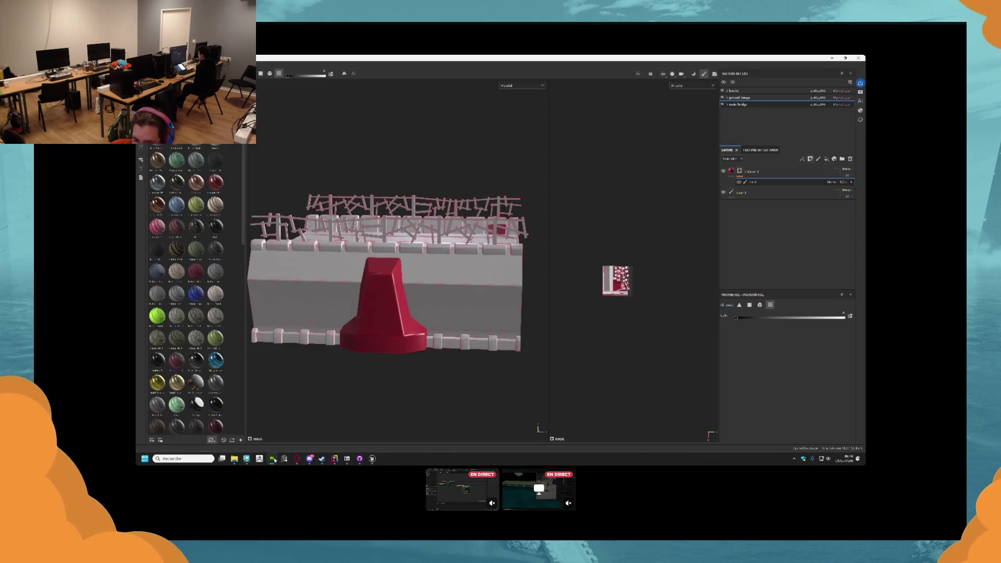
- Start a new Substance Painter project from the bridge .fbx mesh, discarding the old project's changes
click(144, 65)
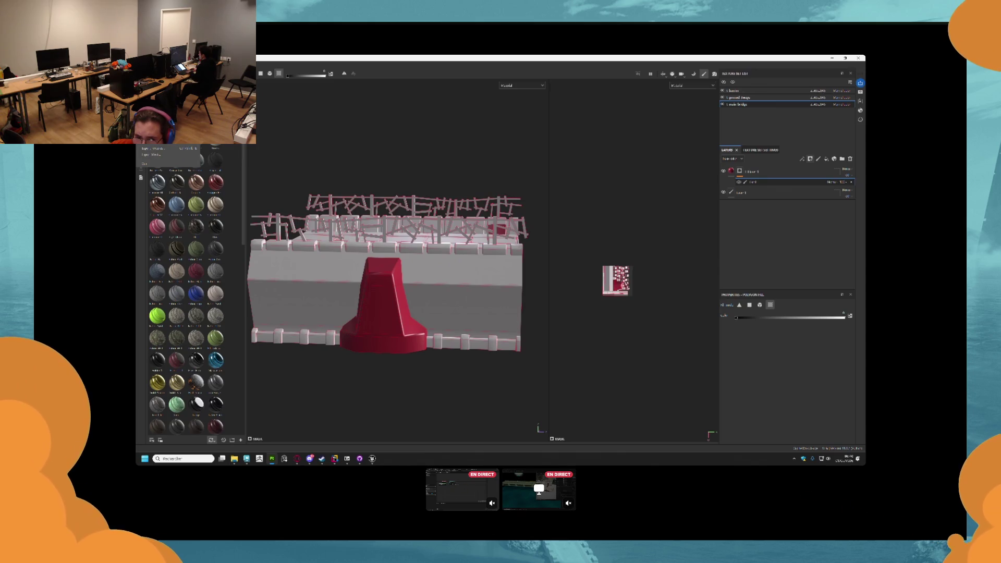
click(156, 74)
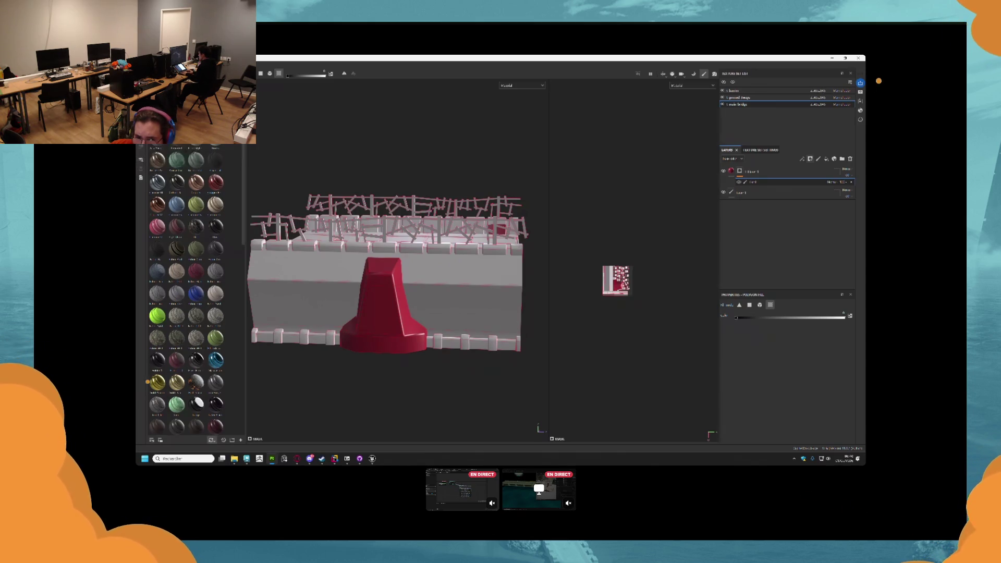
click(555, 189)
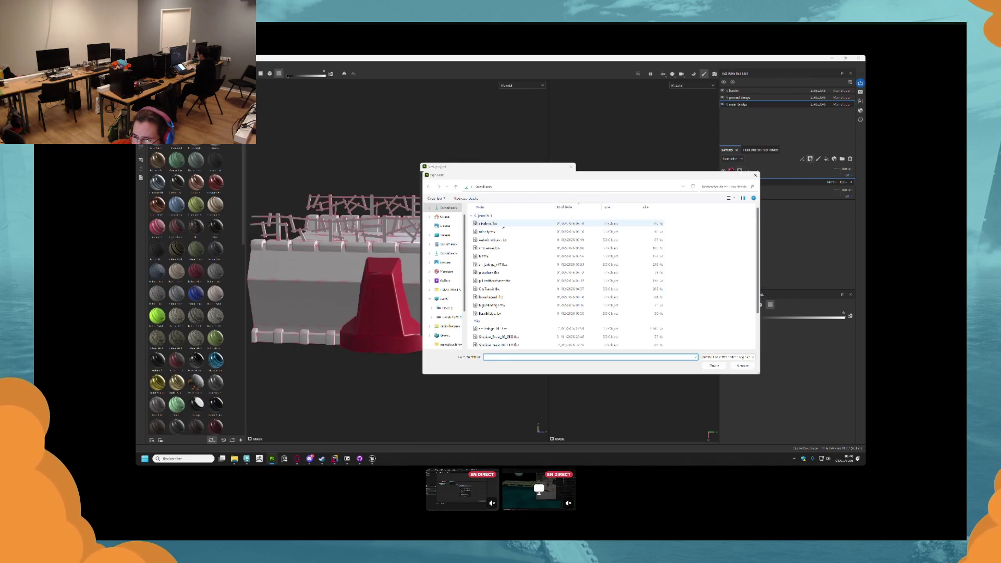
click(574, 223)
click(714, 365)
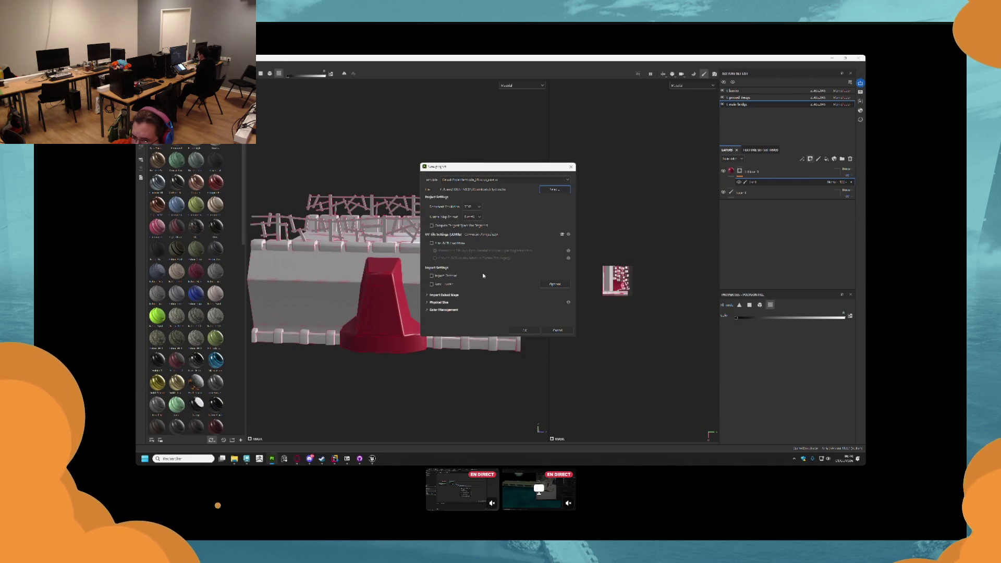
click(558, 330)
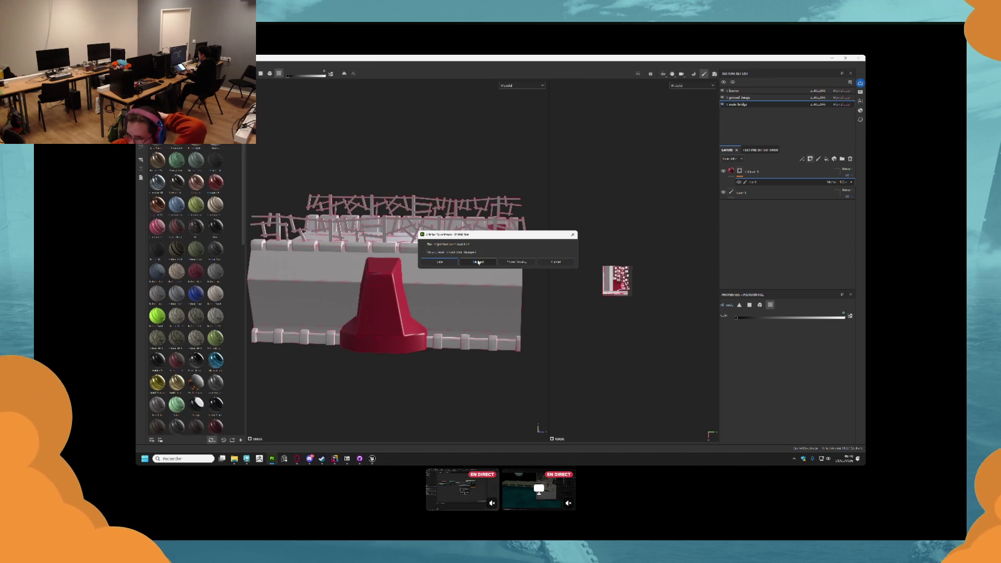
click(478, 263)
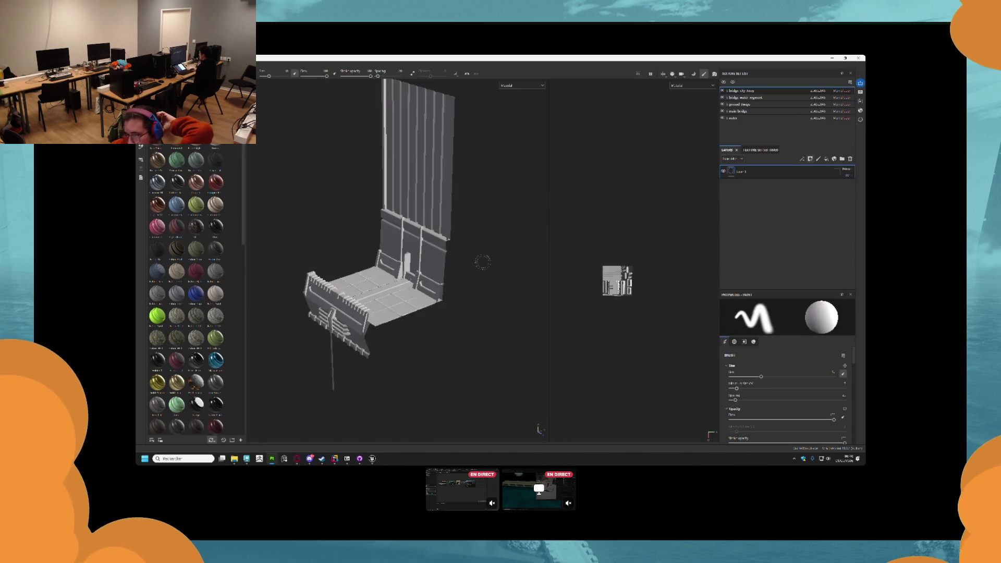
- Hide the bridge, ground swags and walkway texture sets, leaving only the tower wall visible
scroll(483, 262, up, 6)
drag(425, 273, 451, 247)
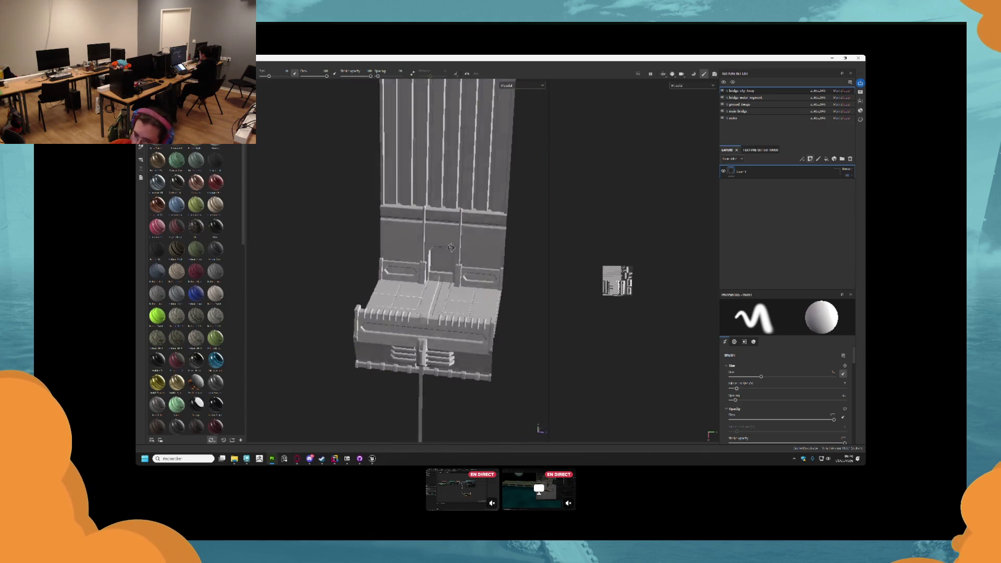
scroll(451, 247, up, 5)
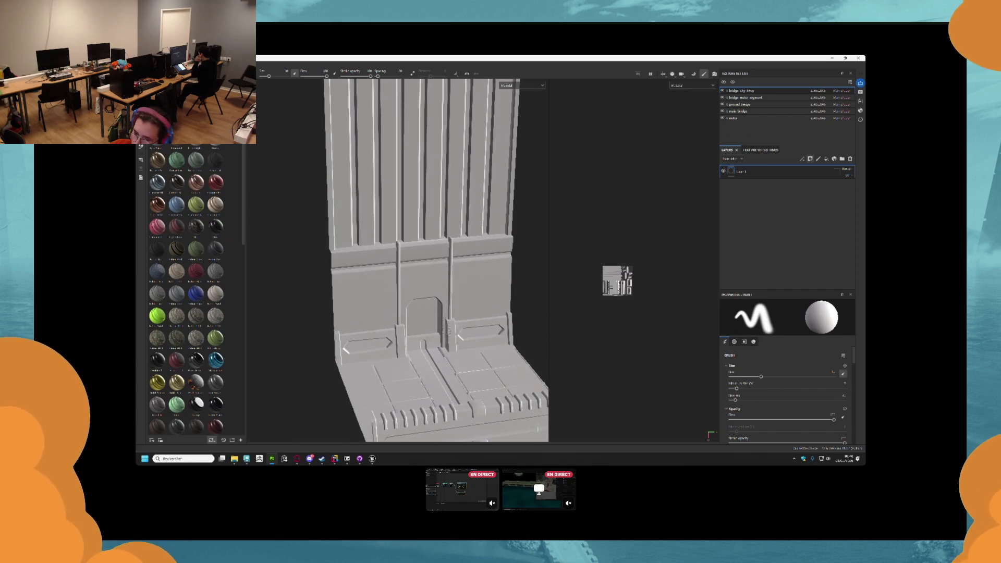
click(722, 111)
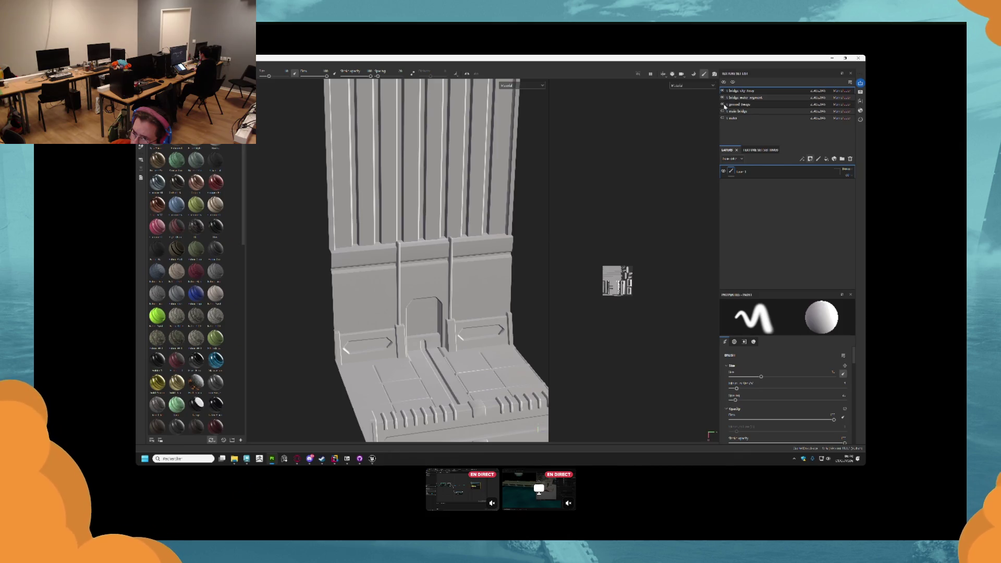
click(722, 105)
click(723, 97)
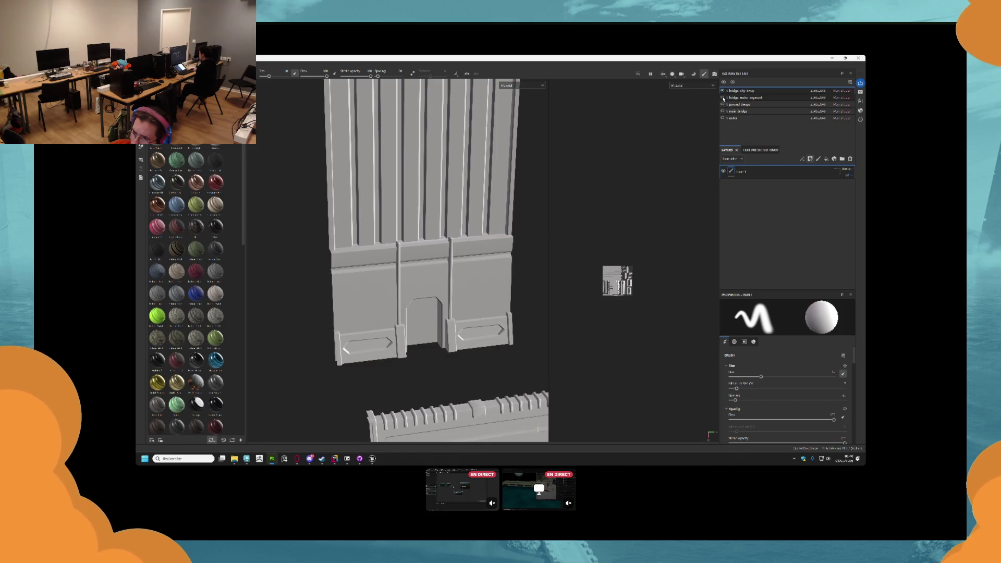
click(724, 91)
click(723, 92)
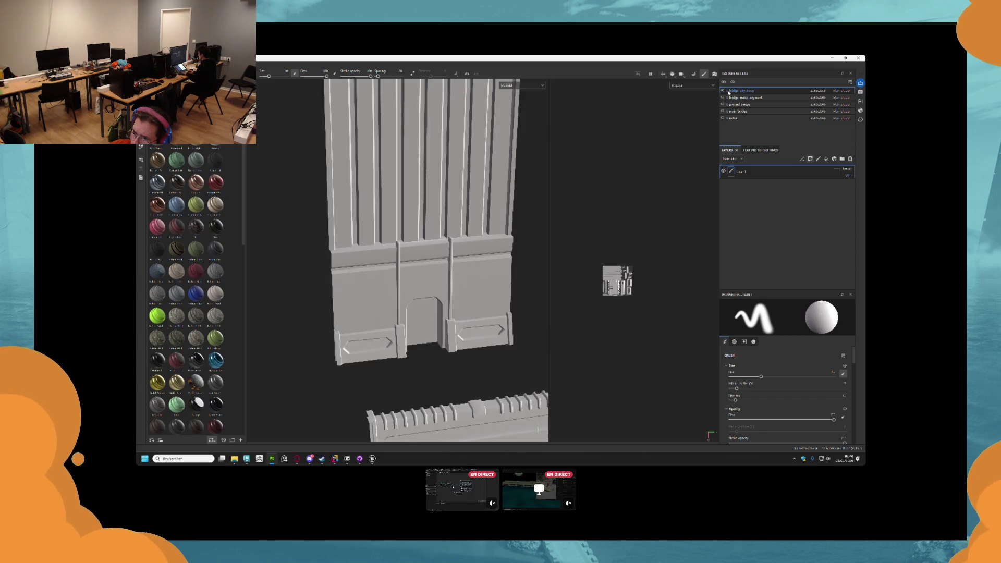
- Apply a weathered smart material to the tower wall and bring up Bake Mesh Maps
scroll(368, 222, down, 4)
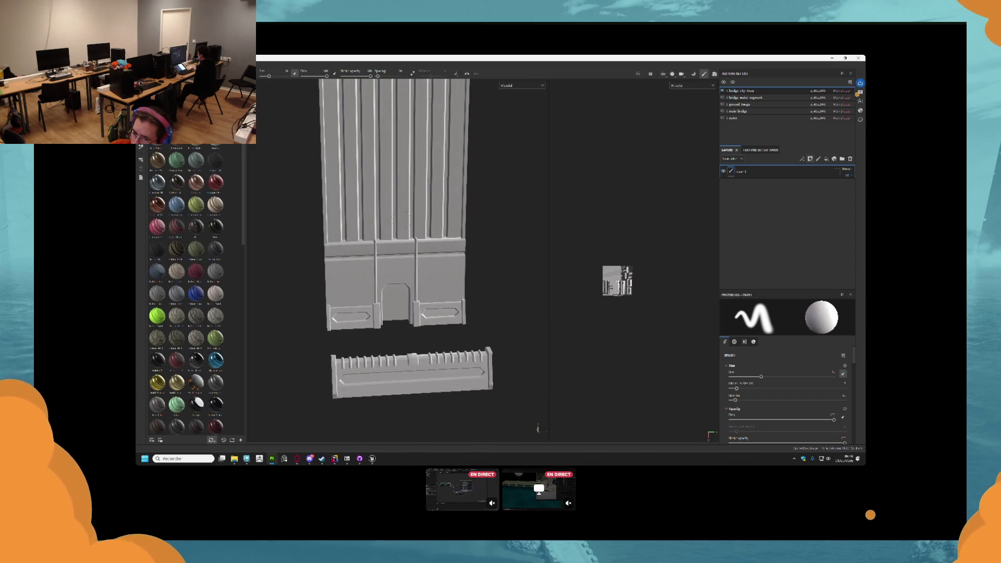
scroll(370, 220, up, 2)
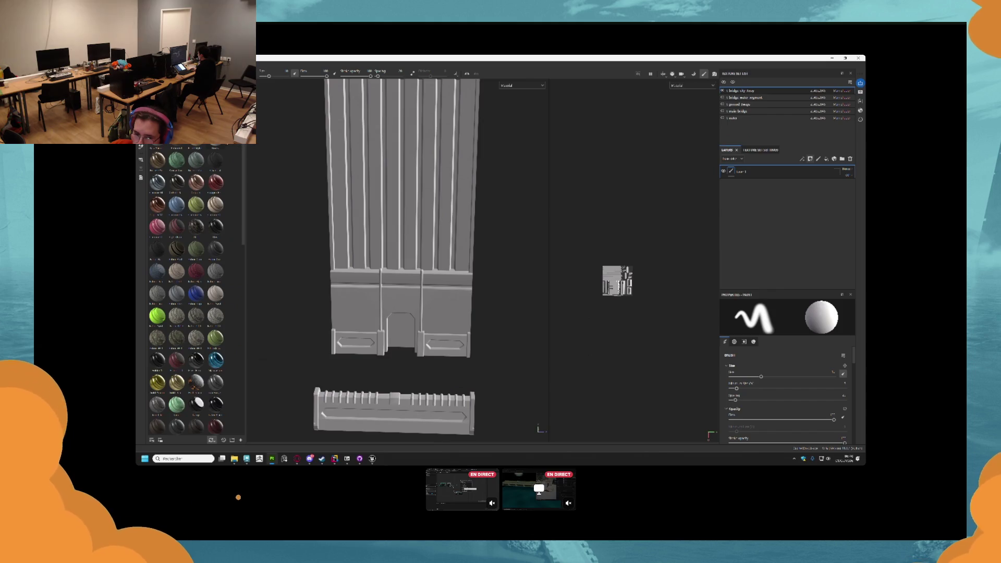
drag(172, 185, 415, 210)
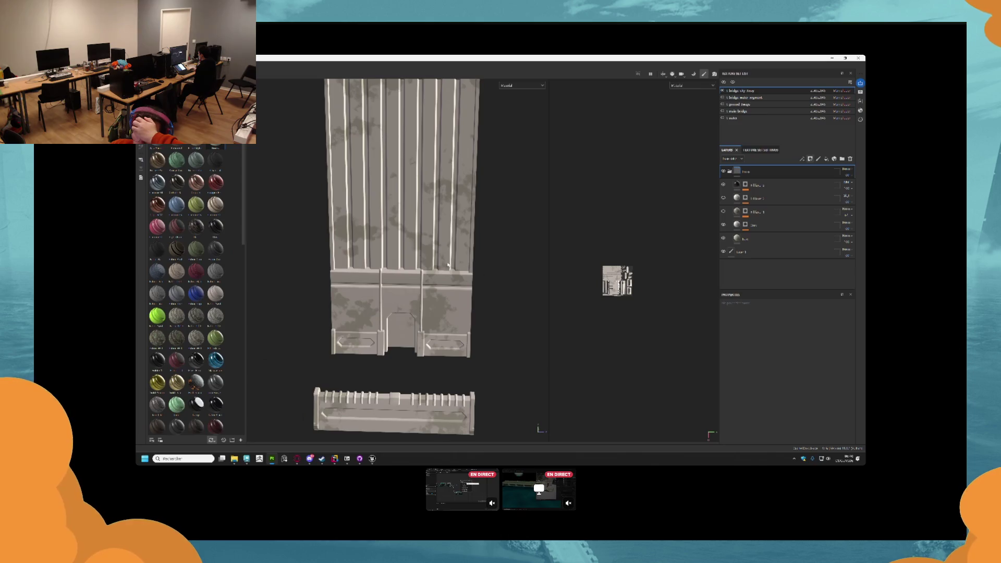
click(694, 74)
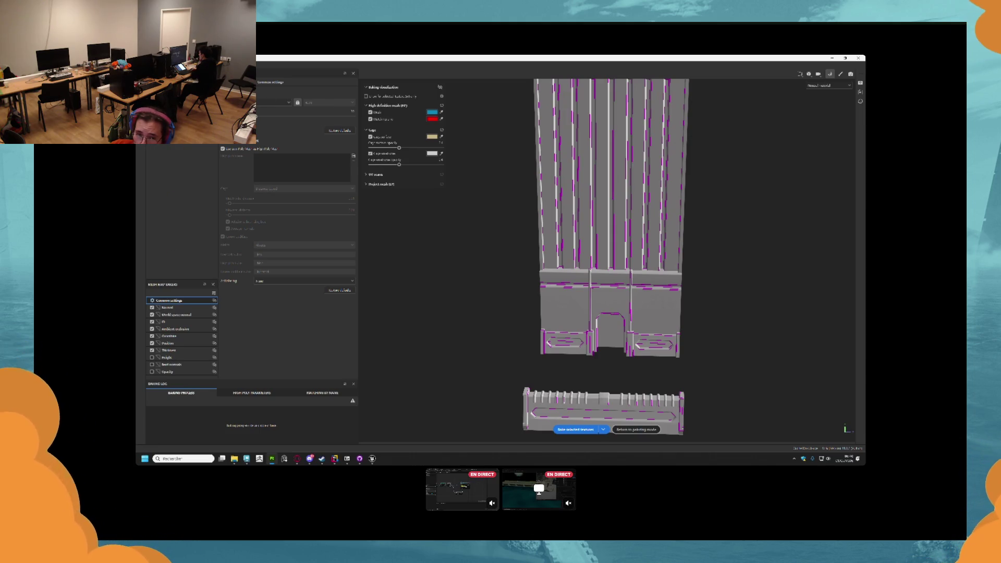
- Bake the tower wall's selected mesh maps and go back to painting mode
click(573, 430)
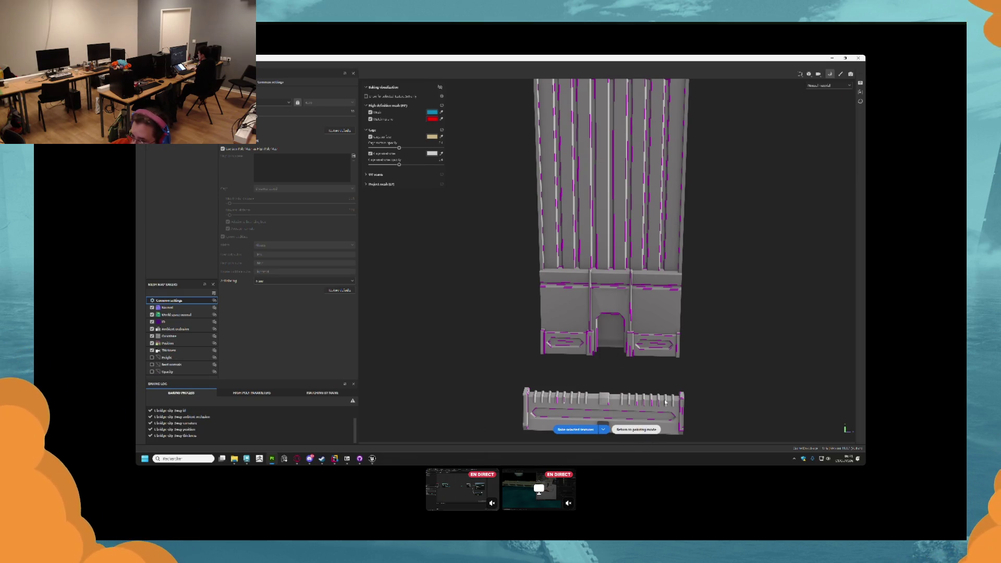
scroll(402, 339, up, 5)
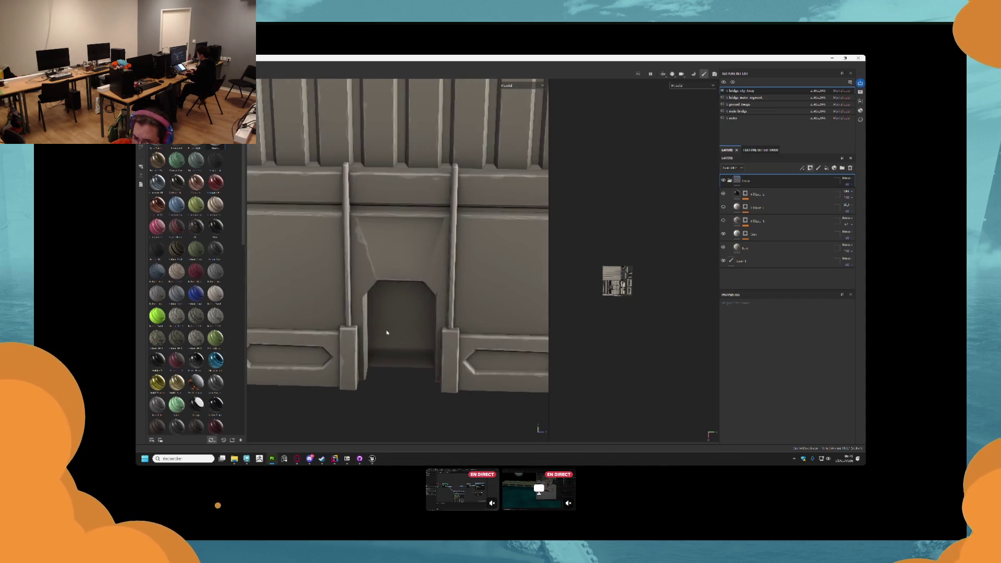
- Export a wall layer's mask to an image file, editing a reused file name to end in 'eig'
scroll(387, 333, down, 3)
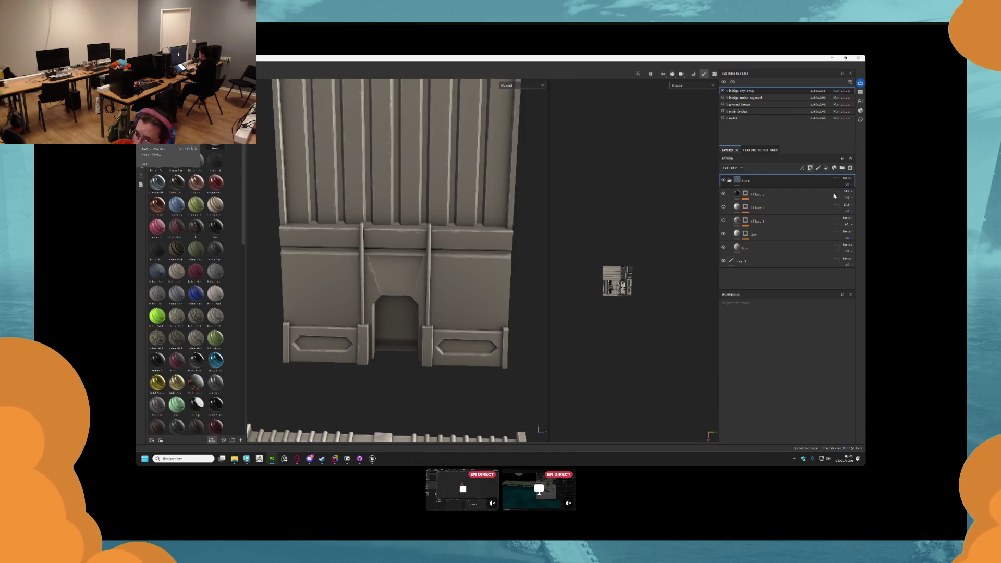
right_click(748, 235)
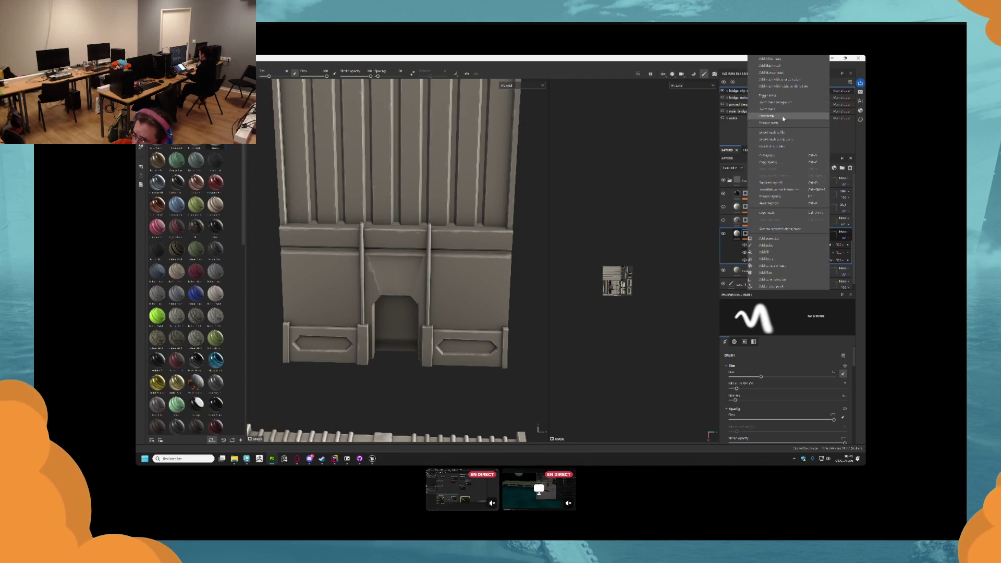
click(647, 139)
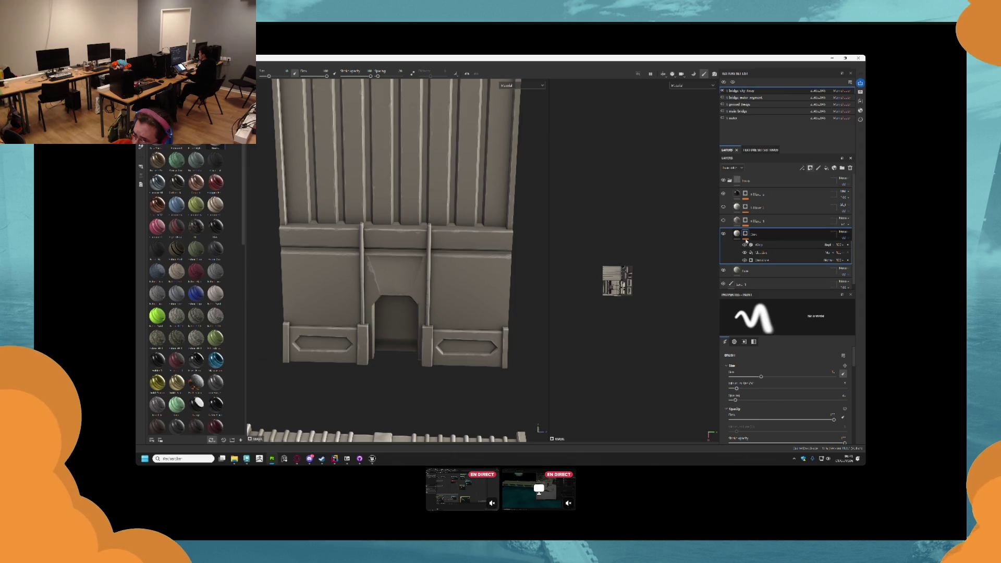
right_click(745, 236)
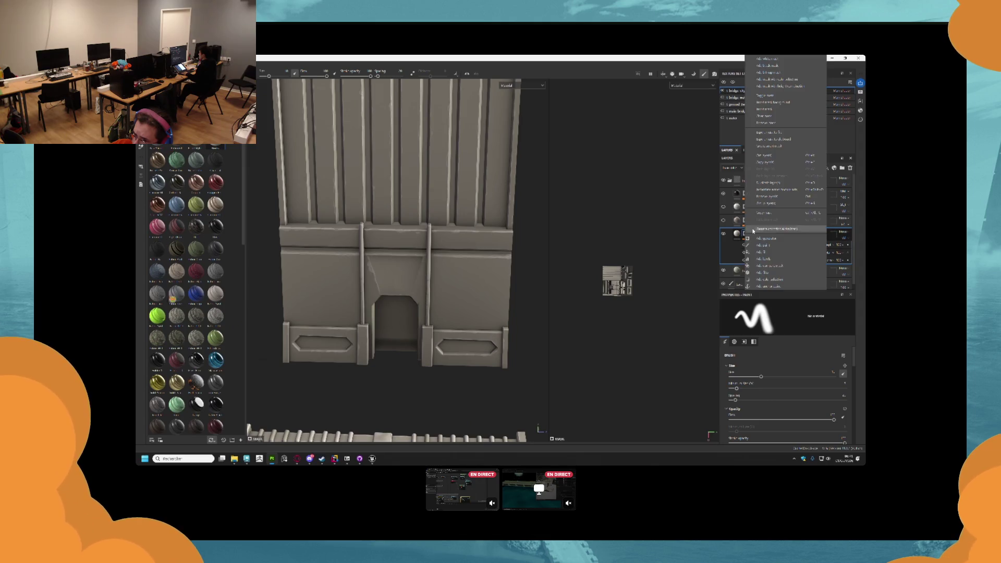
click(775, 133)
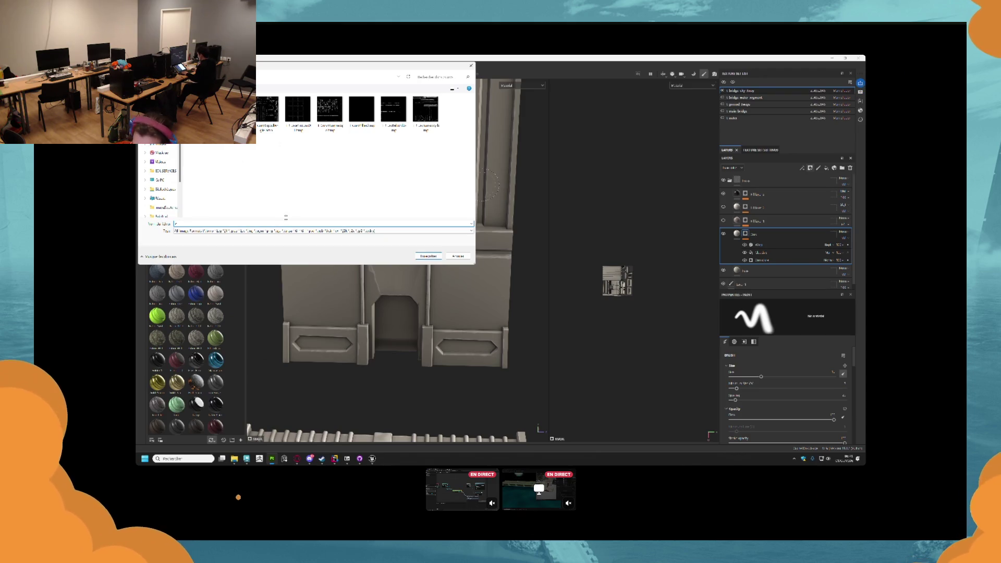
click(426, 112)
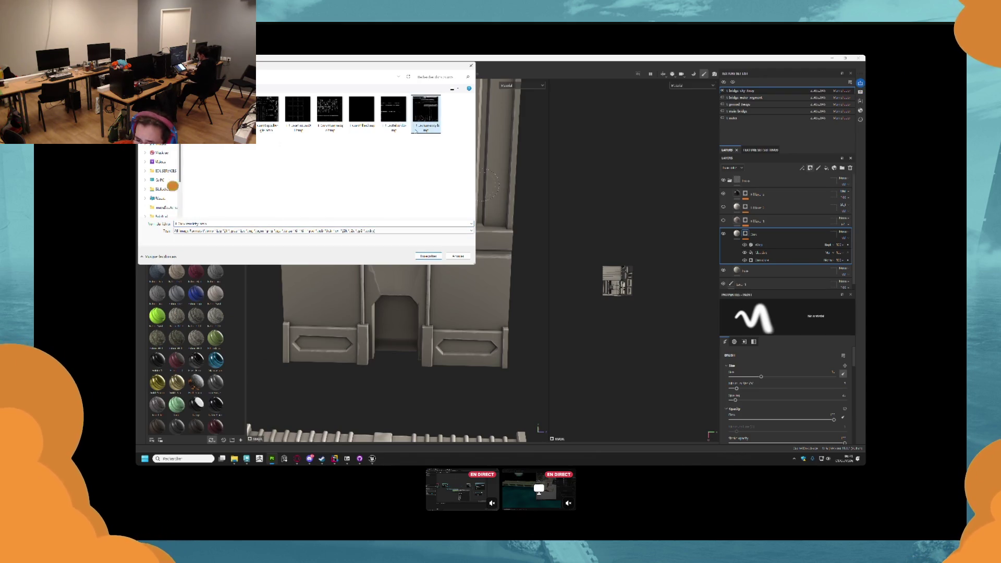
click(214, 224)
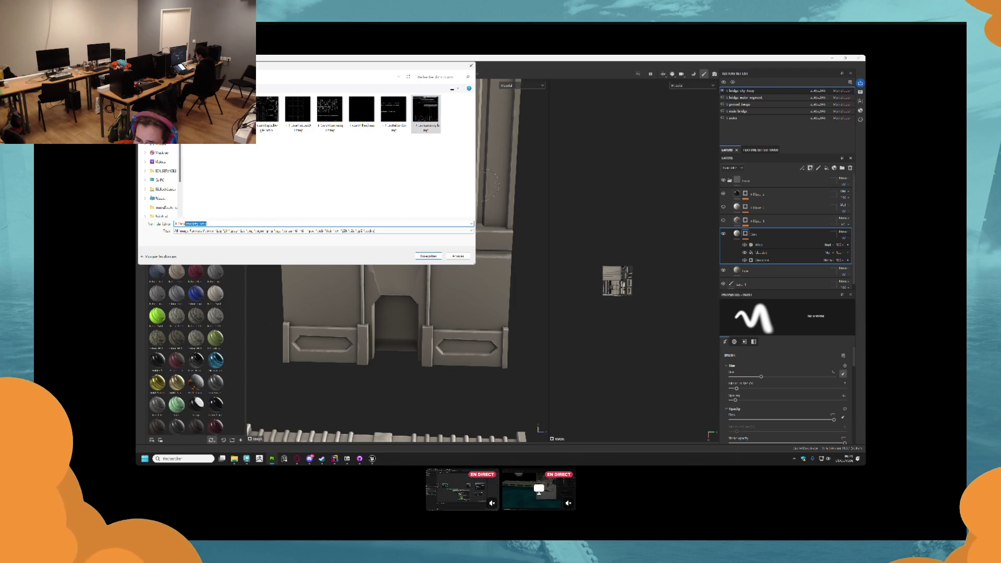
key(BackSpace)
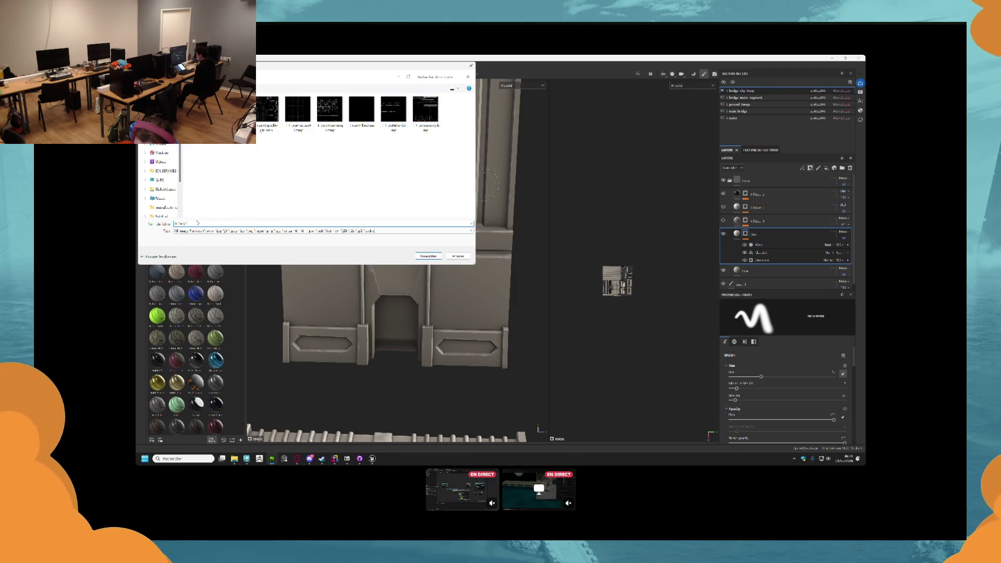
text(eig)
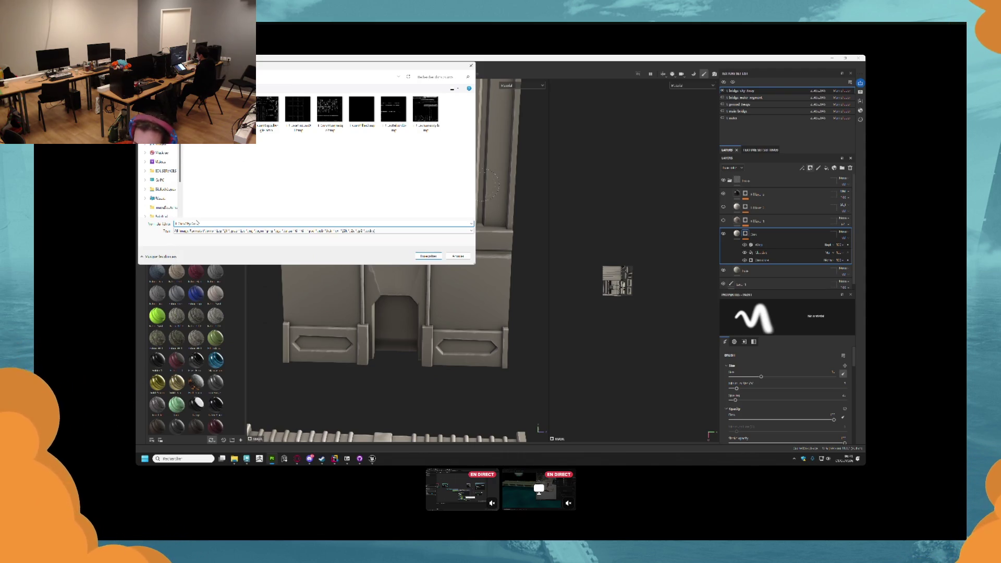
key(Return)
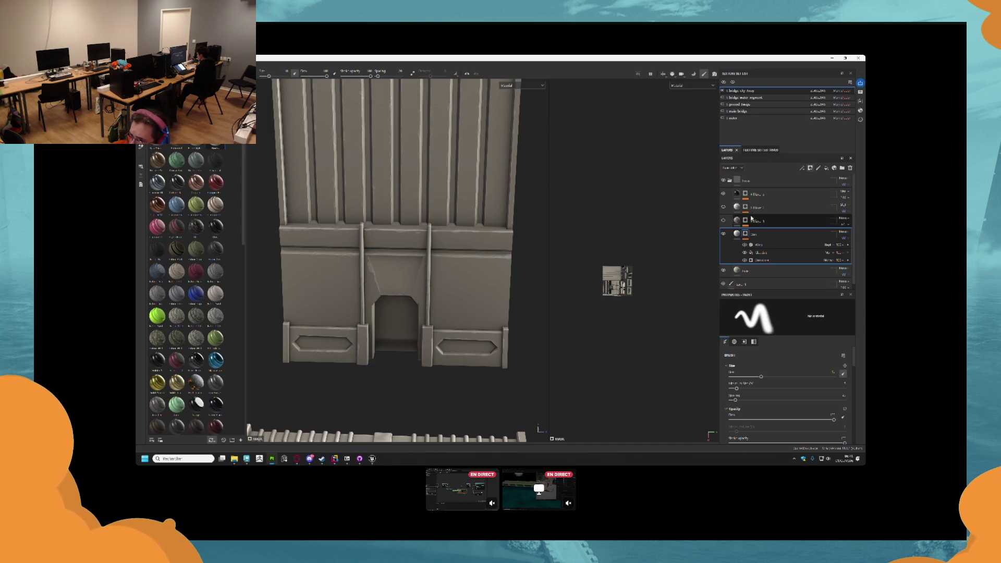
click(786, 183)
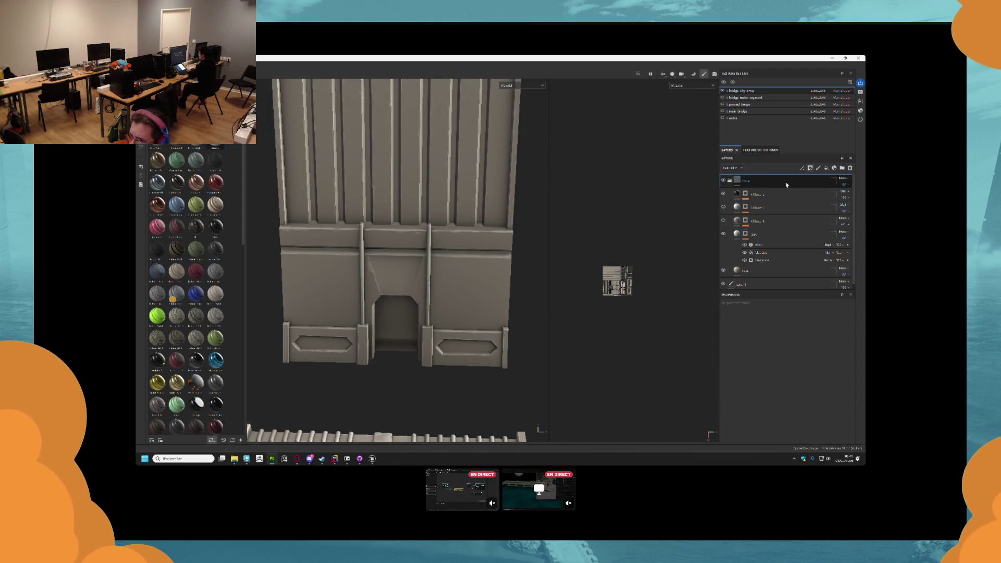
- Add a red fill layer with a black mask and a paint layer inside the mask
click(826, 168)
click(813, 408)
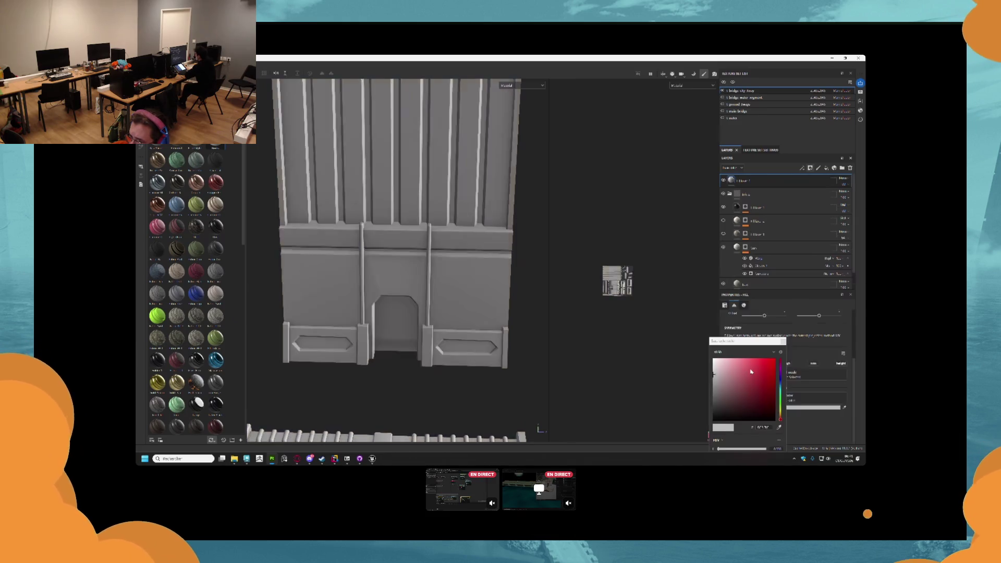
click(750, 369)
click(783, 342)
click(810, 168)
click(823, 180)
right_click(745, 180)
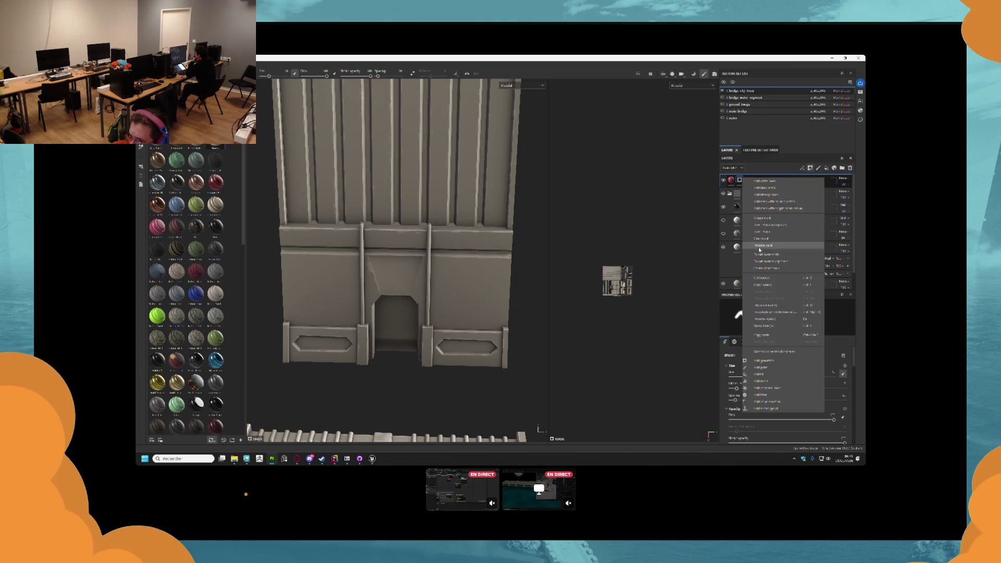
click(761, 367)
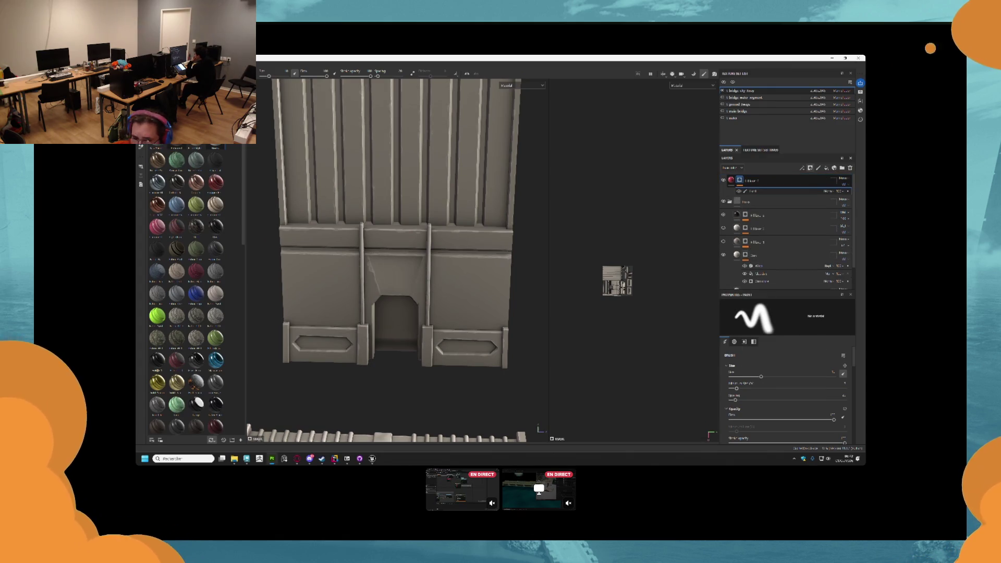
- Polygon-fill the lower doorway panels and the slim pillars beside the doorway red on the mask
key(4)
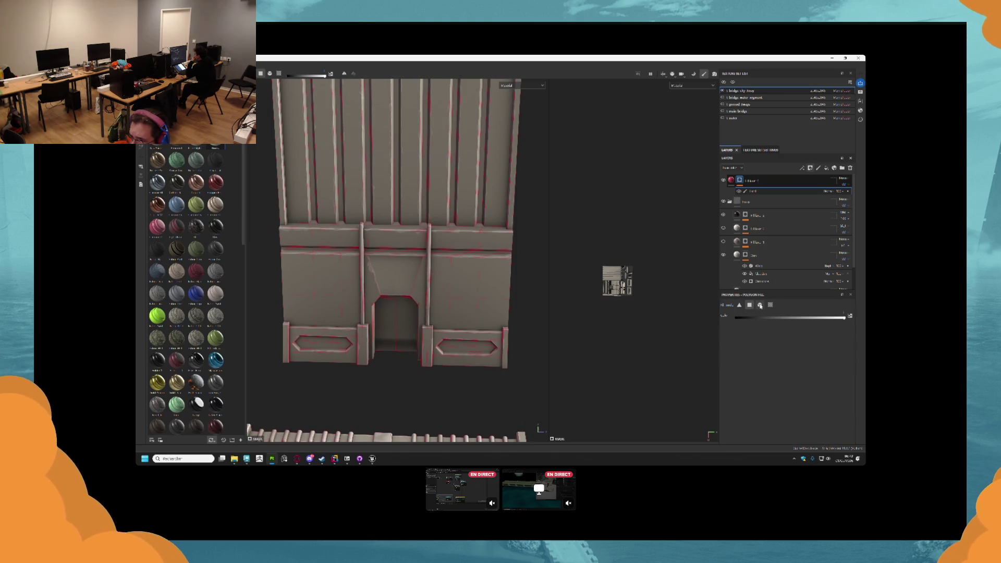
click(426, 345)
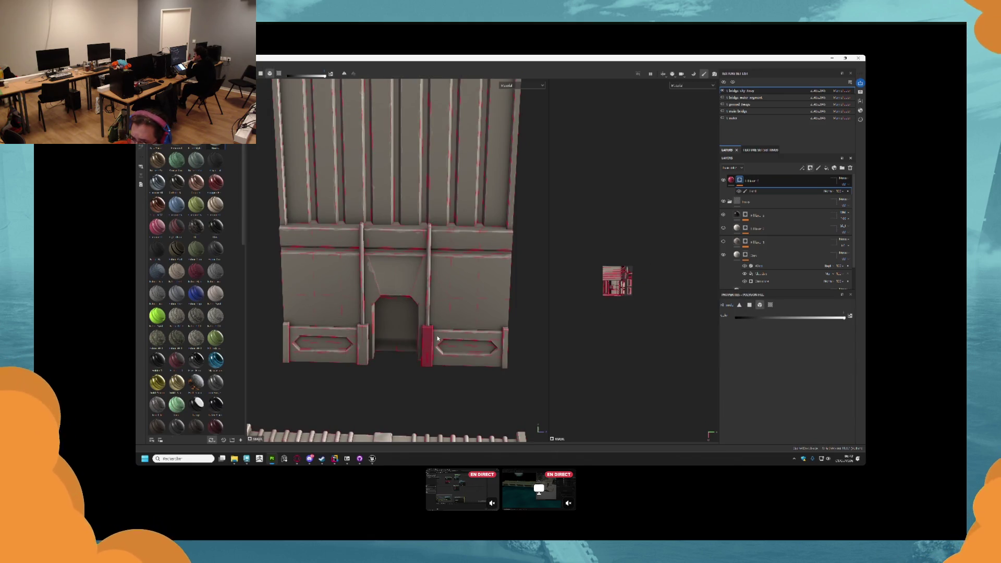
click(442, 338)
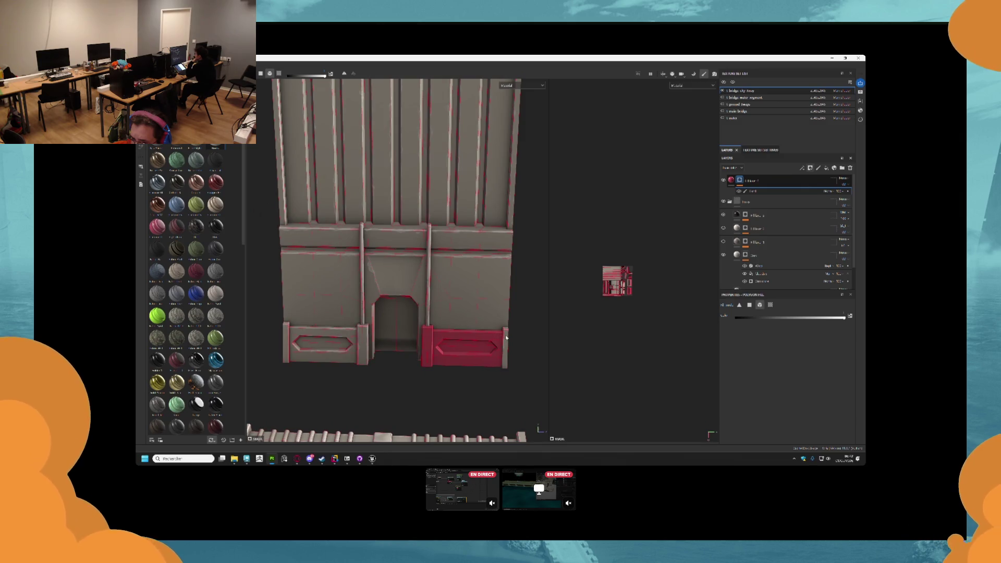
click(363, 334)
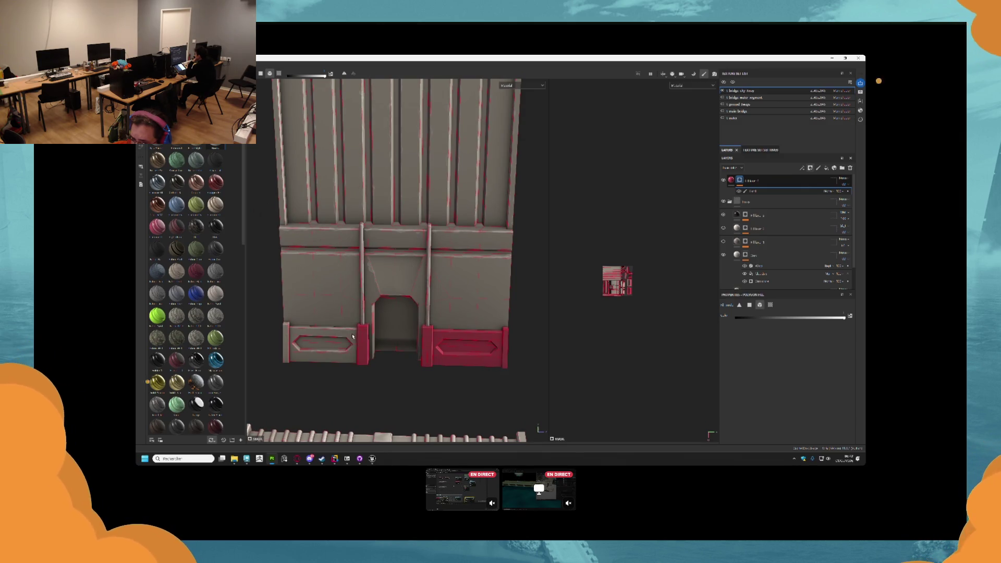
click(322, 339)
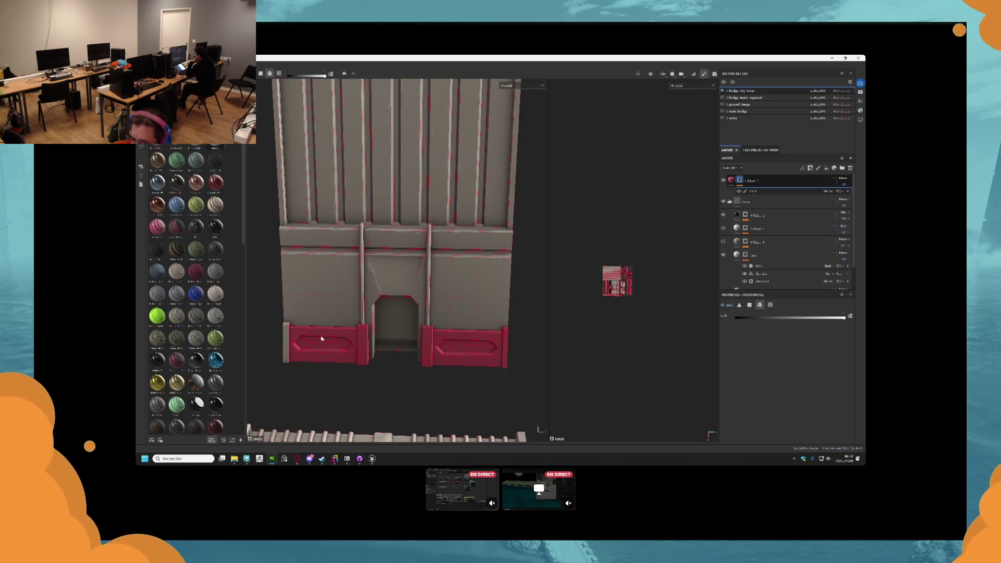
click(362, 317)
click(428, 312)
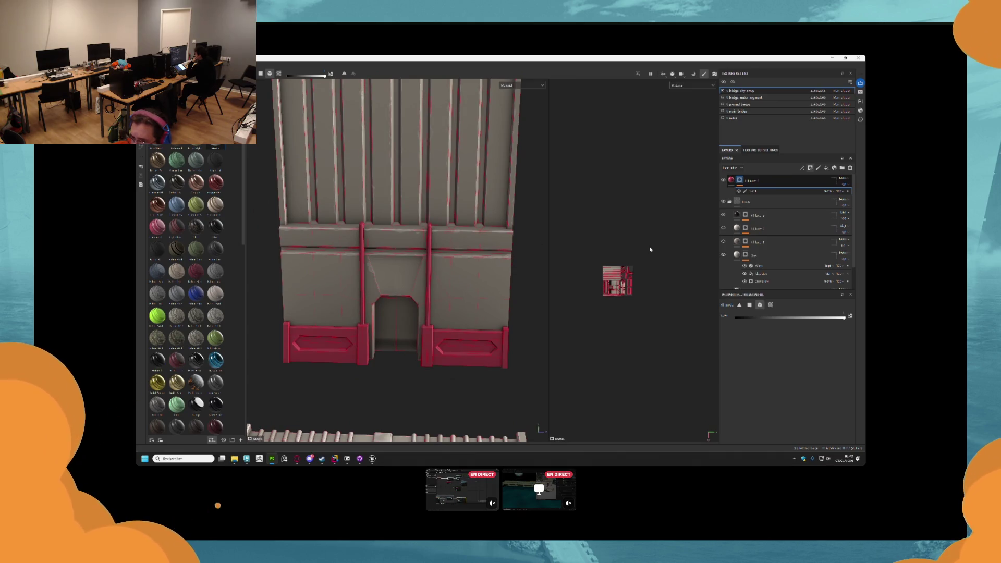
- Export the red layer's mask as an image into the Layers folder using a trimmed existing file name
right_click(743, 181)
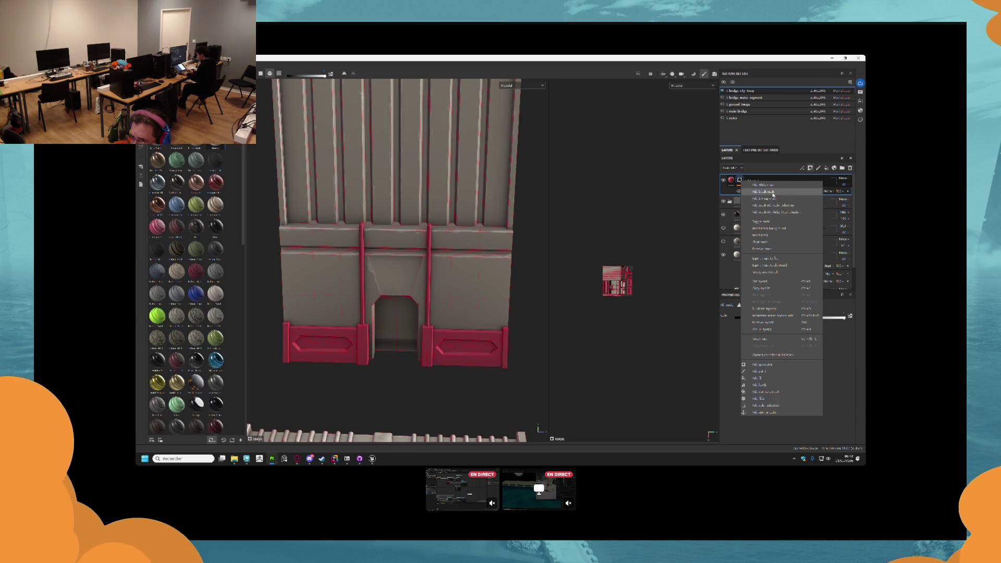
click(772, 258)
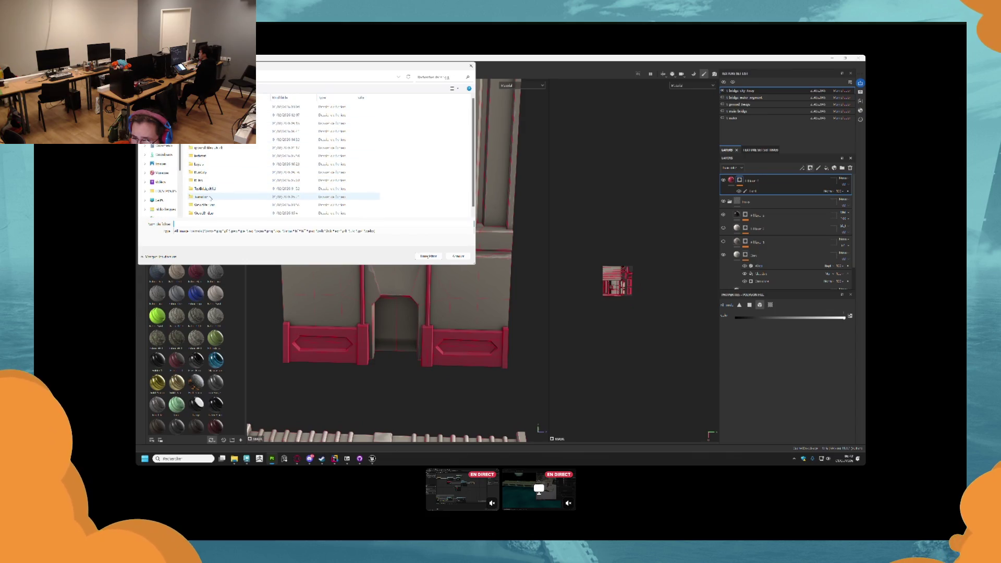
double_click(225, 164)
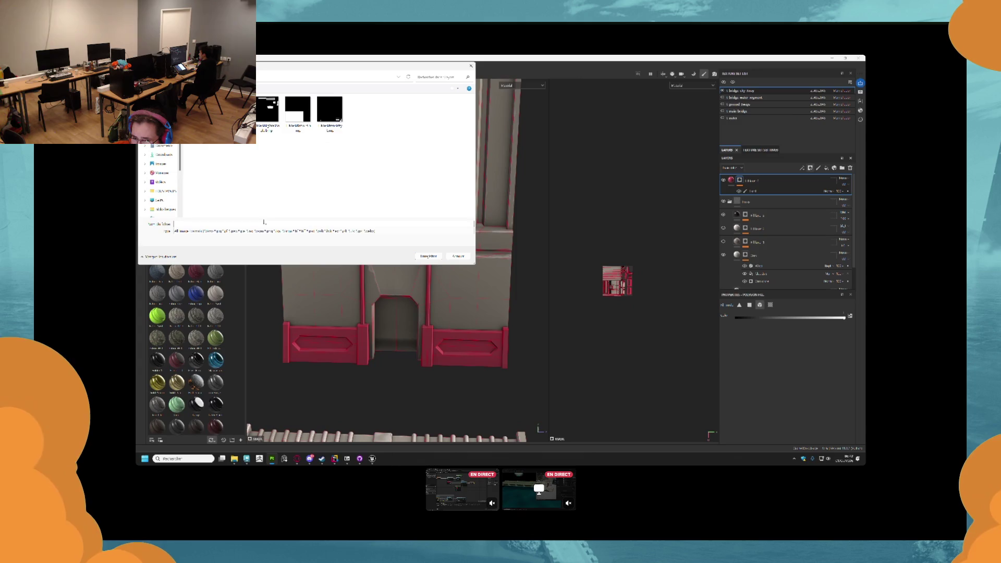
click(330, 112)
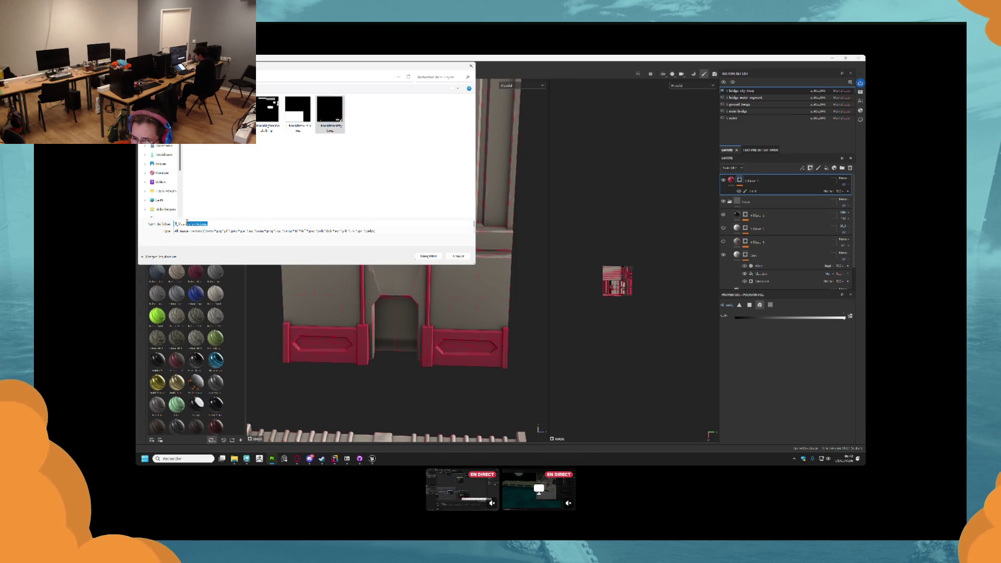
key(BackSpace)
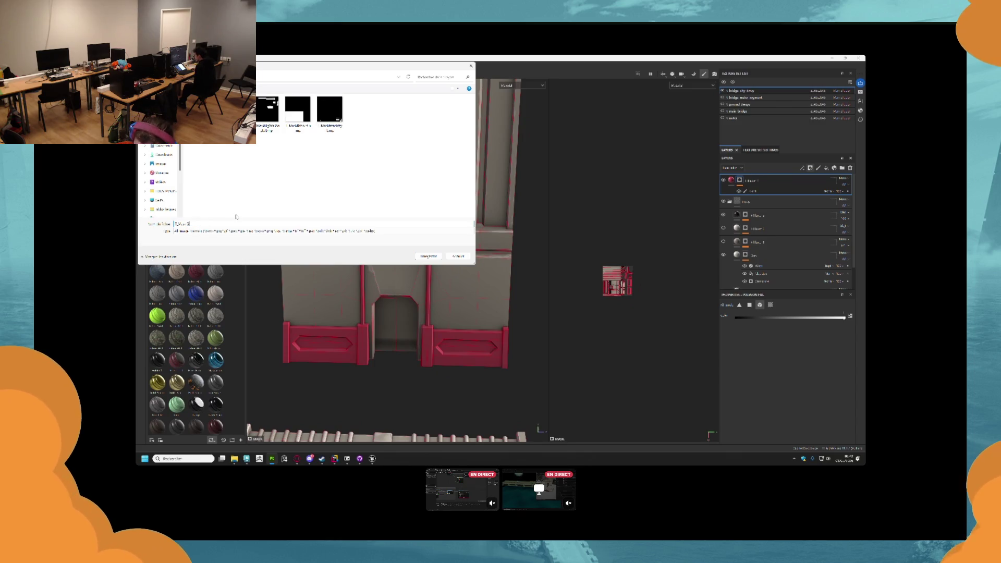
text(_Splice)
key(Return)
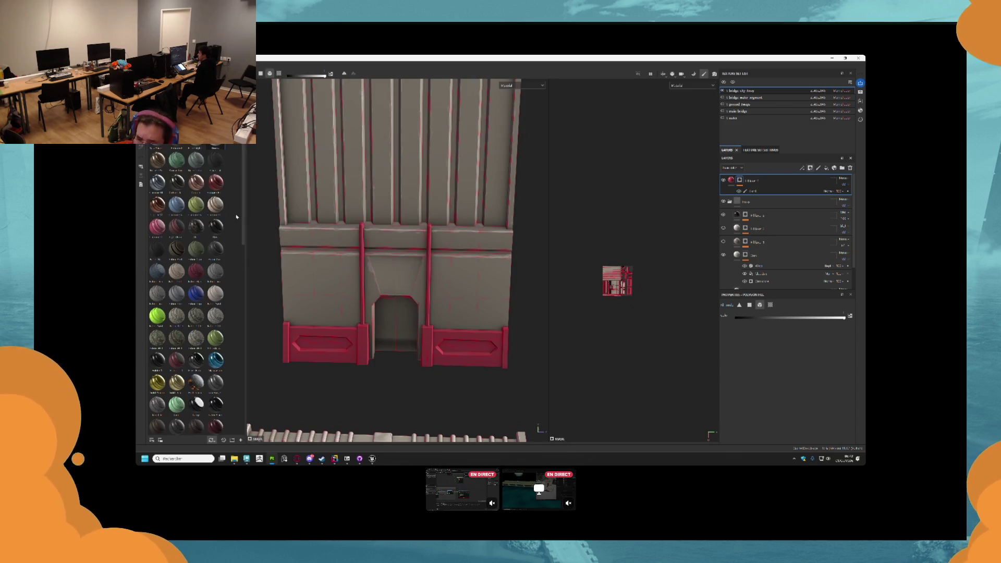
key(alt+Tab)
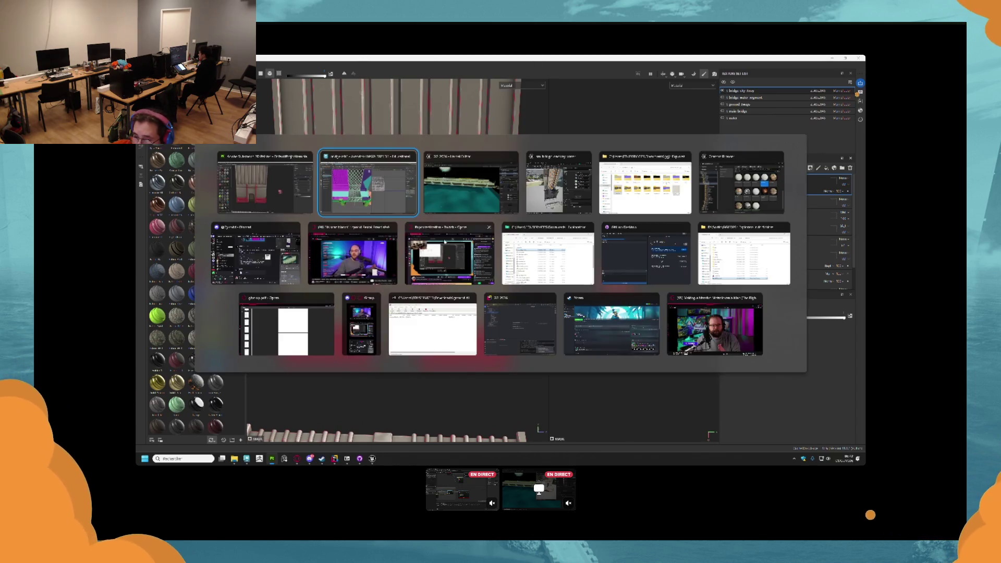
- Import the curvature PNG from the project's Curve folder into Unreal's Materials > Bridge > Curve folder
click(447, 185)
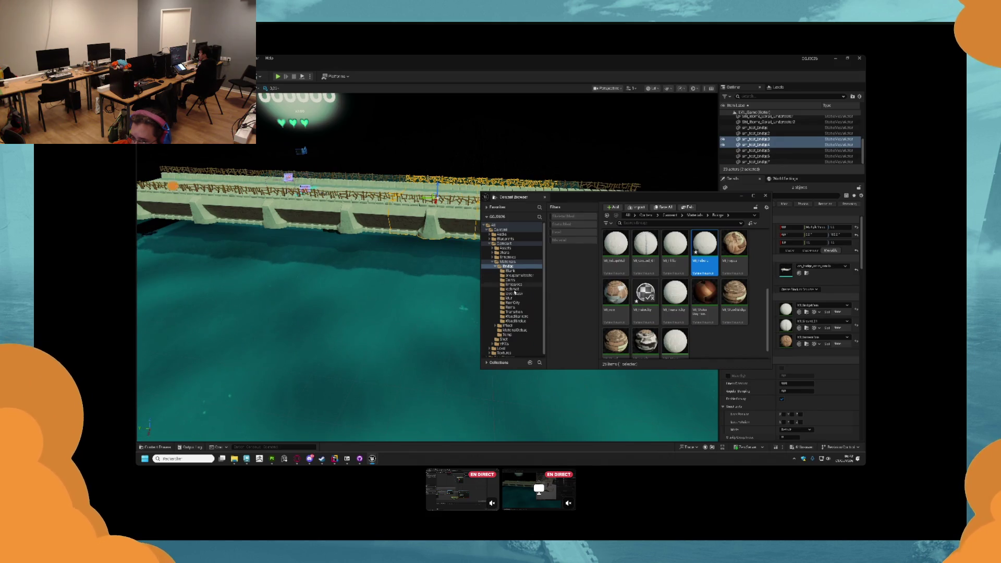
click(511, 266)
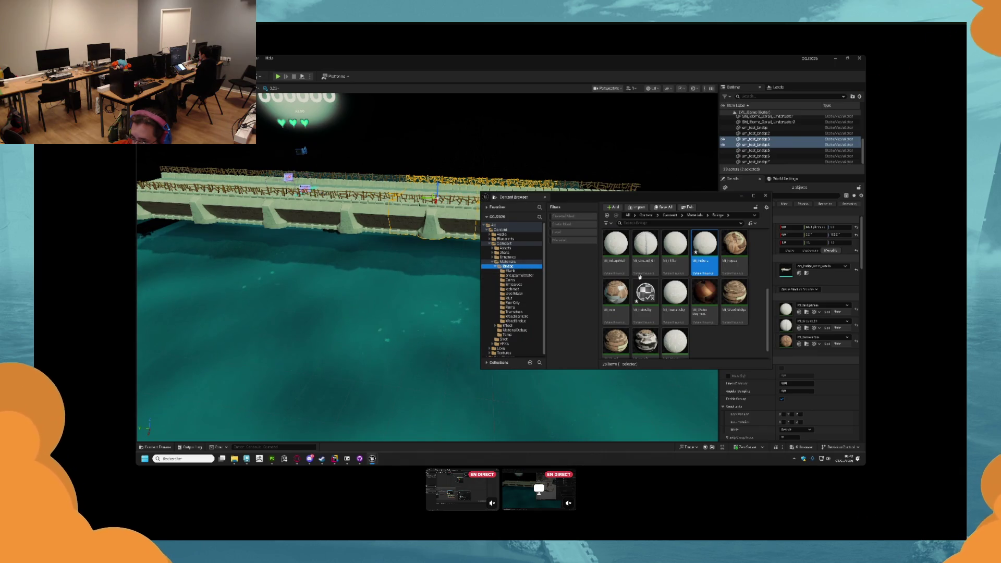
scroll(668, 283, up, 1)
scroll(668, 283, up, 4)
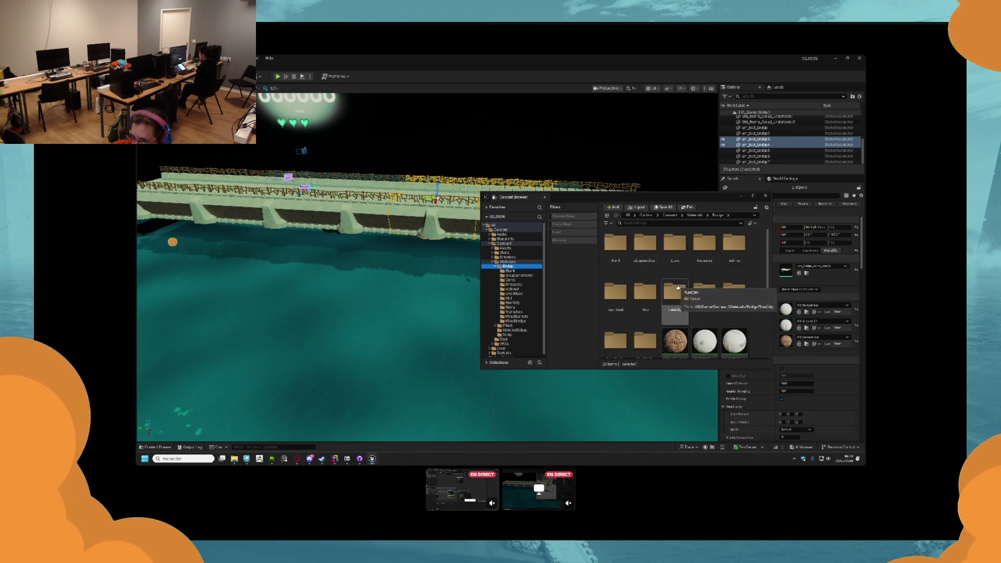
double_click(675, 244)
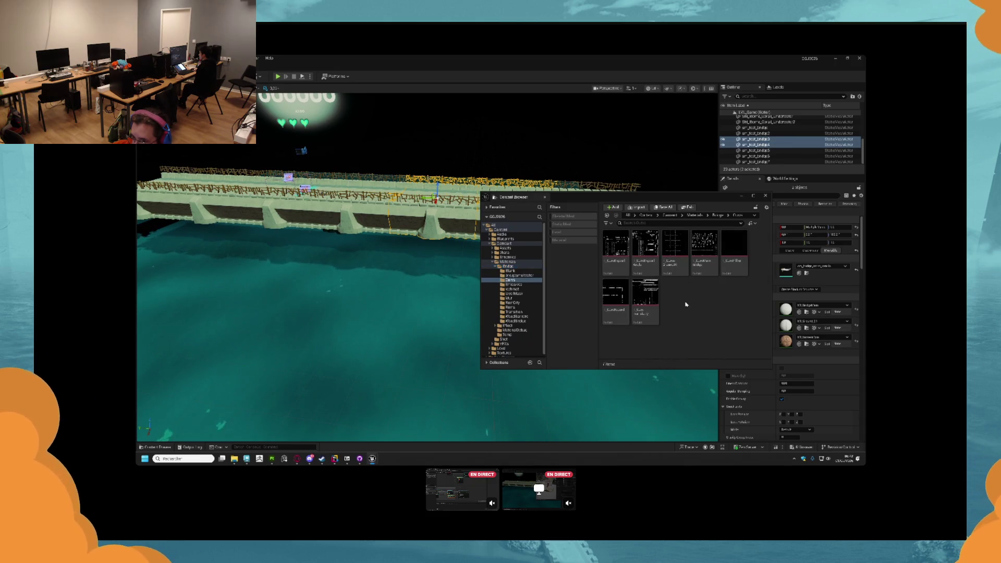
key(alt+Tab)
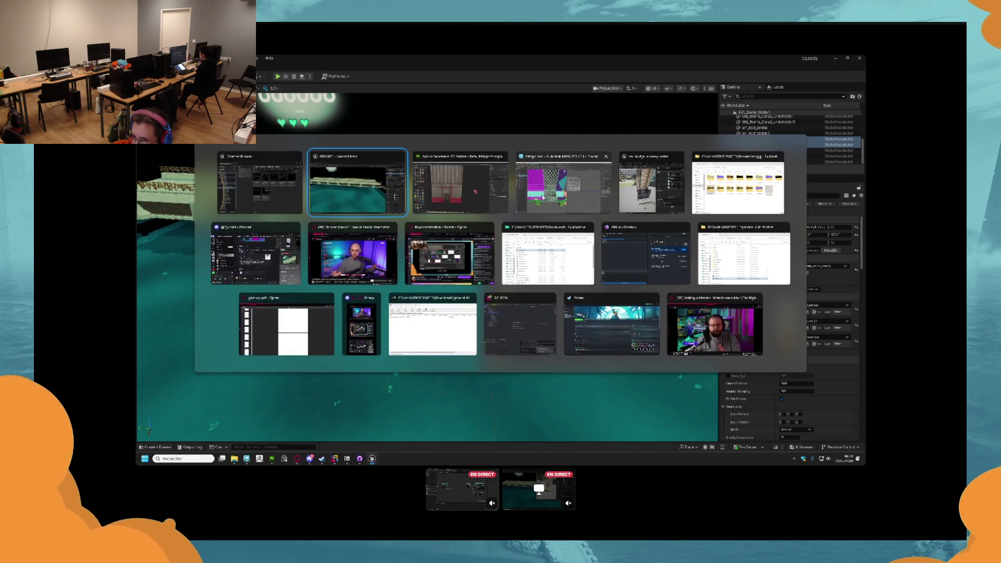
click(737, 185)
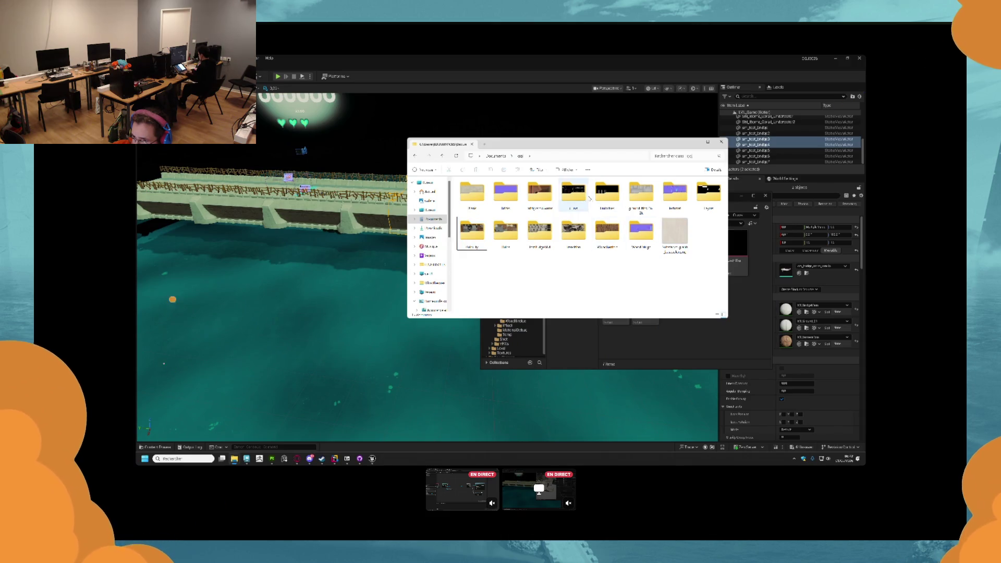
double_click(575, 195)
double_click(471, 193)
click(472, 232)
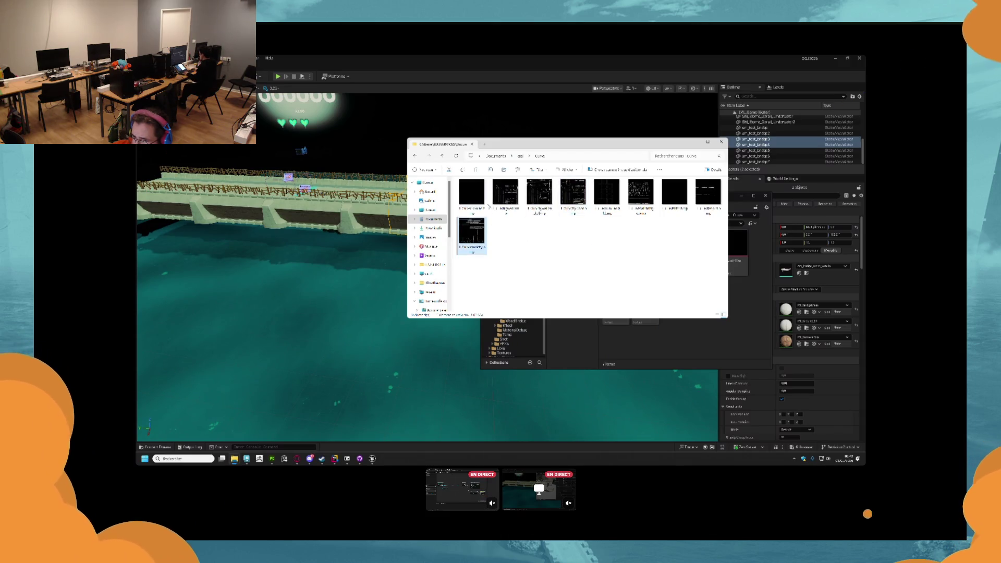
mouse_move(572, 195)
mouse_down()
mouse_move(738, 318)
mouse_move(751, 311)
mouse_up()
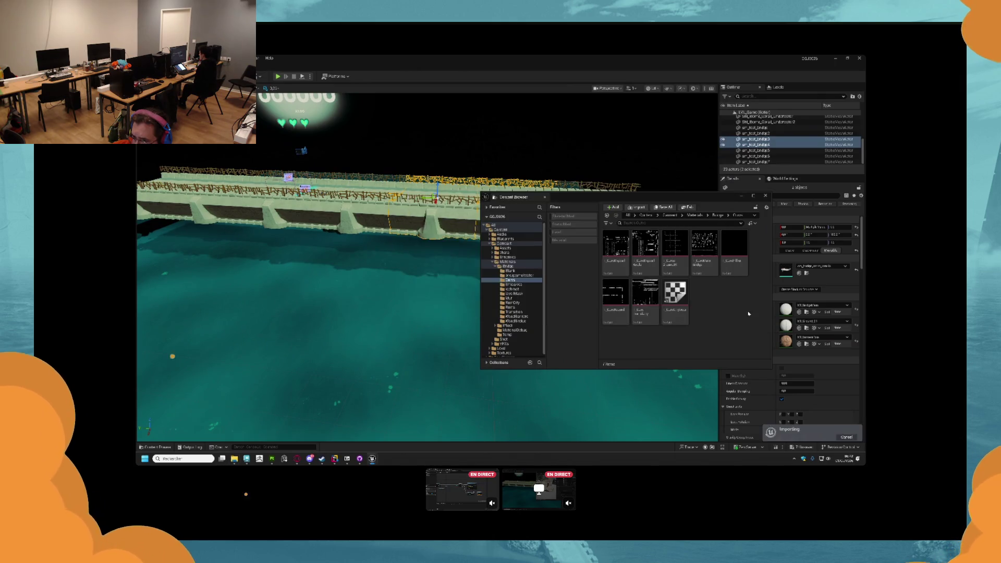
- Import the new mask image from the Layers folder into the LayerMask content folder
click(514, 294)
key(alt+Tab)
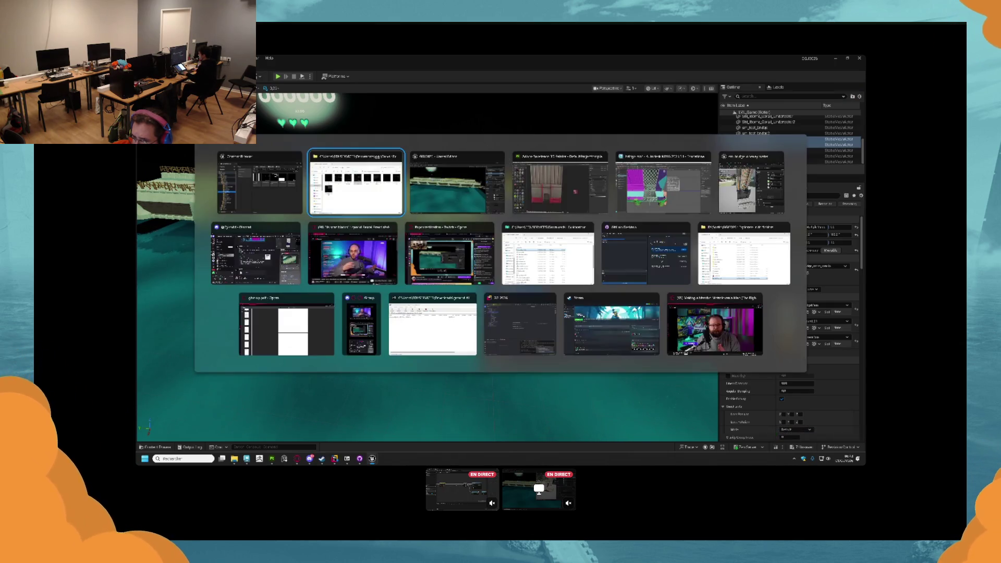
click(520, 156)
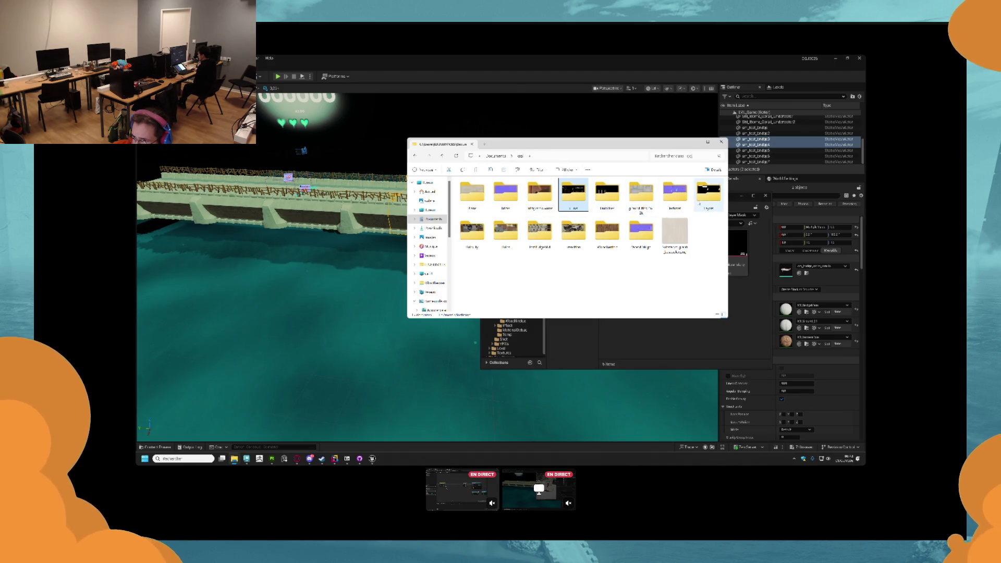
double_click(608, 198)
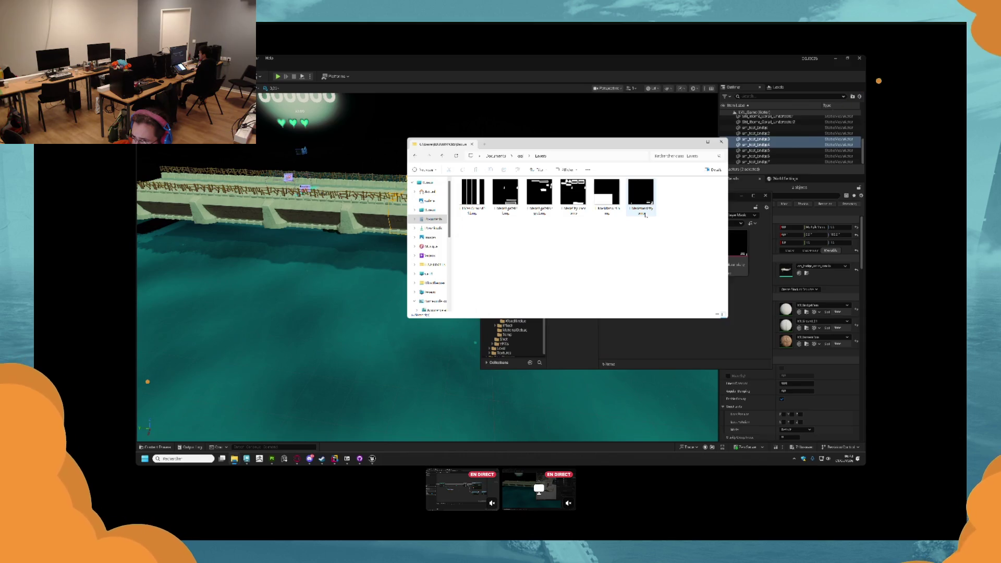
drag(573, 211, 680, 298)
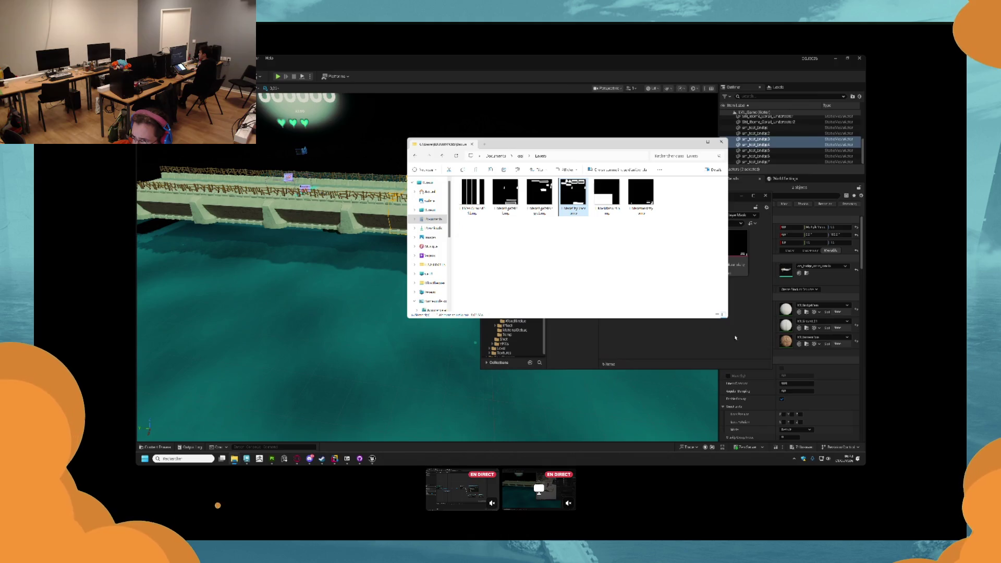
click(703, 298)
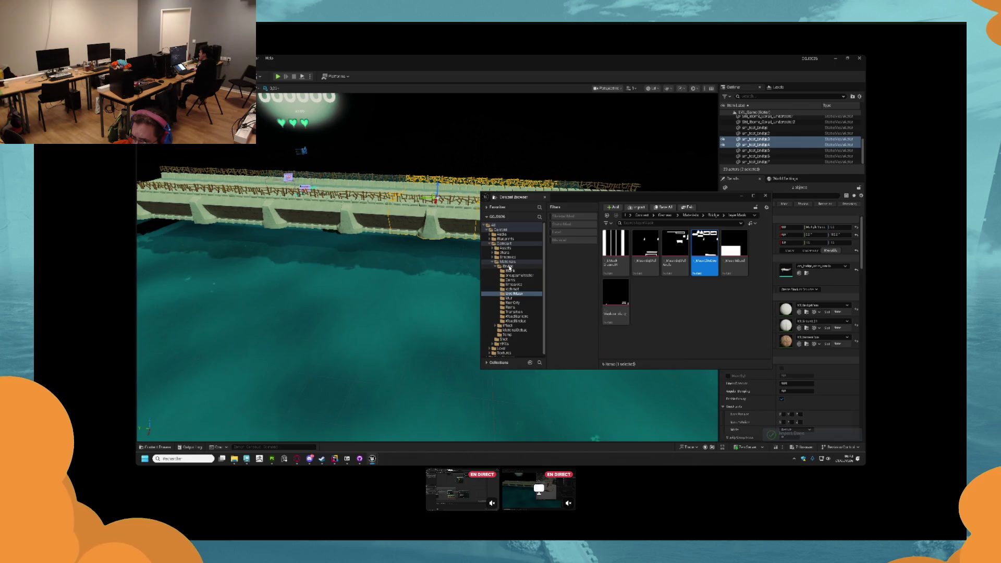
click(509, 266)
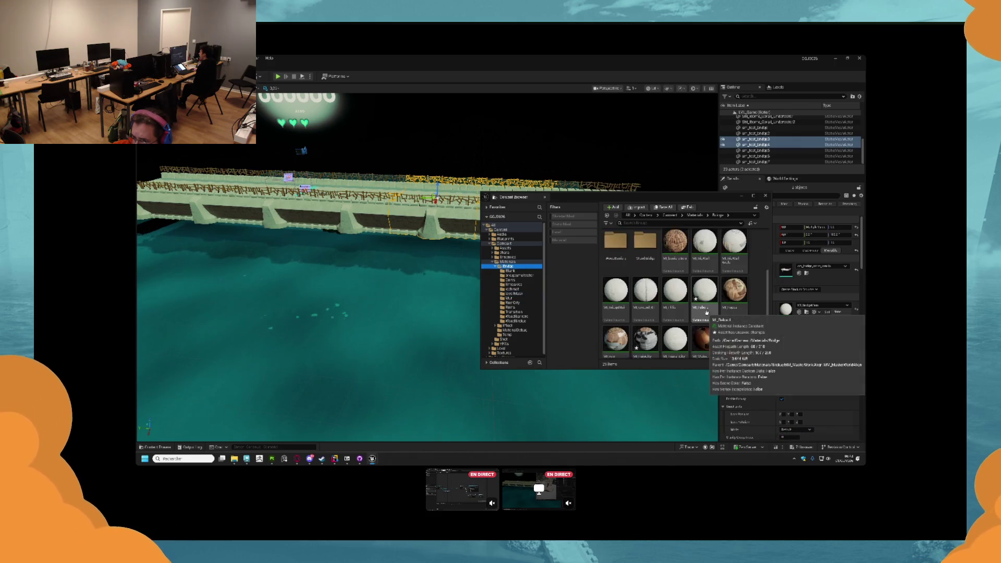
- Duplicate MI_Rebord into a new MI_ material instance and open it for editing
scroll(706, 312, down, 1)
click(709, 288)
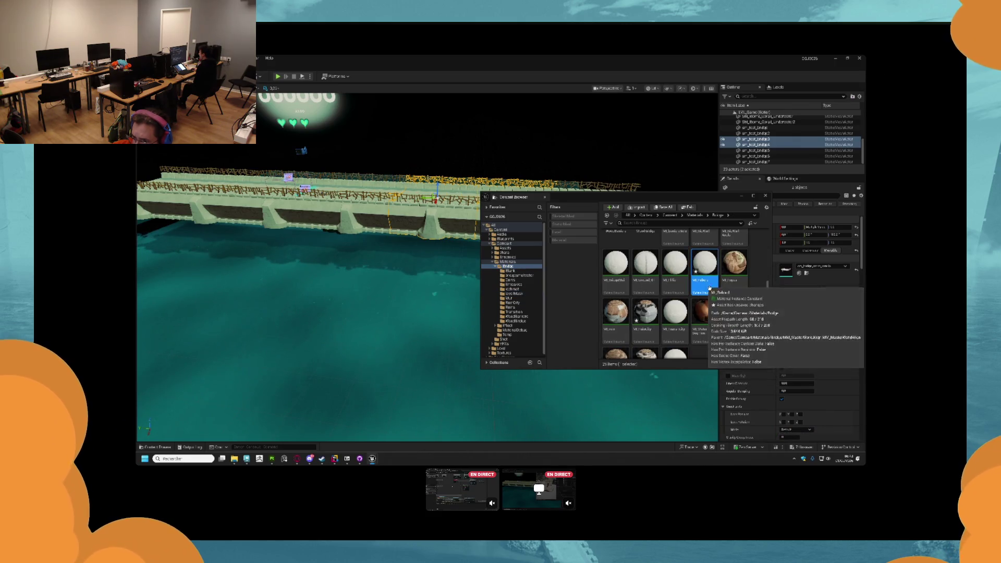
key(ctrl+d)
text(MI_Sine)
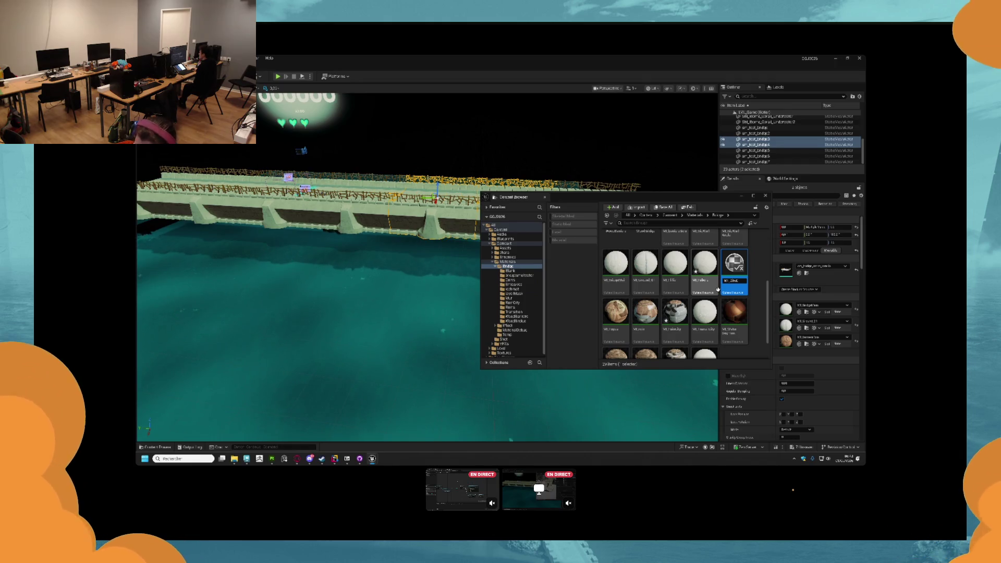
key(Return)
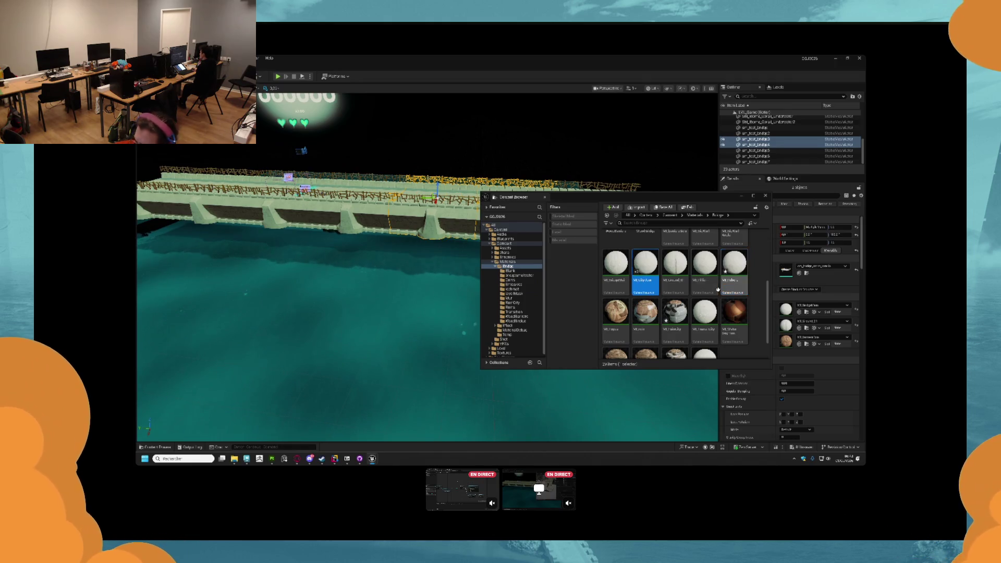
double_click(657, 277)
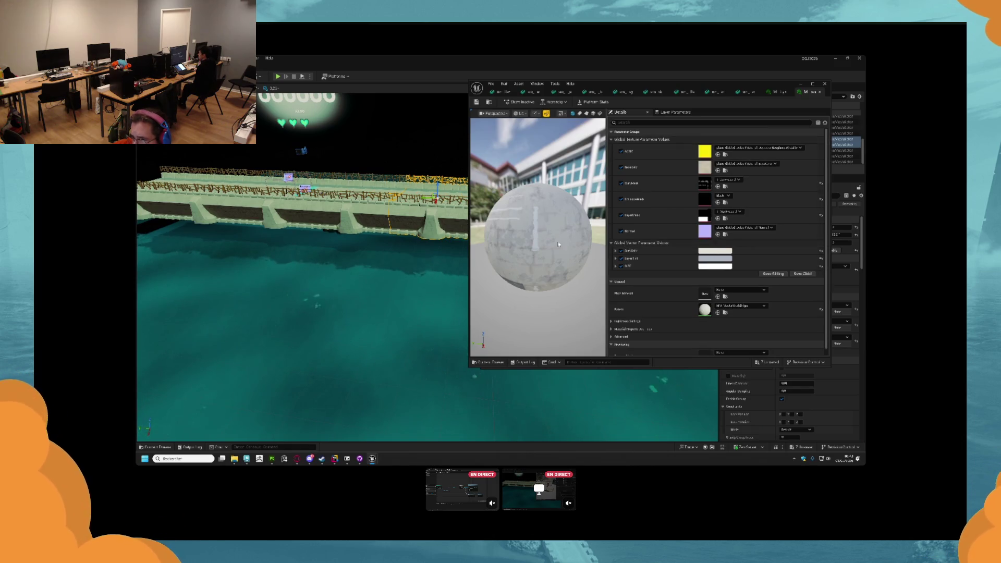
- Assign a LayerMask texture to the instance and a Curvs texture to its DarkMask slot
key(ctrl+space)
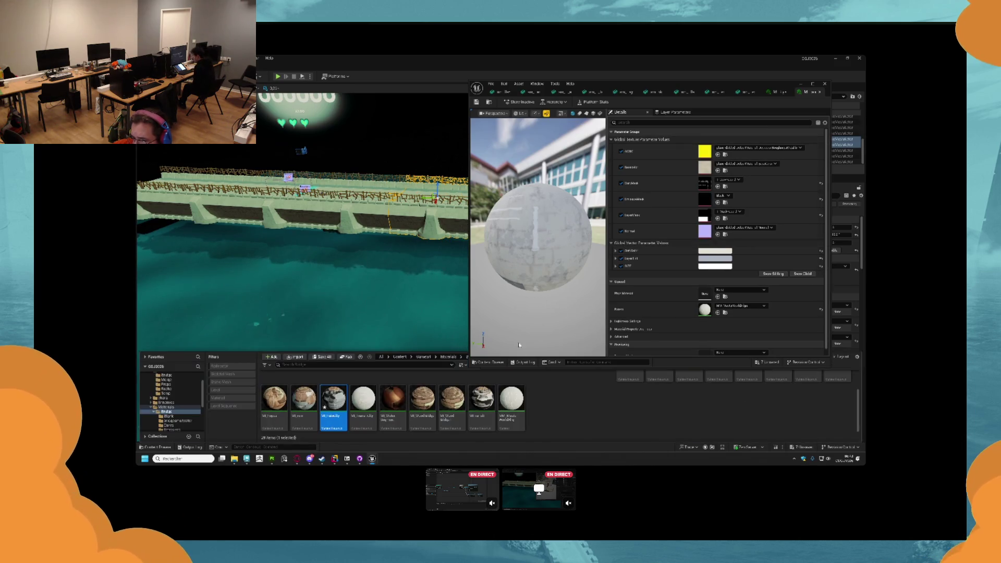
scroll(266, 418, up, 3)
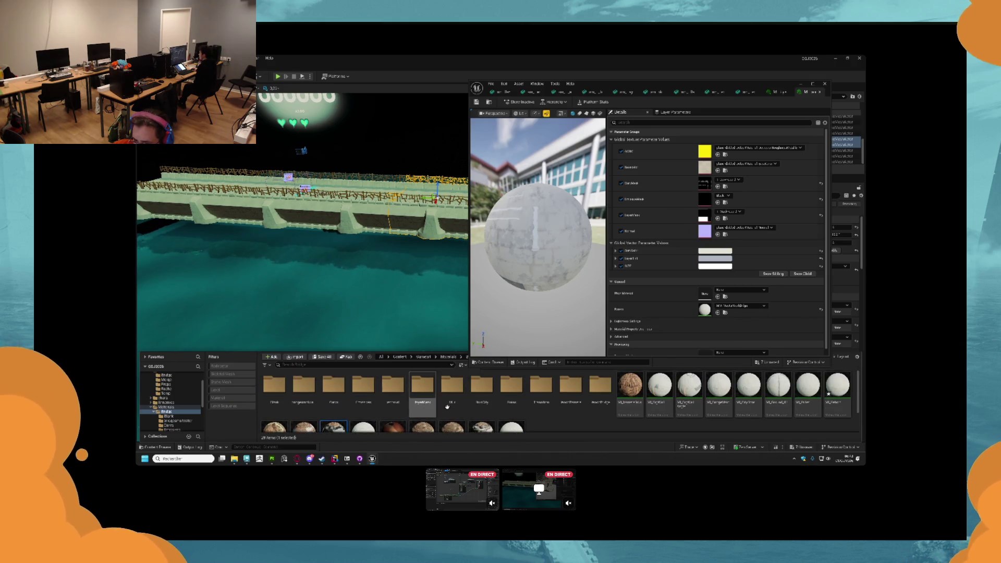
double_click(423, 400)
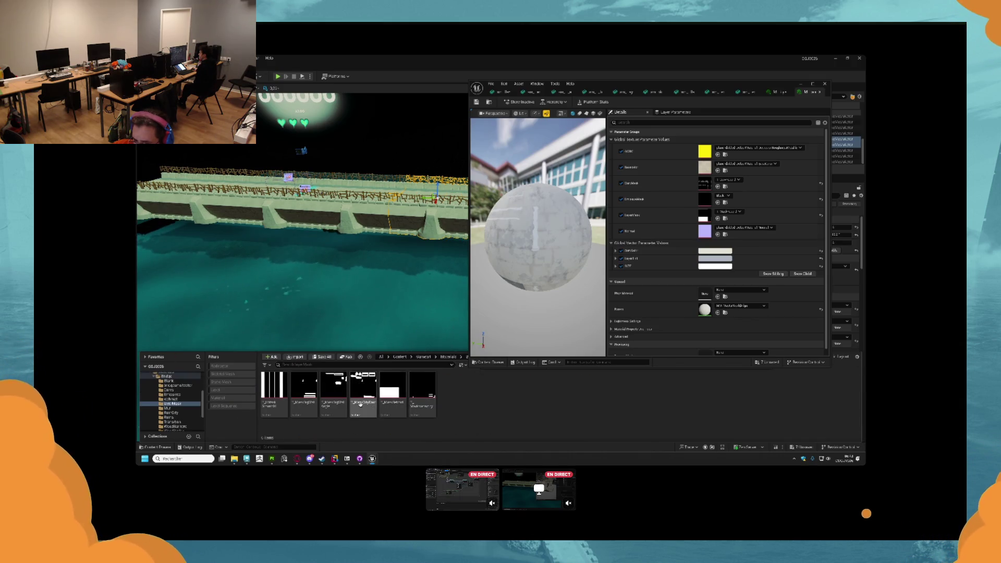
mouse_move(370, 408)
mouse_down()
mouse_move(659, 229)
mouse_move(410, 415)
mouse_up()
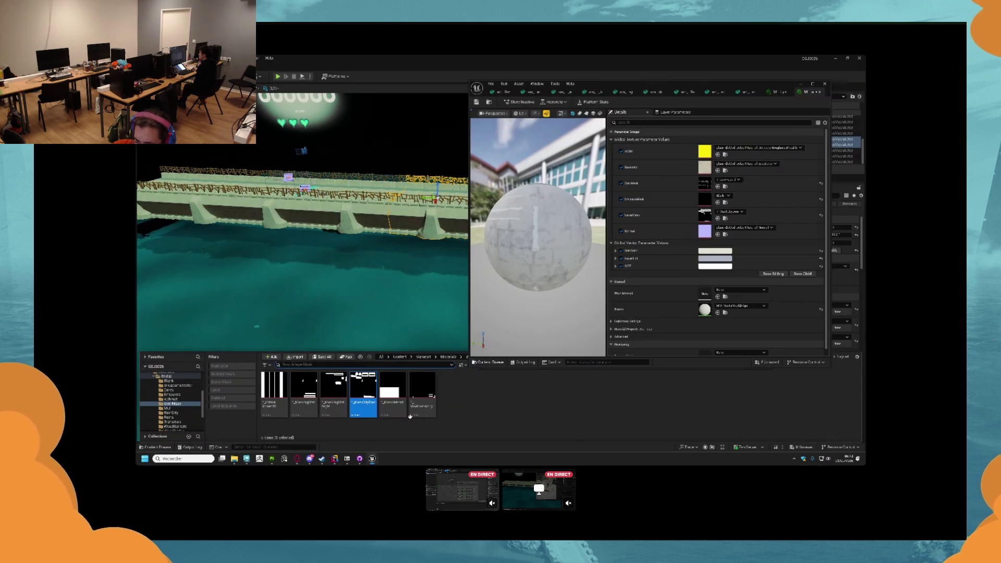
key(alt+Left)
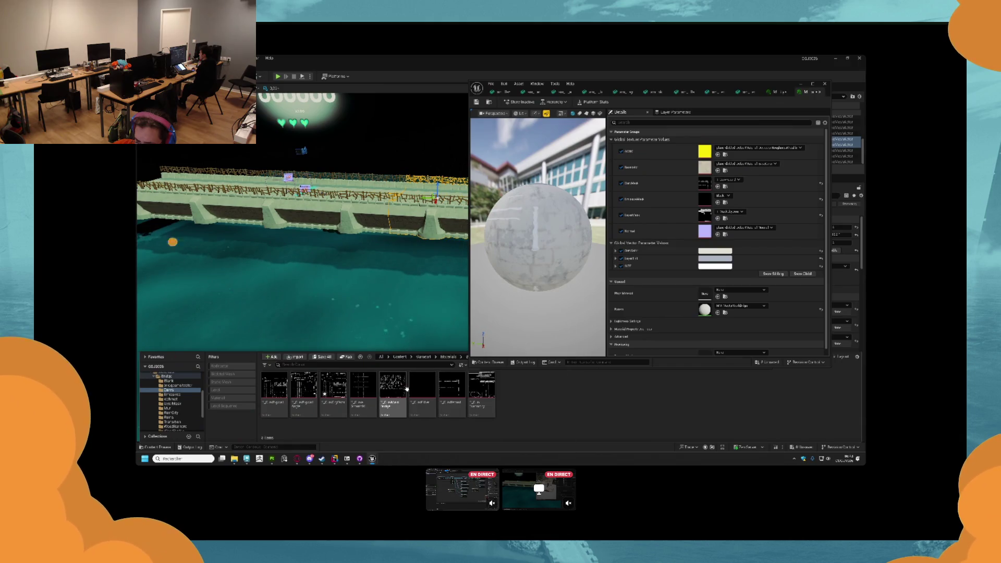
mouse_move(334, 390)
mouse_down()
mouse_move(738, 208)
mouse_move(707, 185)
mouse_up()
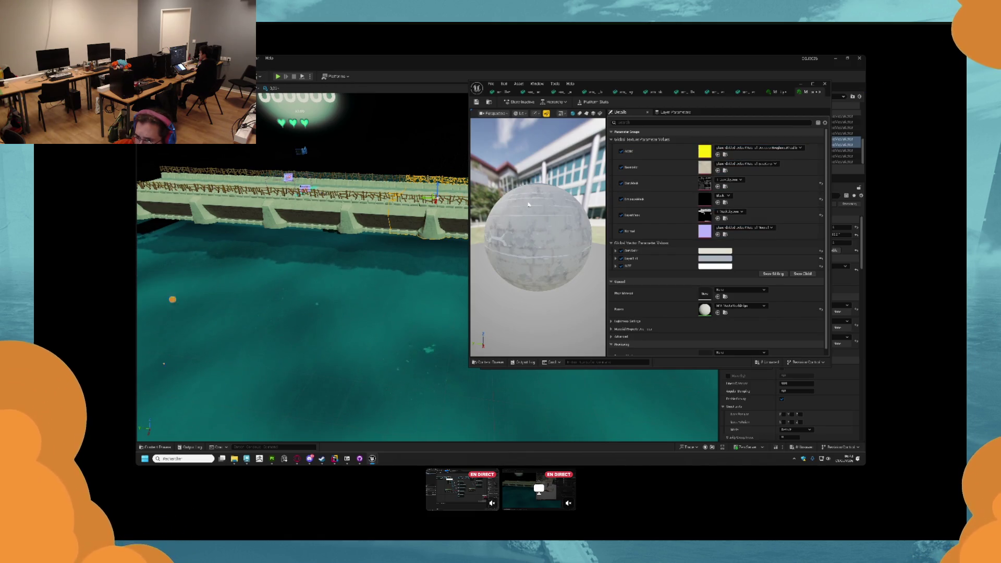
click(488, 103)
click(502, 92)
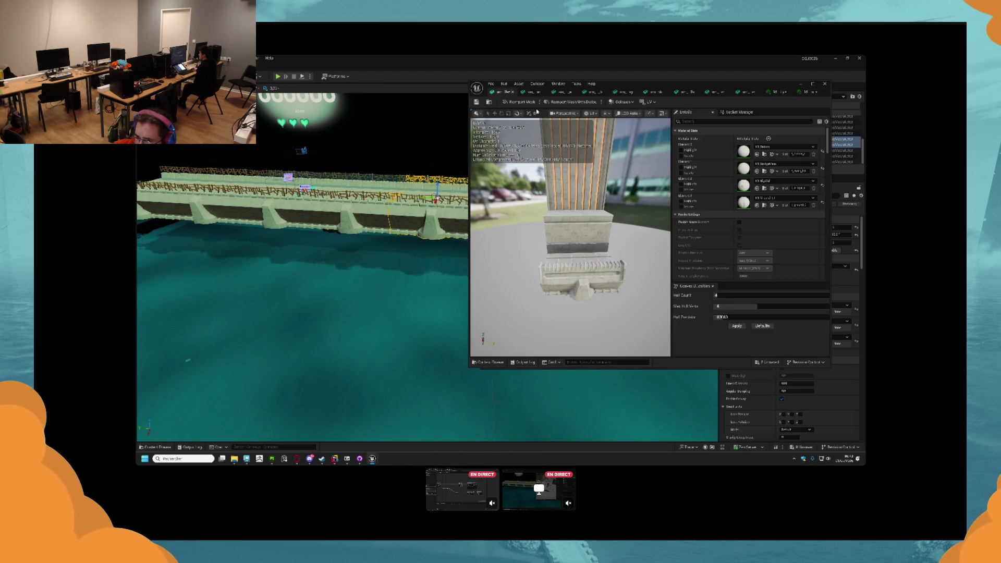
click(532, 92)
click(565, 91)
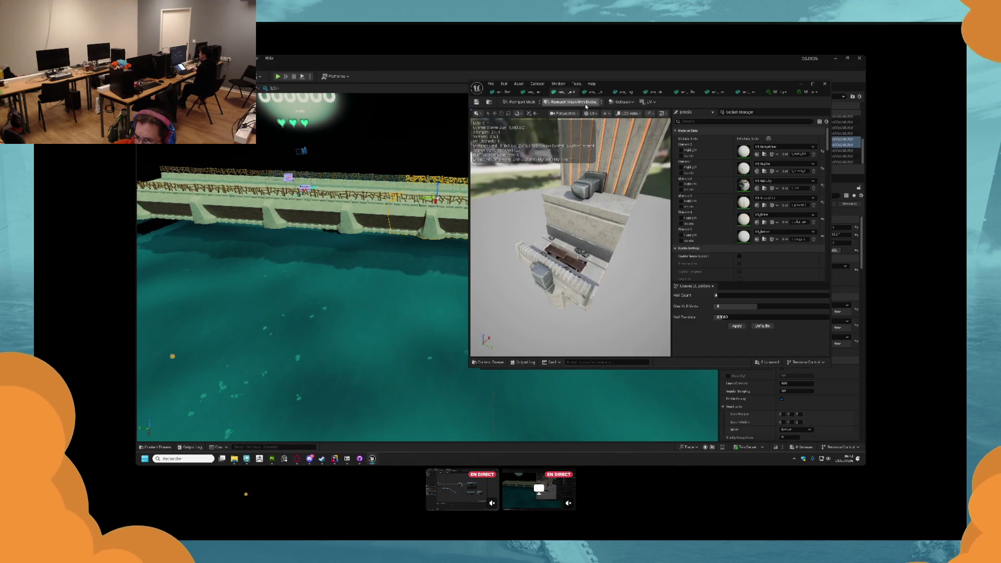
click(594, 92)
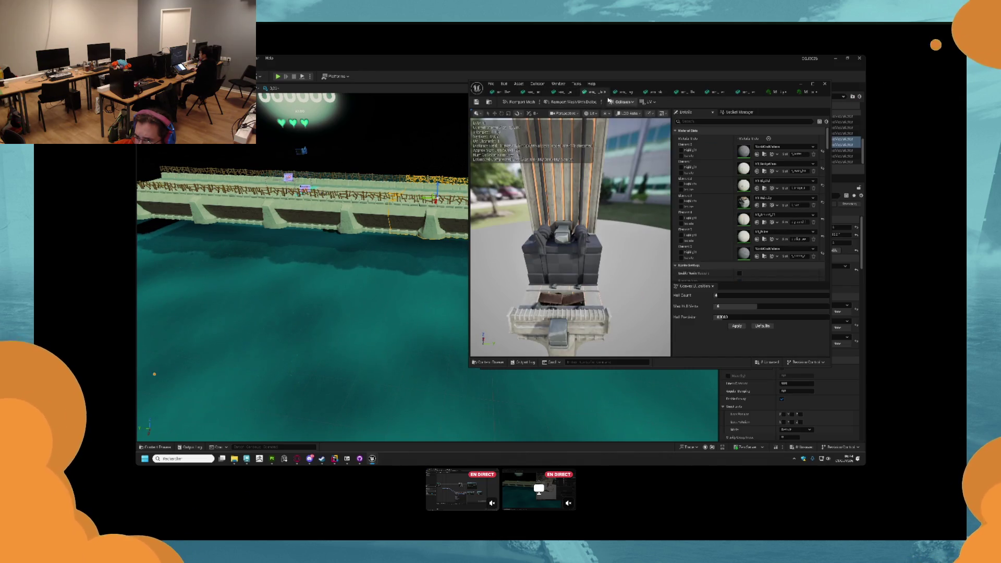
click(626, 92)
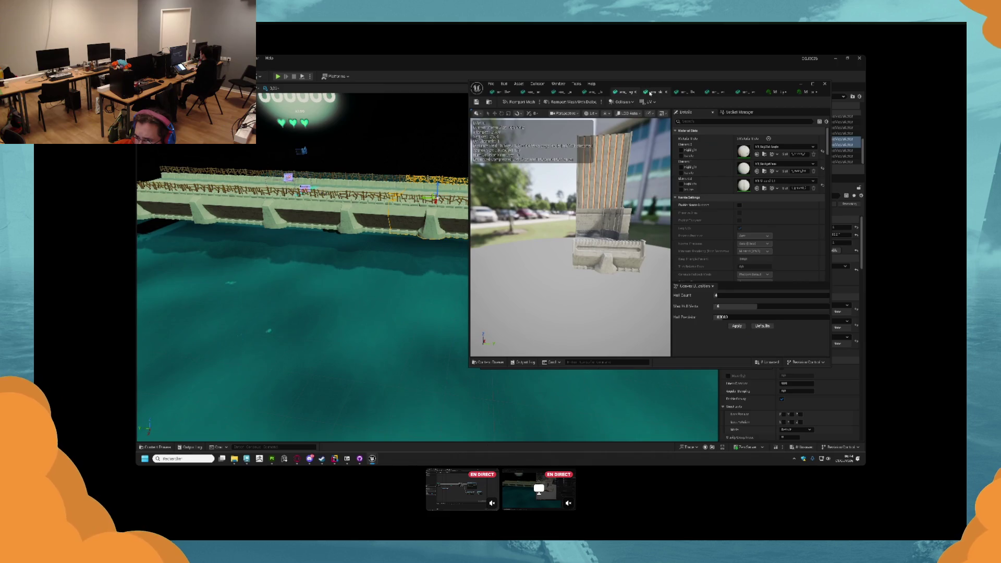
click(651, 93)
click(689, 92)
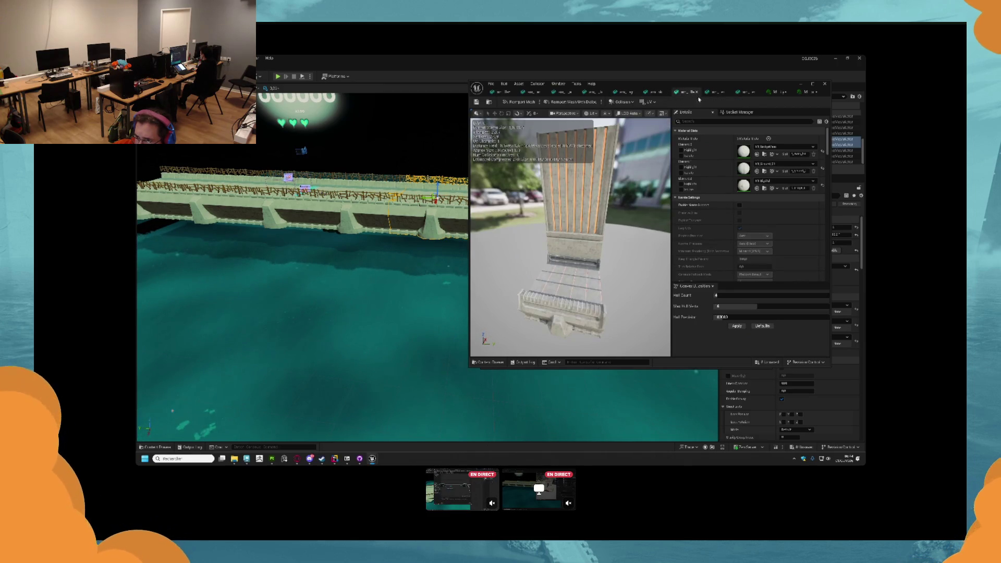
click(718, 92)
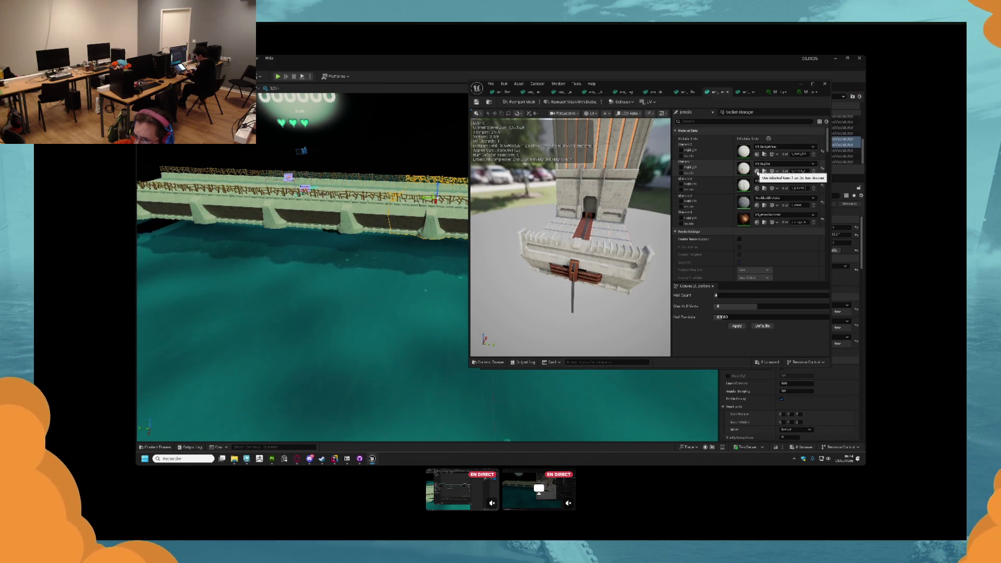
drag(646, 200, 650, 271)
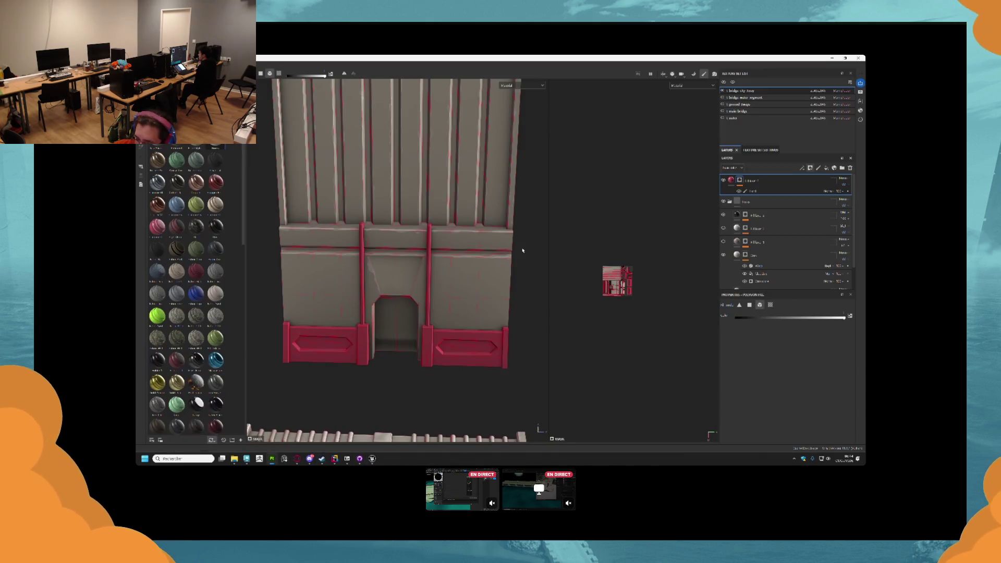
click(272, 458)
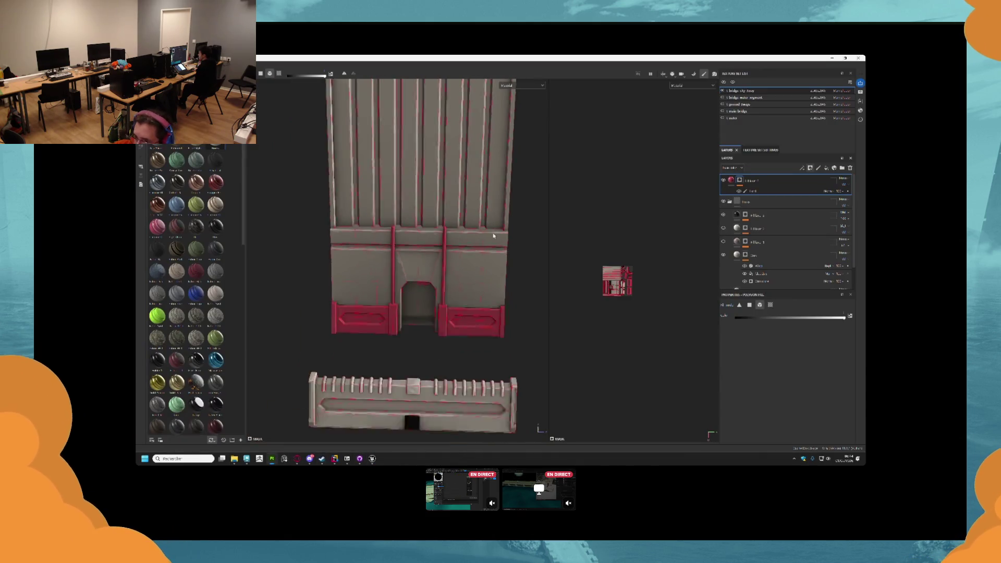
key(alt+Tab)
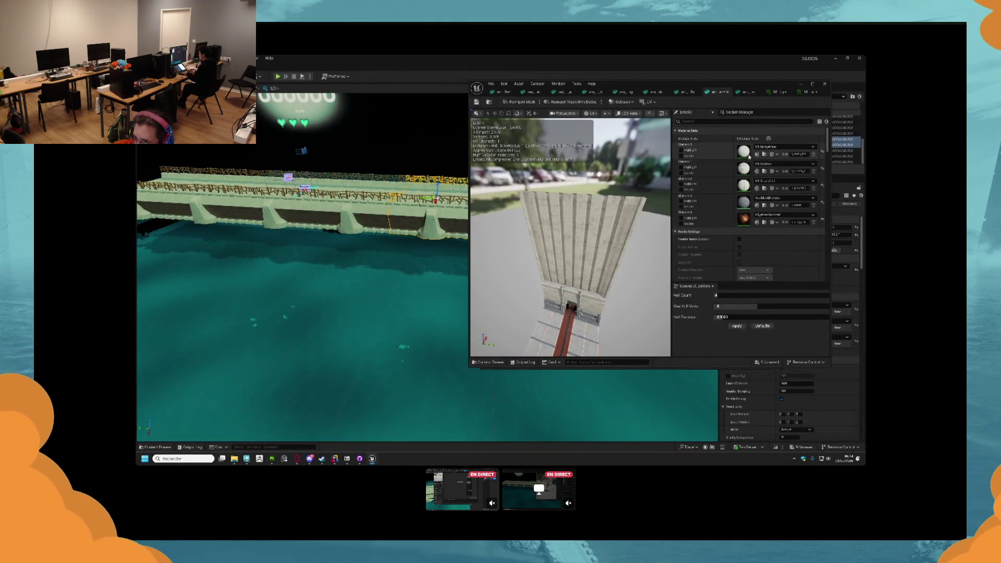
double_click(744, 169)
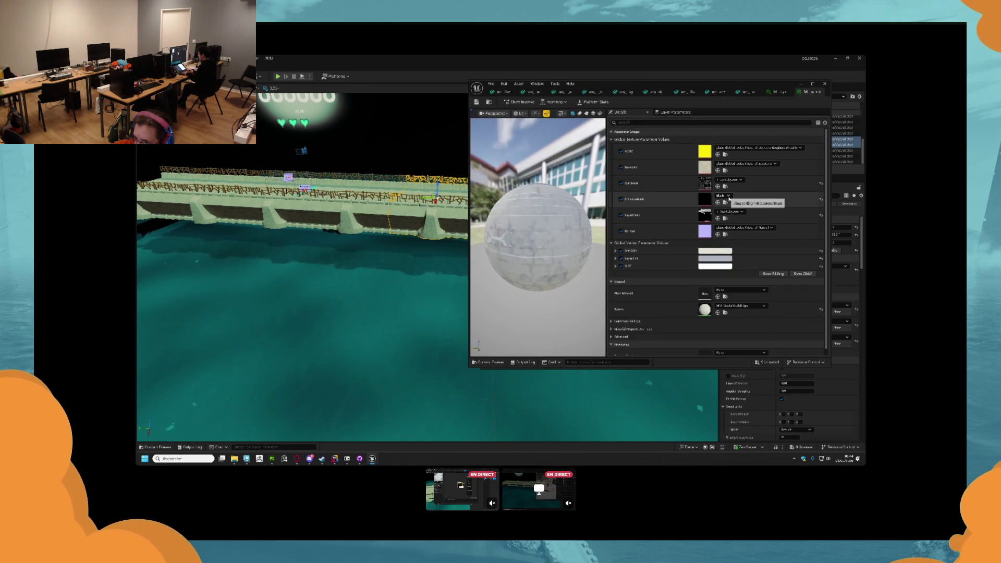
- Assign a new texture to the EmissiveMask parameter and check the result on the pillar mesh
click(728, 197)
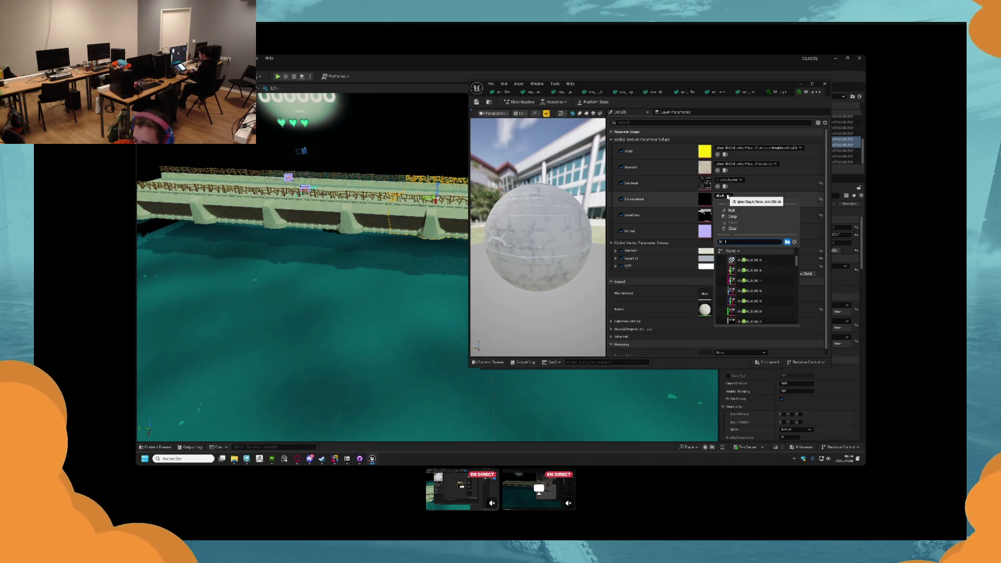
text(am)
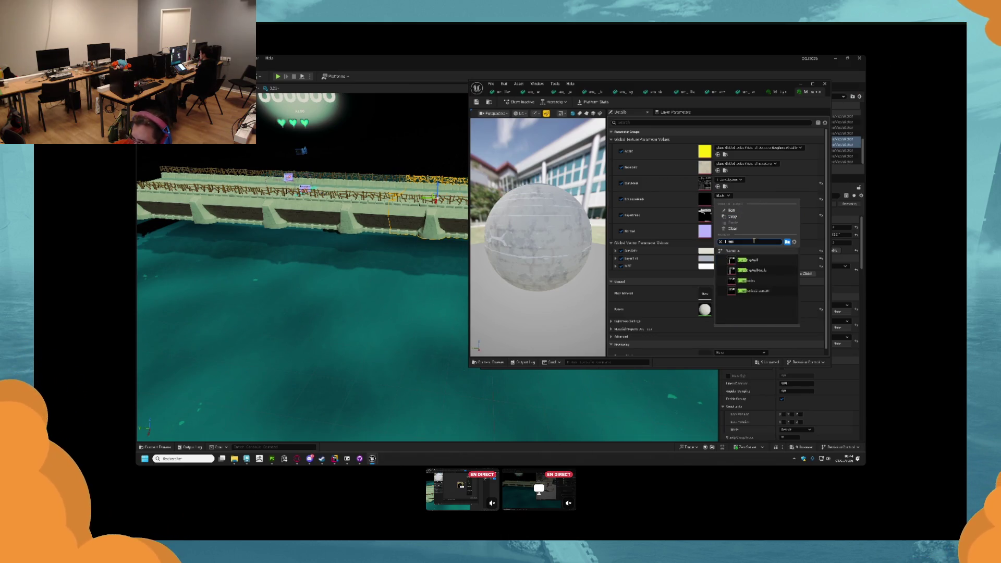
click(766, 264)
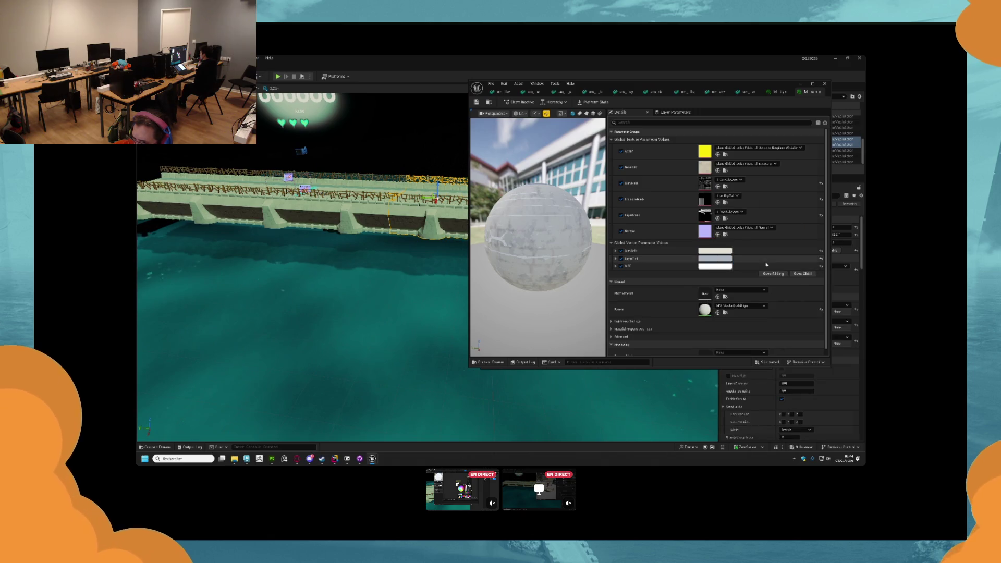
click(743, 93)
click(713, 93)
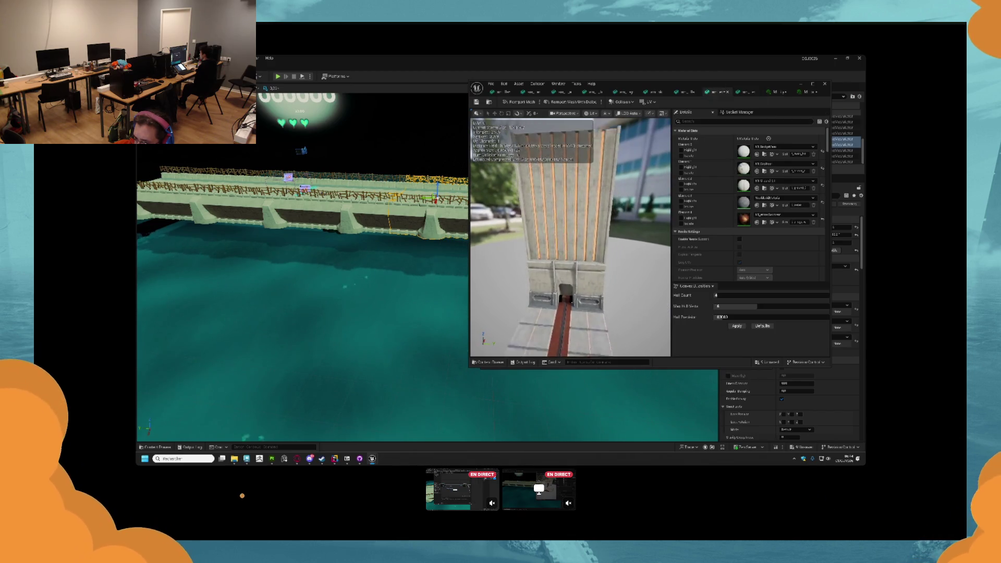
drag(559, 230, 570, 228)
- Save all eight modified assets, look over the wall and stair meshes, then return to Maya
key(ctrl+s)
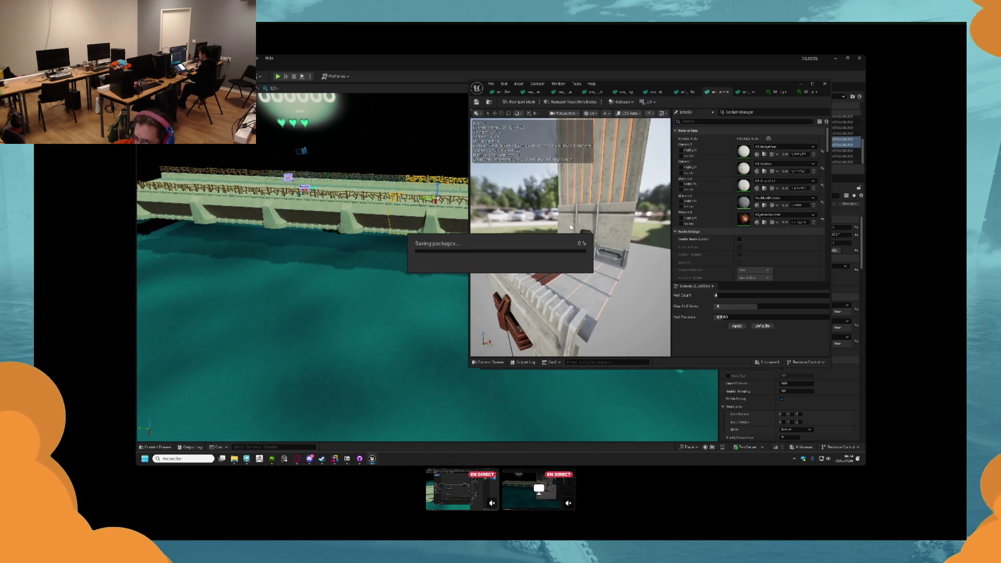
click(801, 446)
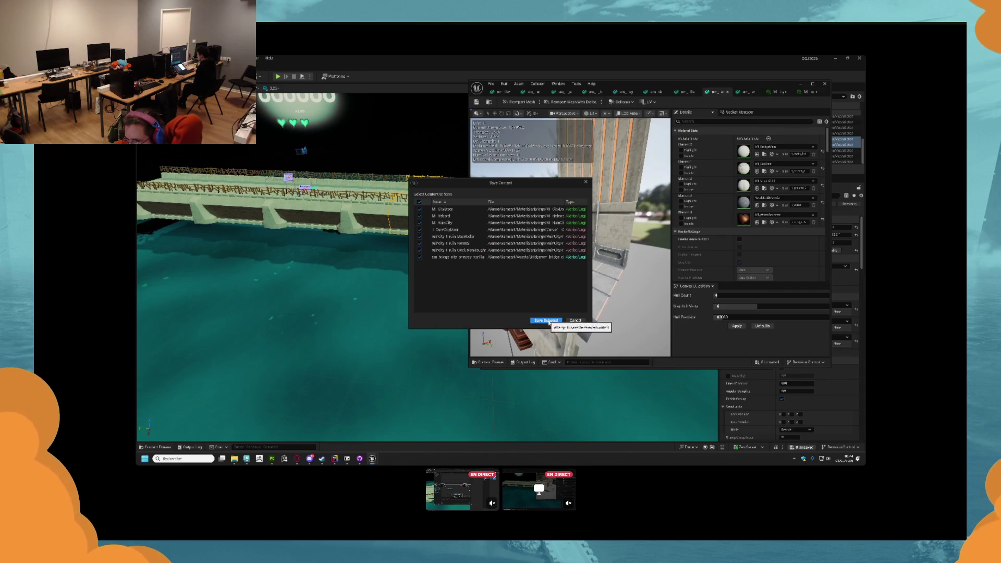
click(549, 322)
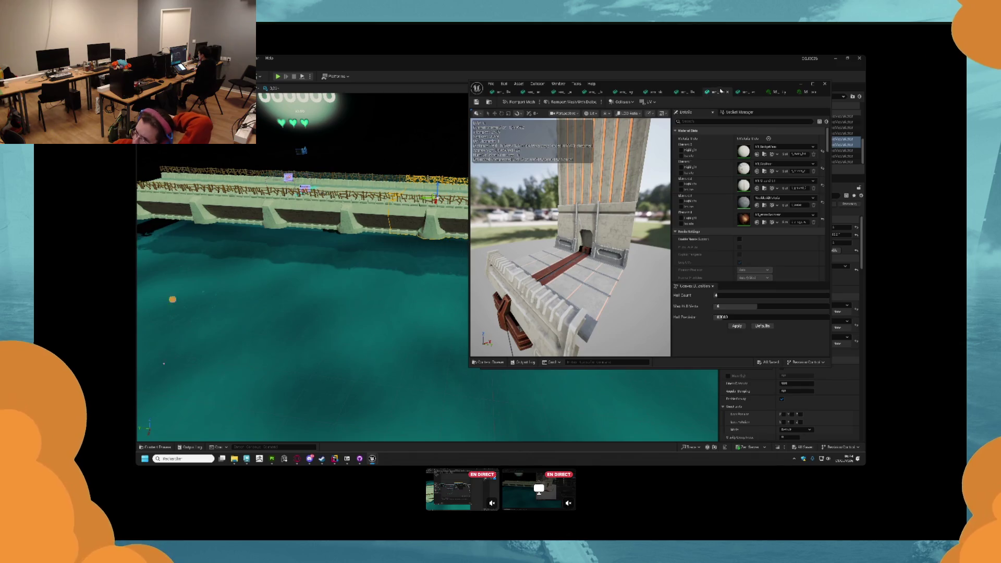
click(687, 91)
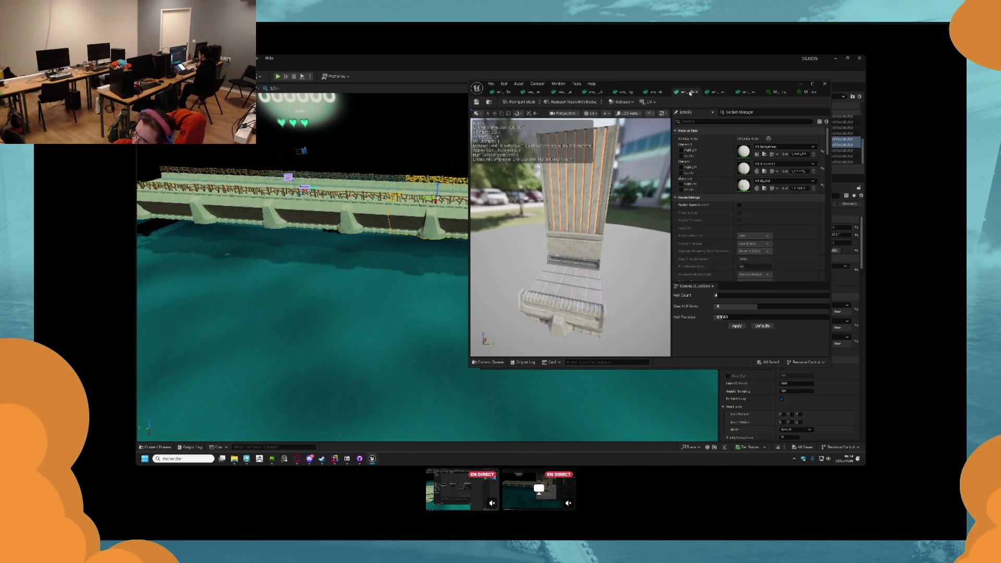
click(655, 93)
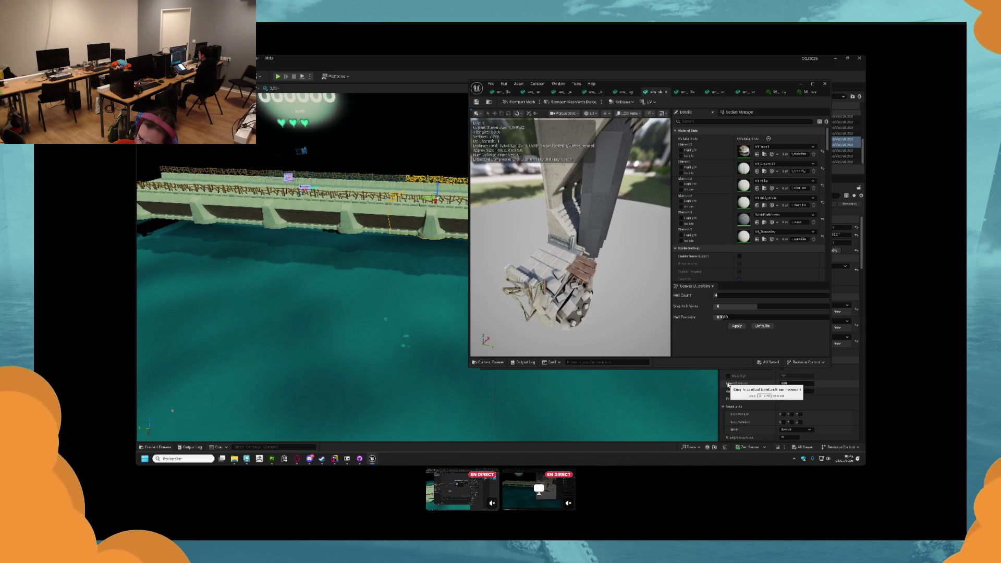
click(250, 459)
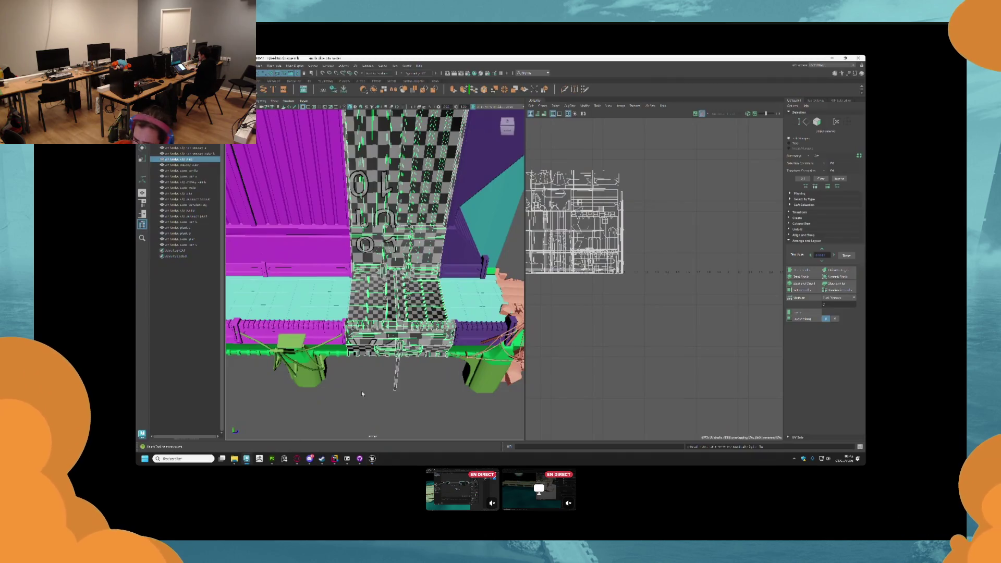
- Select and frame the next bridge piece, tumbling the view to inspect its checkered UVs
key(Right)
key(f)
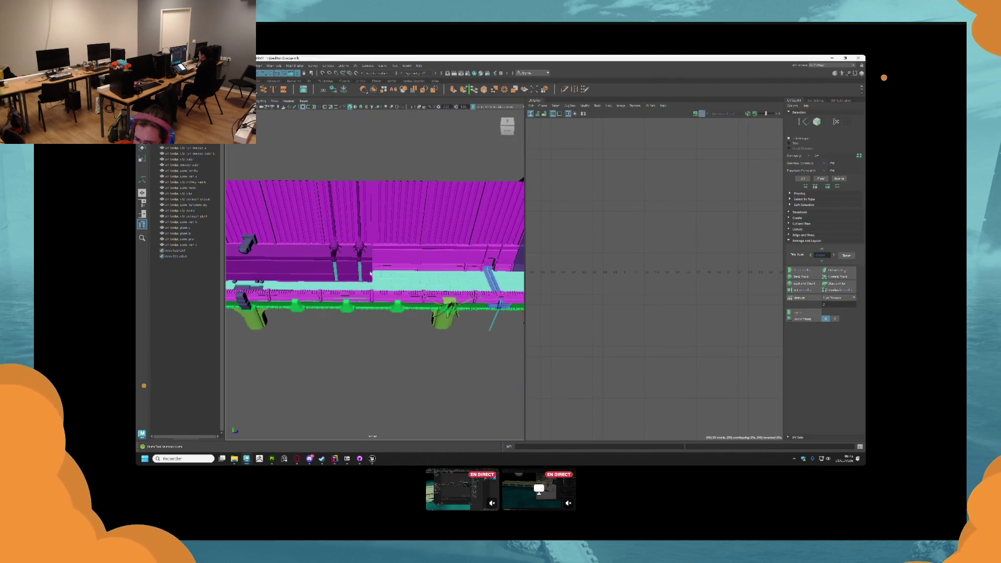
drag(375, 282, 292, 305)
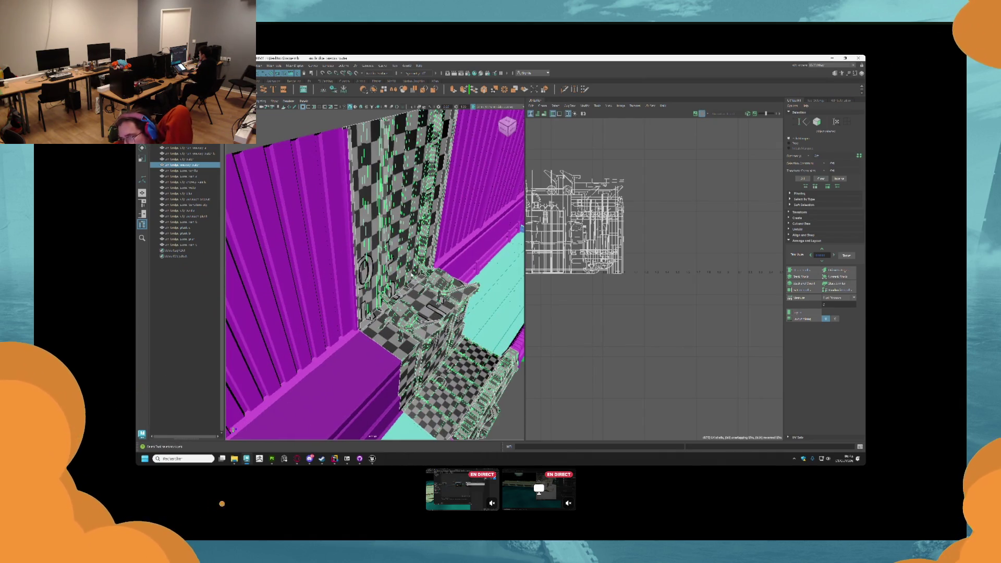
drag(416, 274, 418, 281)
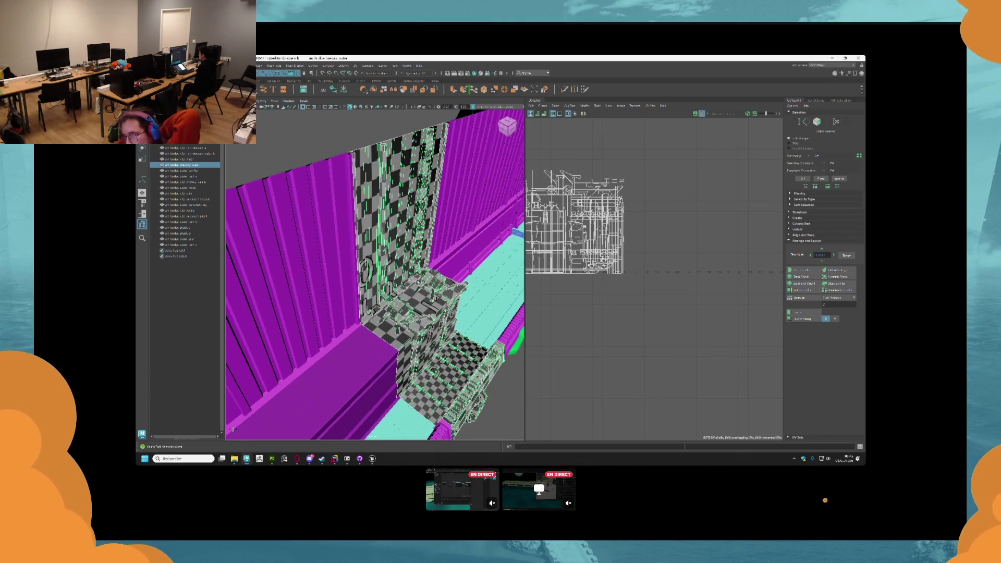
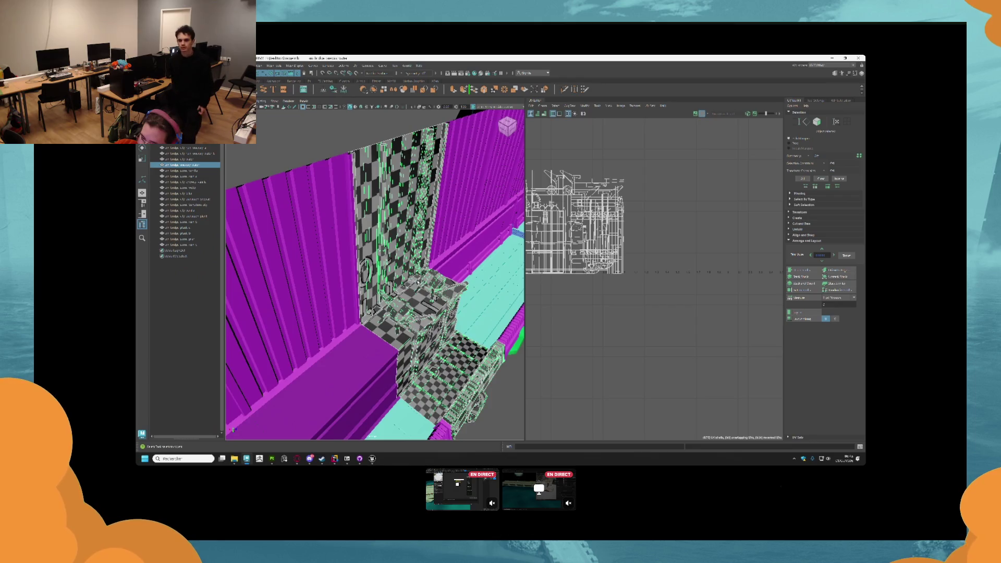
- Clear the checkered mesh selection and frame the magenta bridge wall, zoomed out
click(417, 282)
key(f)
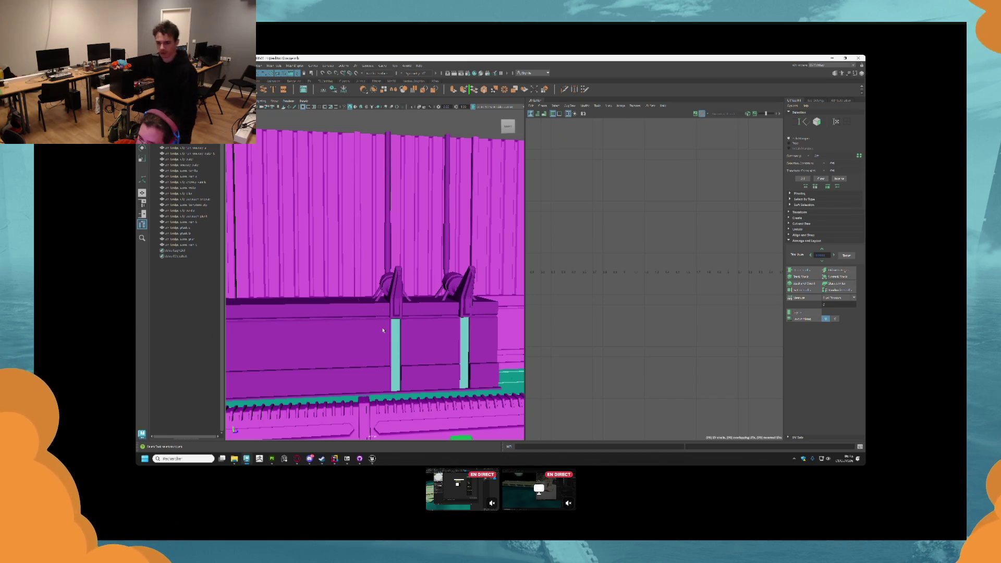
scroll(382, 328, down, 3)
scroll(383, 328, down, 4)
key(alt+Tab)
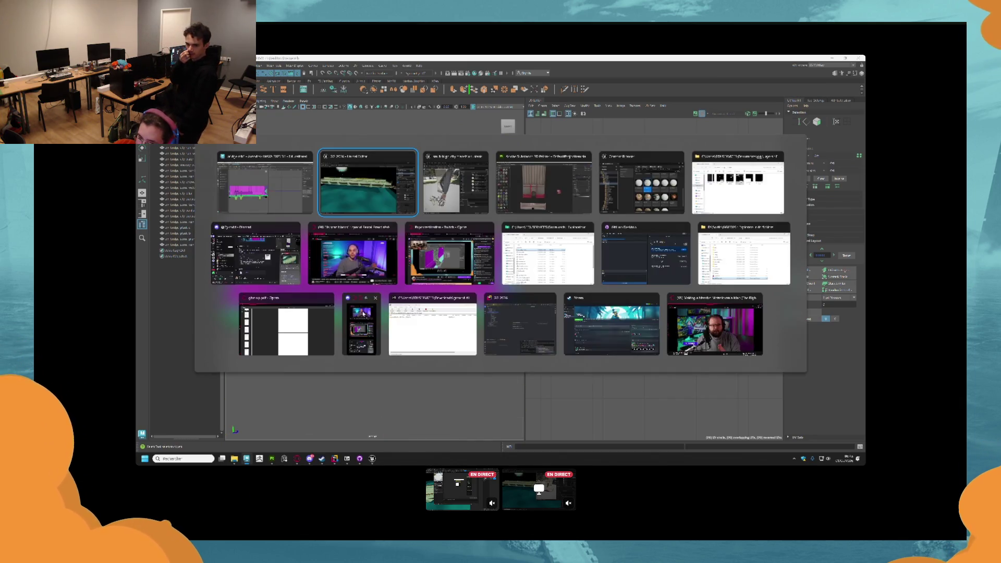
- Review each open bridge mesh tab in Unreal's Static Mesh Editor, including the striped pillar
click(447, 186)
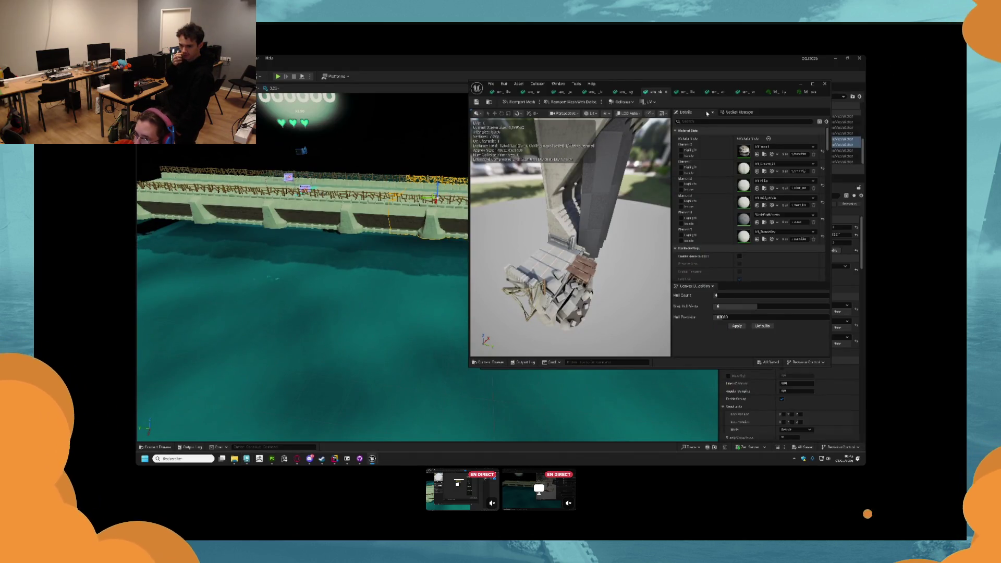
click(745, 94)
click(718, 94)
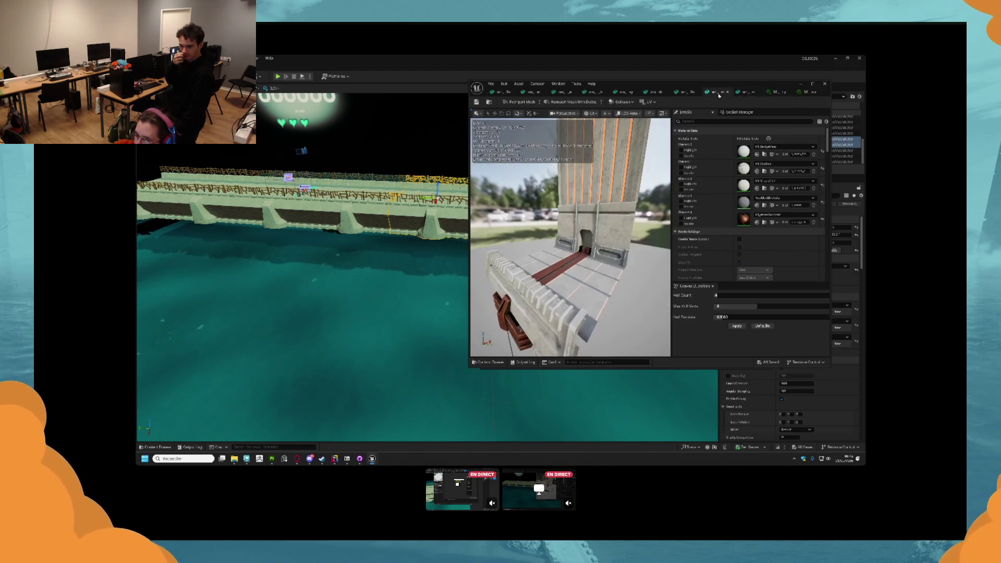
click(684, 93)
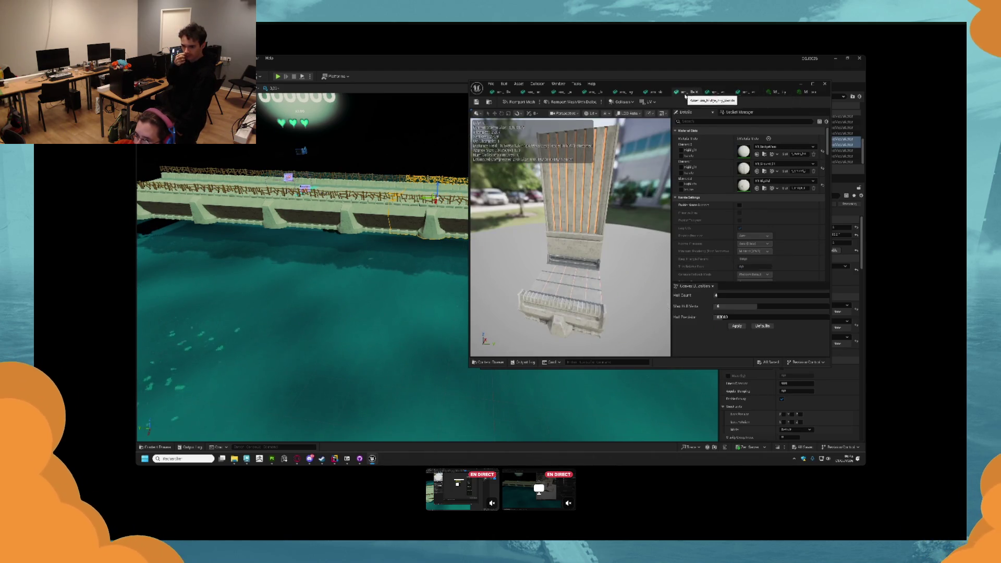
click(652, 92)
click(624, 92)
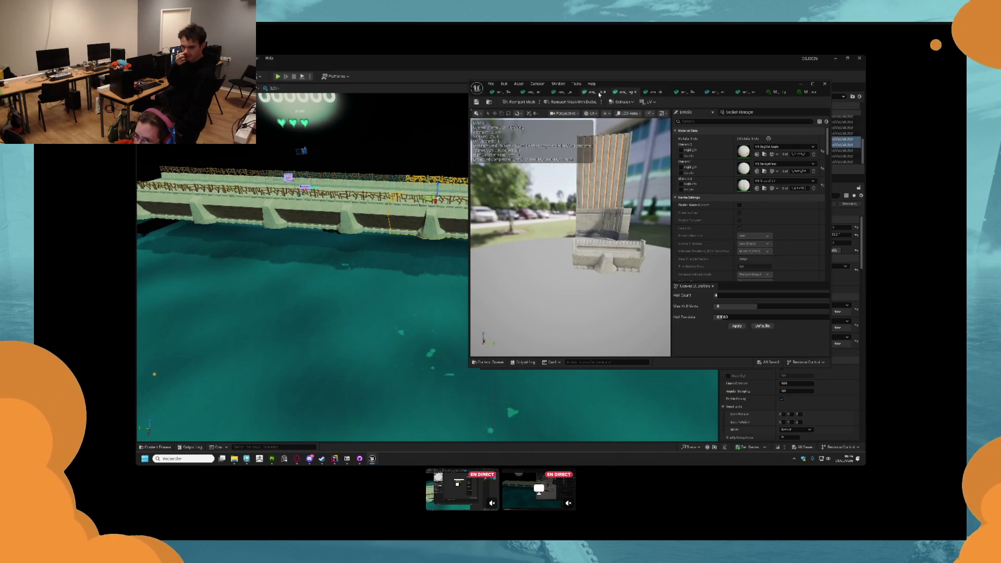
click(583, 92)
click(562, 92)
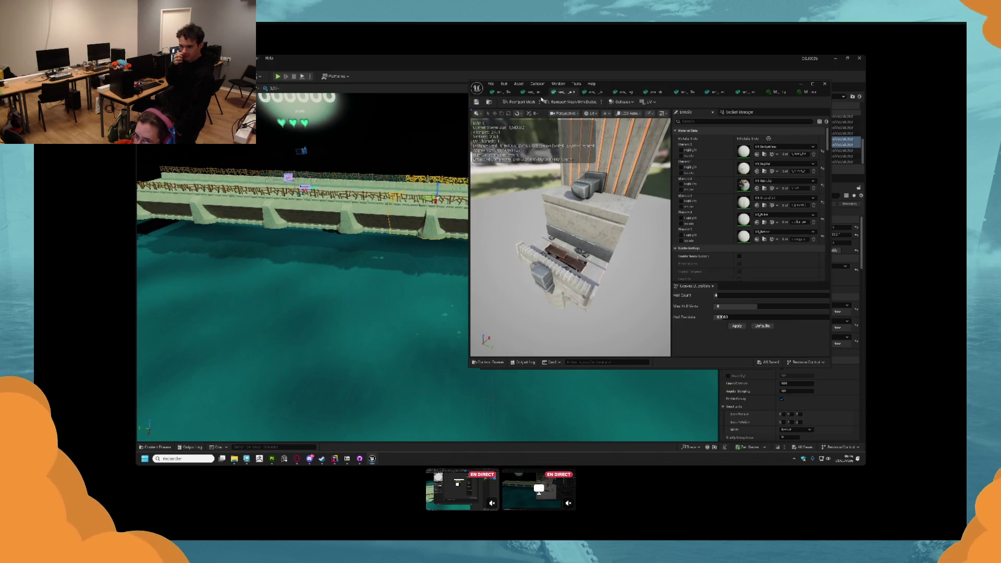
click(532, 92)
click(501, 92)
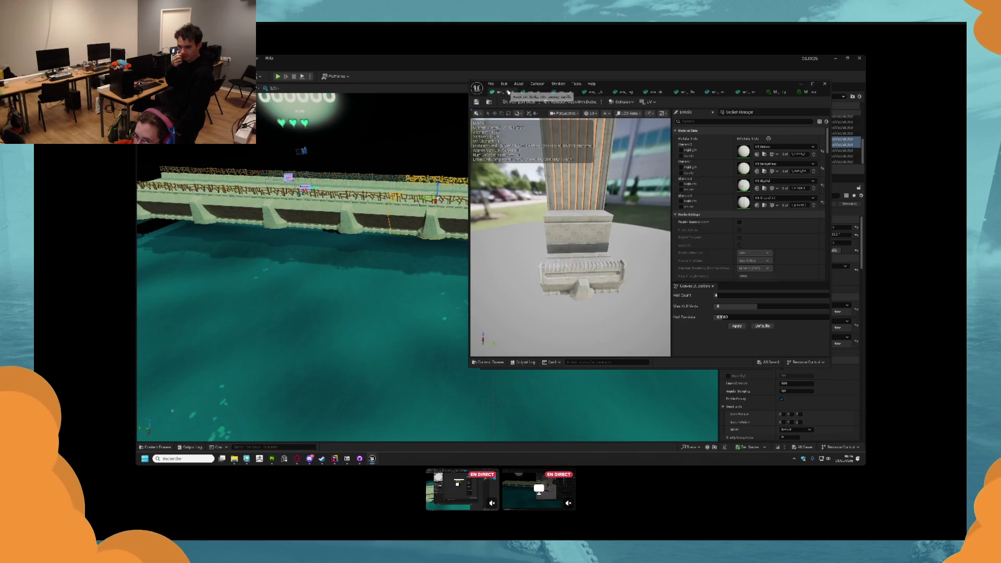
scroll(534, 240, down, 3)
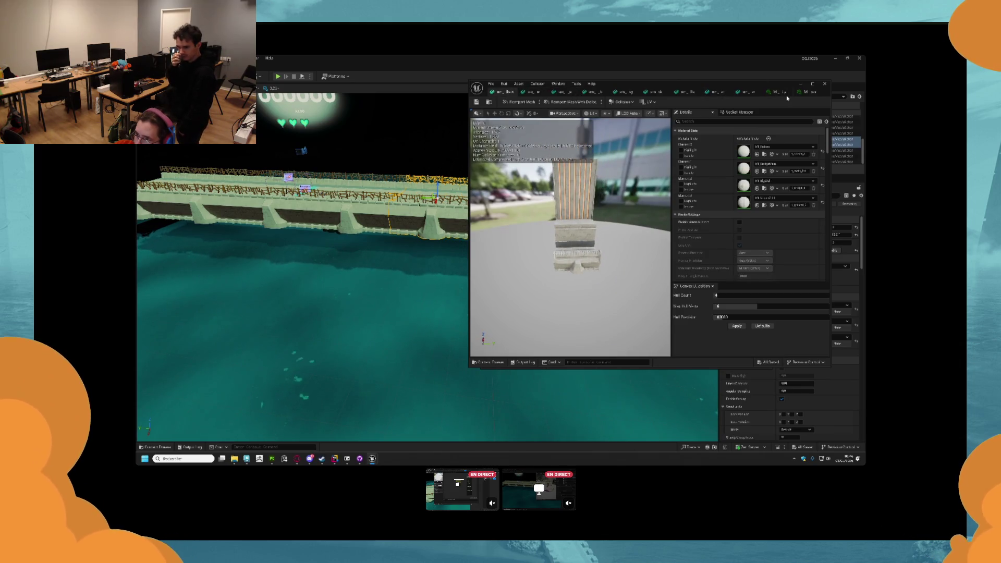
key(alt+Tab)
key(alt+Tab)
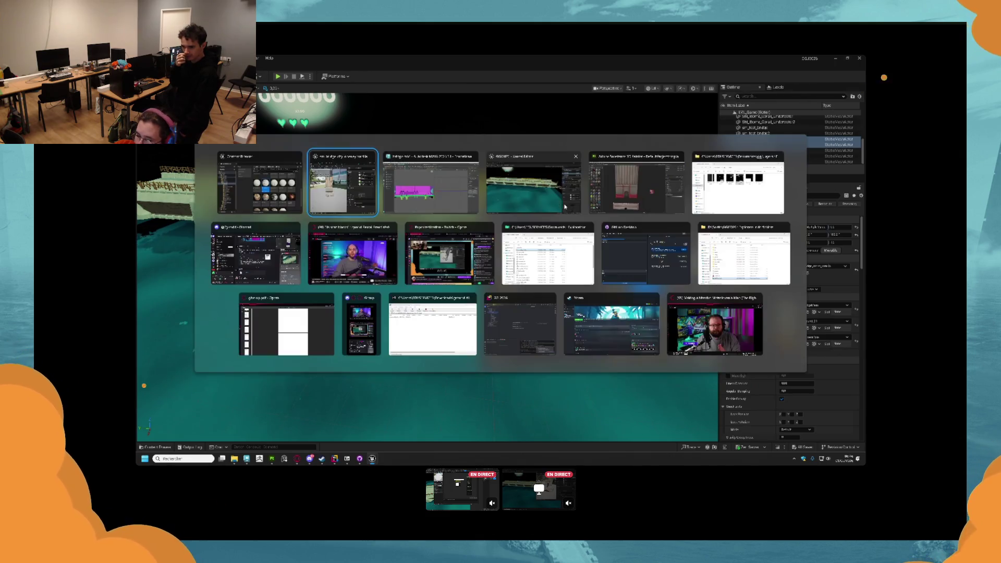
- Hide the checkered mesh on the left of the bridge model in Maya
click(457, 202)
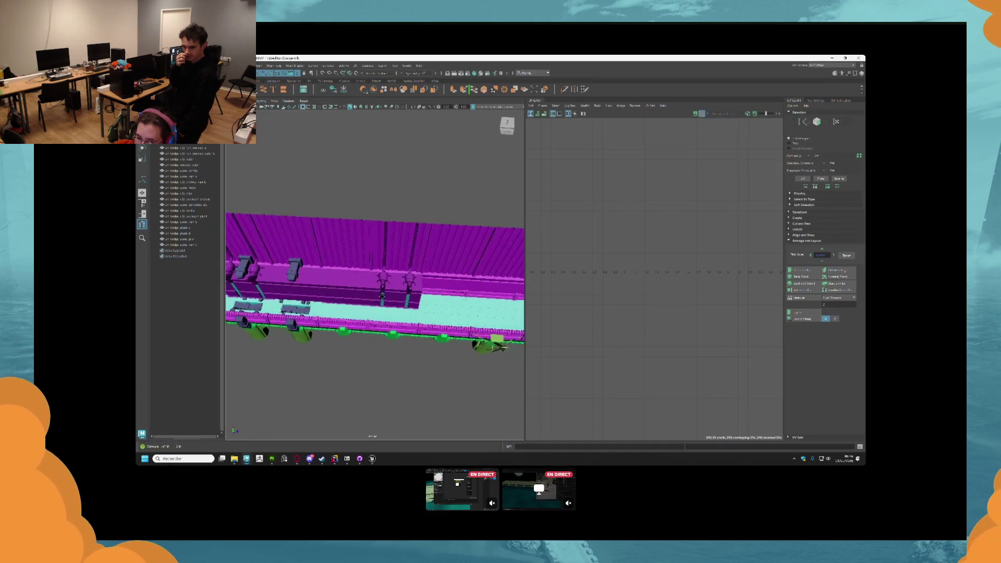
click(261, 291)
mouse_move(370, 276)
mouse_down()
mouse_move(369, 245)
mouse_move(414, 240)
mouse_up()
key(ctrl+h)
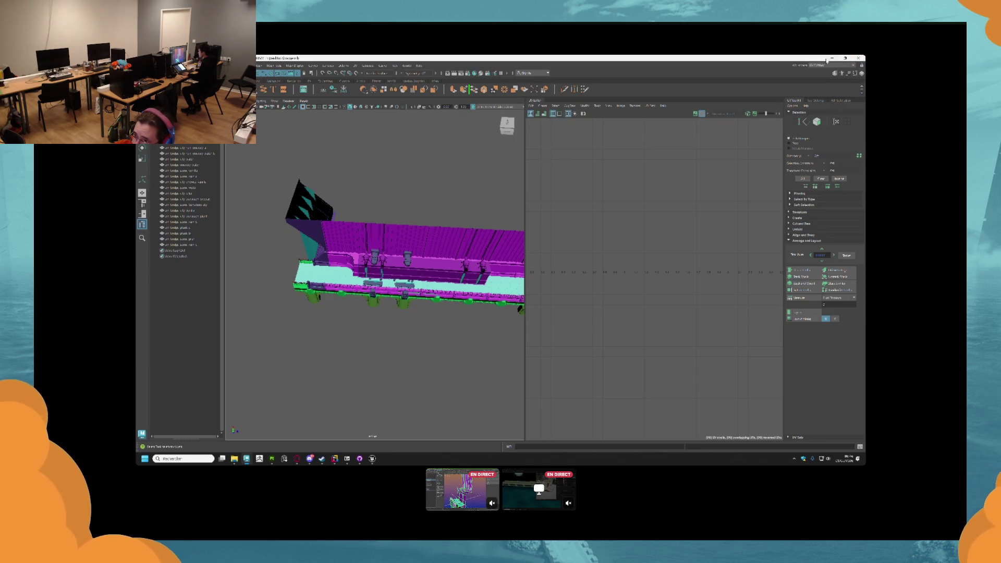
- Inspect the wall pieces' UVs from several angles, then minimize Maya
scroll(368, 361, up, 10)
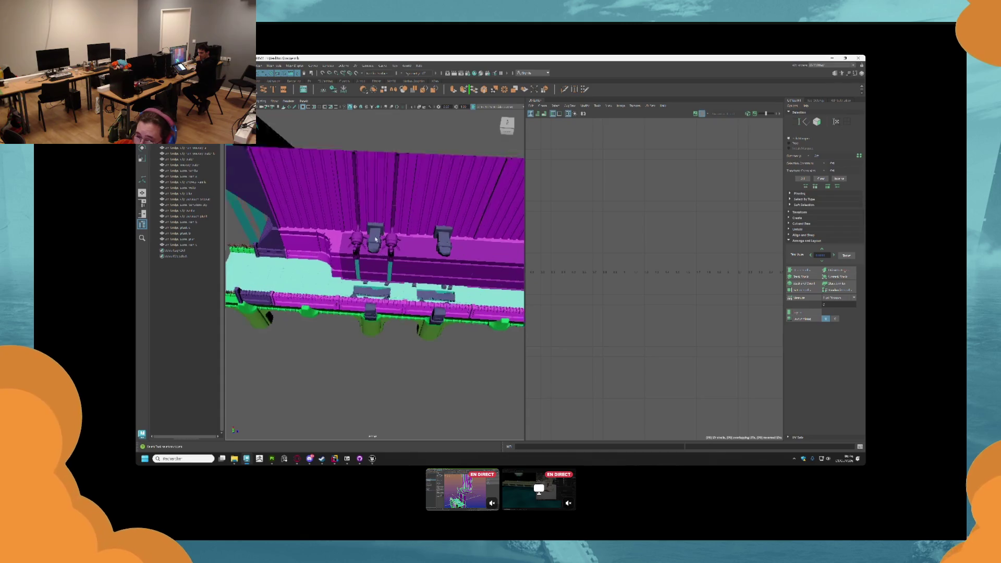
mouse_move(368, 360)
mouse_down()
mouse_move(377, 281)
mouse_move(305, 288)
mouse_move(404, 317)
mouse_up()
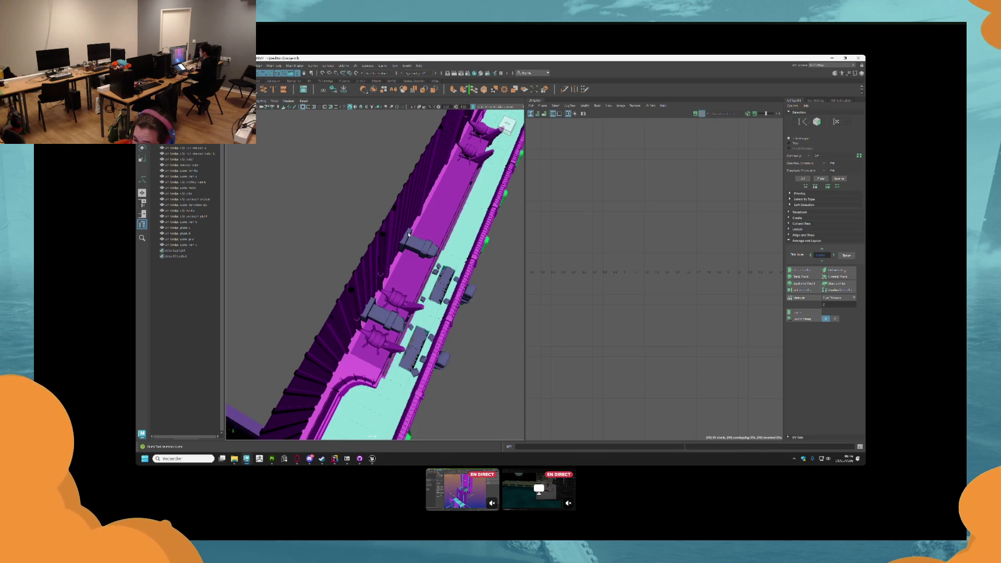
mouse_move(422, 232)
mouse_down()
mouse_move(366, 227)
mouse_move(390, 248)
mouse_move(396, 240)
mouse_move(404, 164)
mouse_move(423, 298)
mouse_up()
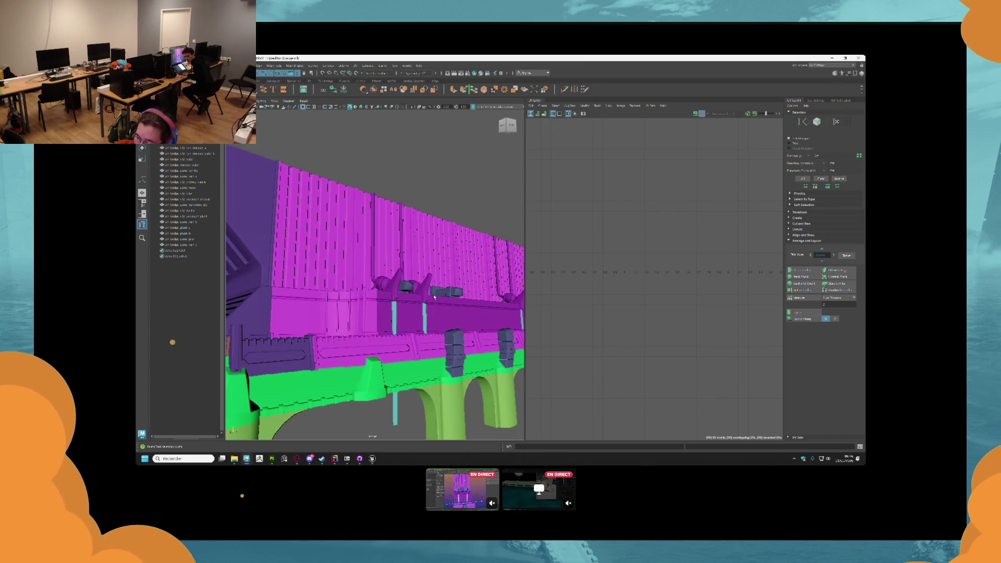
click(434, 296)
click(424, 197)
drag(424, 196, 427, 314)
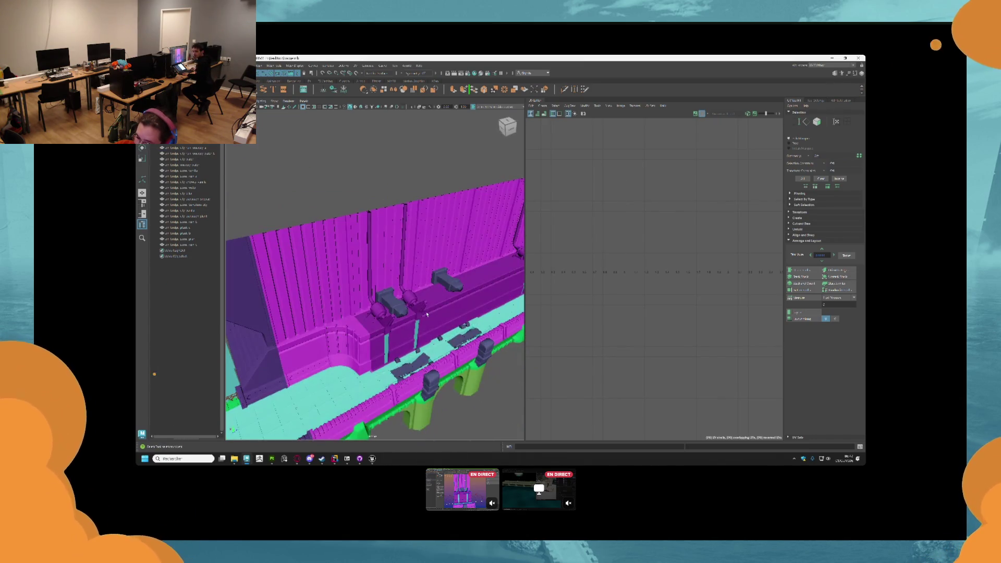
click(416, 309)
click(388, 167)
drag(389, 167, 401, 263)
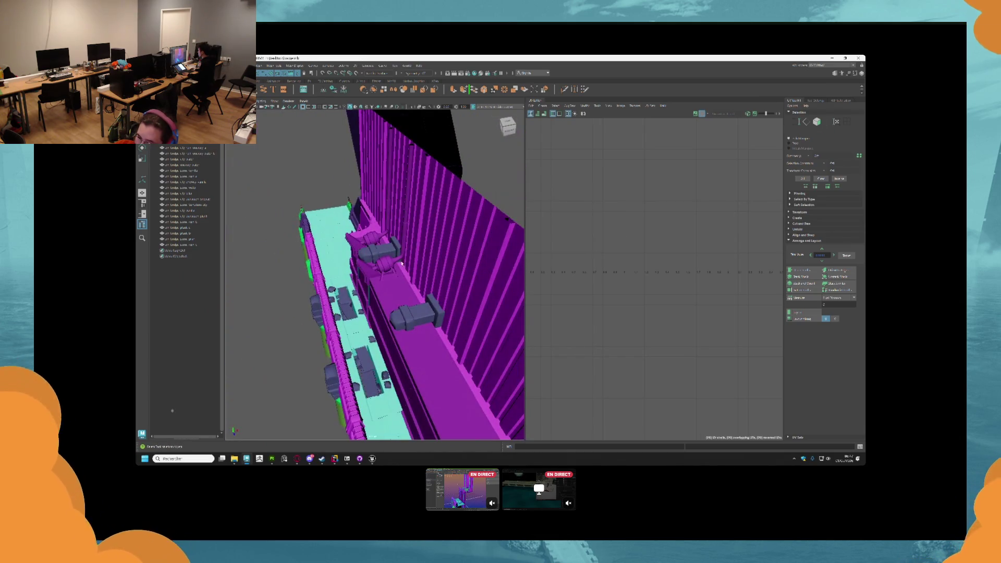
mouse_move(408, 151)
mouse_down()
mouse_move(386, 165)
mouse_move(463, 240)
mouse_move(438, 232)
mouse_up()
click(833, 58)
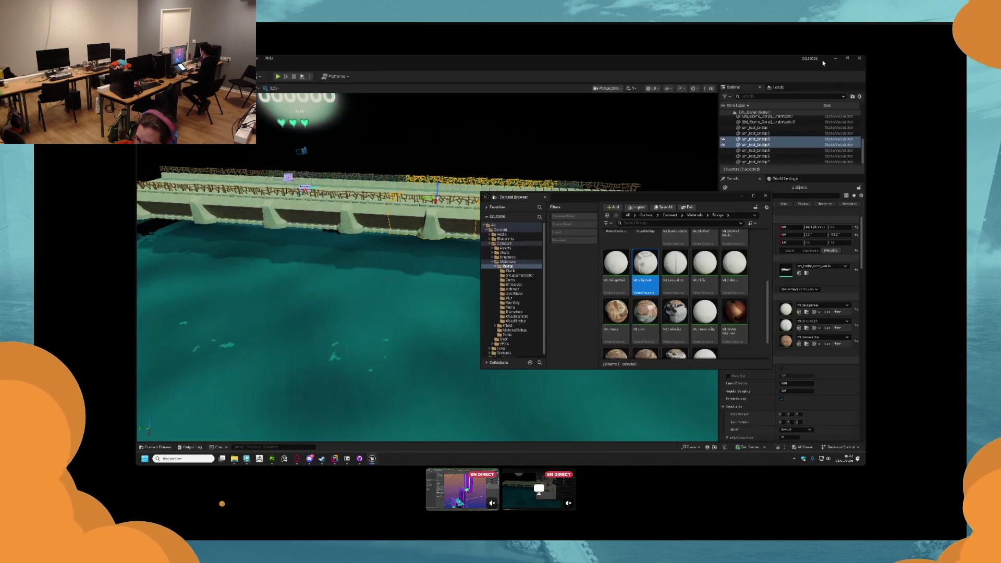
- Pull the level camera back and close the old static mesh editor
mouse_move(460, 272)
mouse_down()
mouse_move(448, 308)
mouse_move(433, 305)
mouse_up()
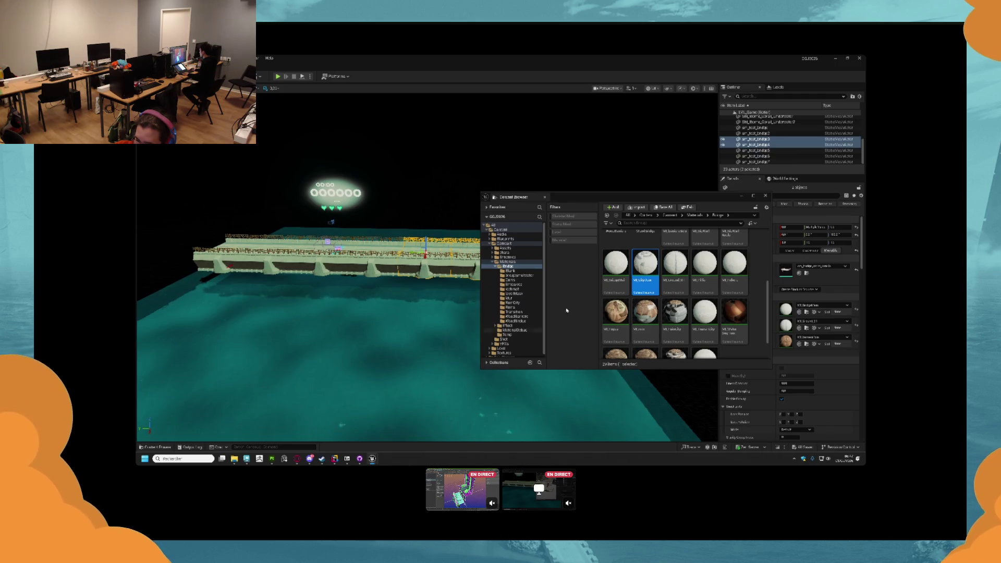
key(alt+Tab)
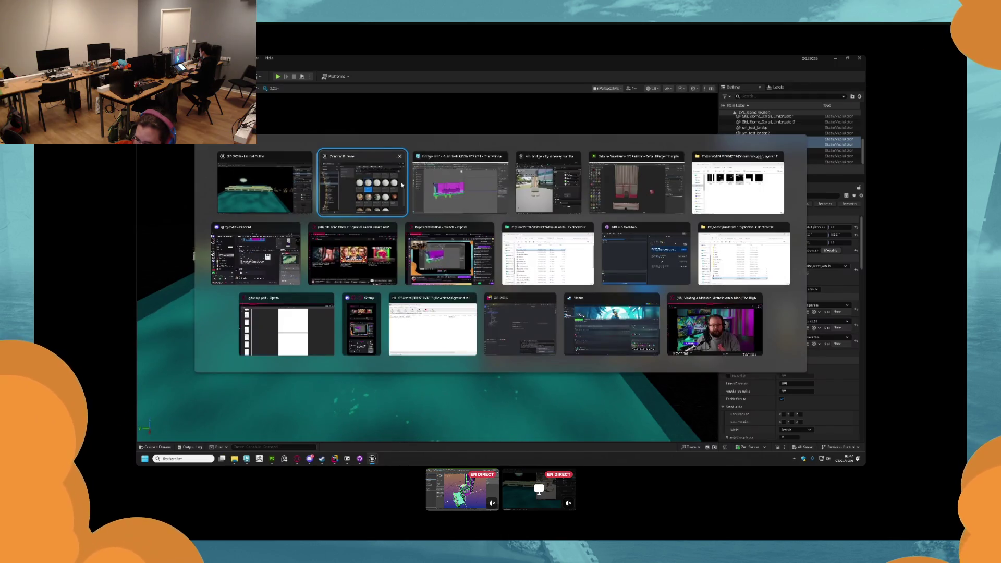
click(518, 173)
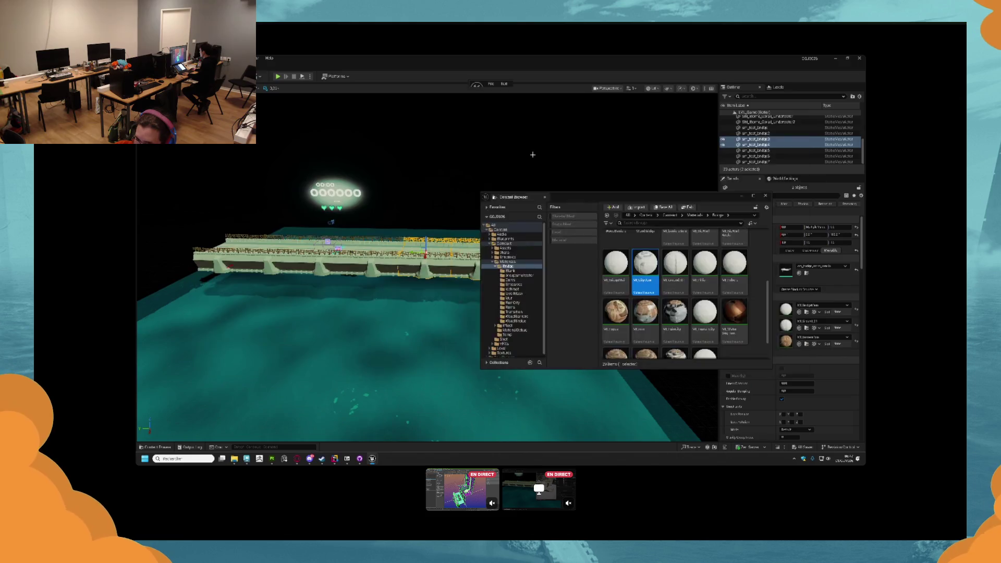
click(825, 84)
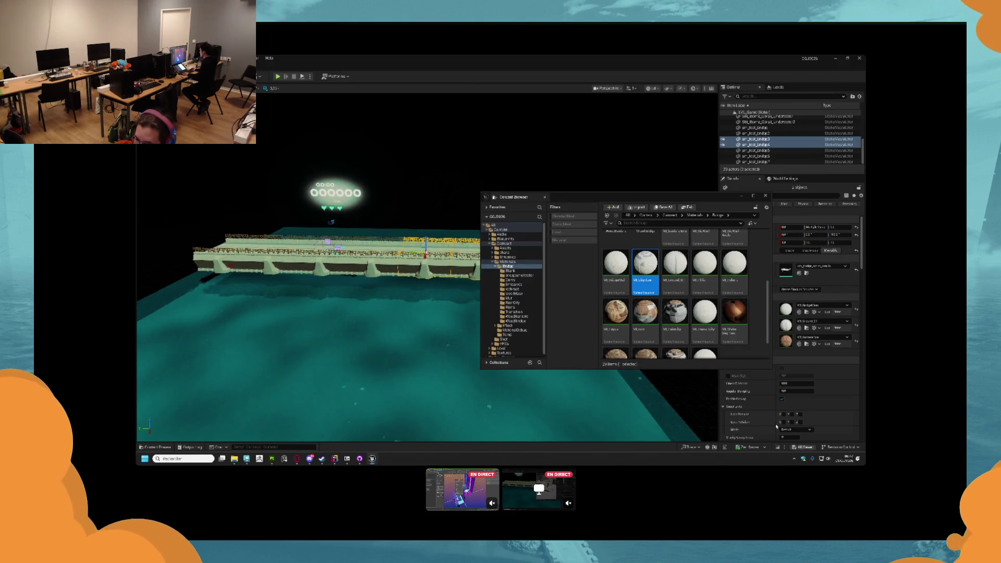
- Open transition_plank from Assets > Bridge and view it from below
scroll(678, 312, up, 2)
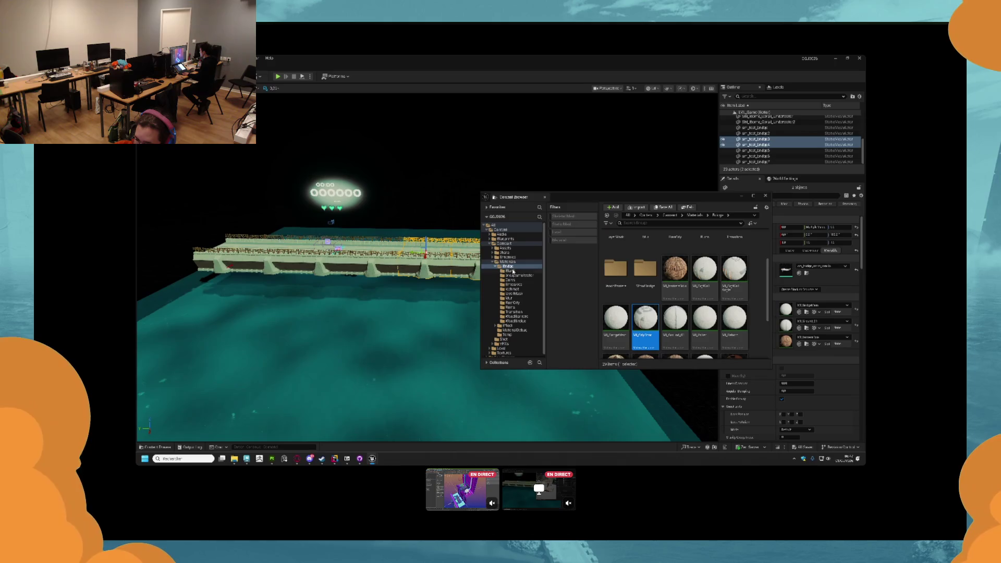
click(503, 249)
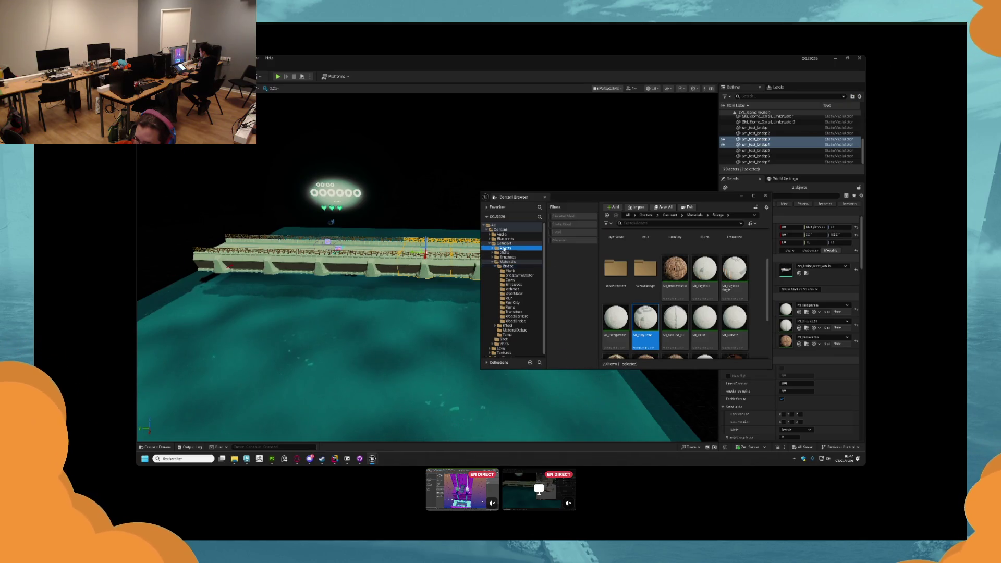
double_click(615, 242)
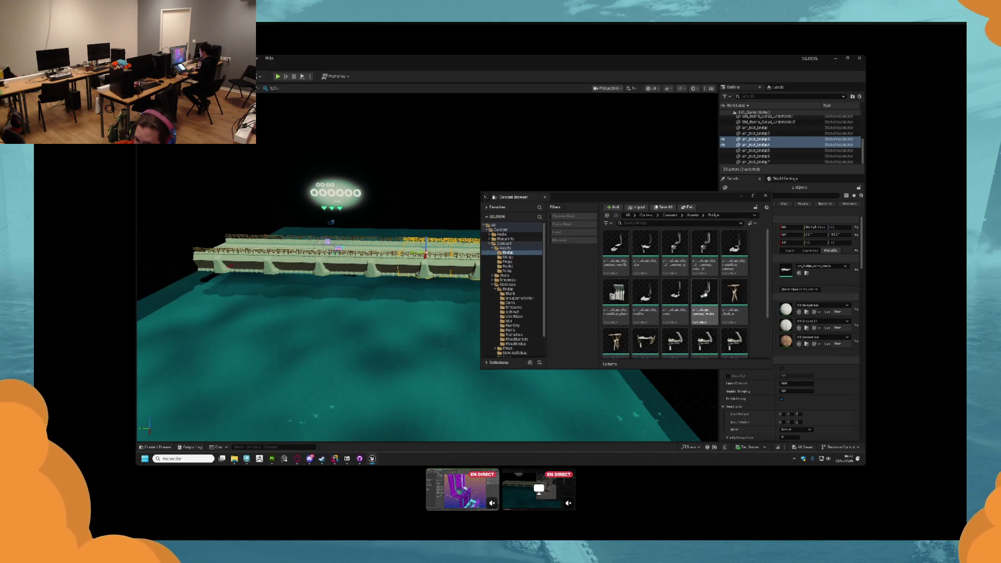
scroll(717, 281, down, 1)
double_click(616, 277)
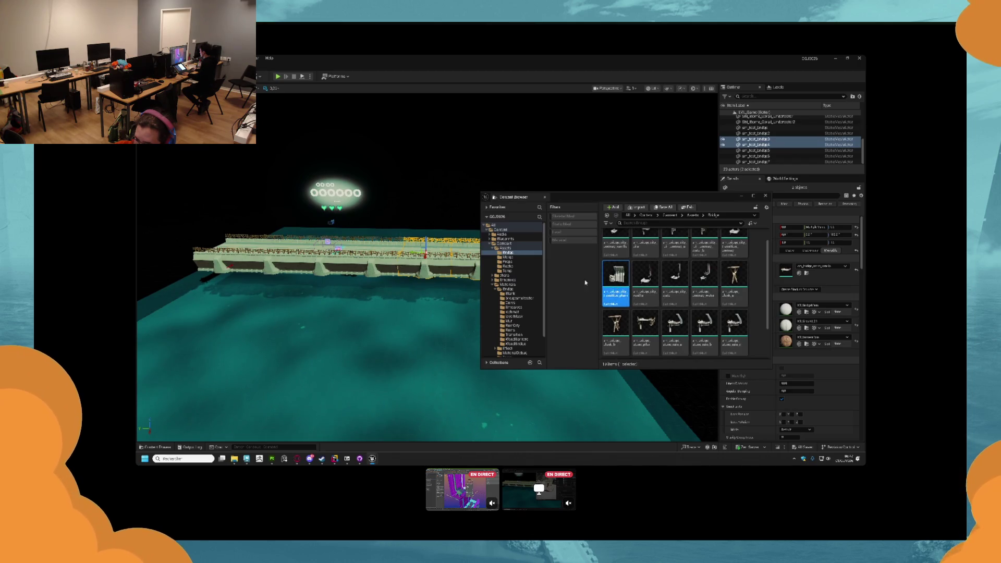
drag(492, 212, 516, 260)
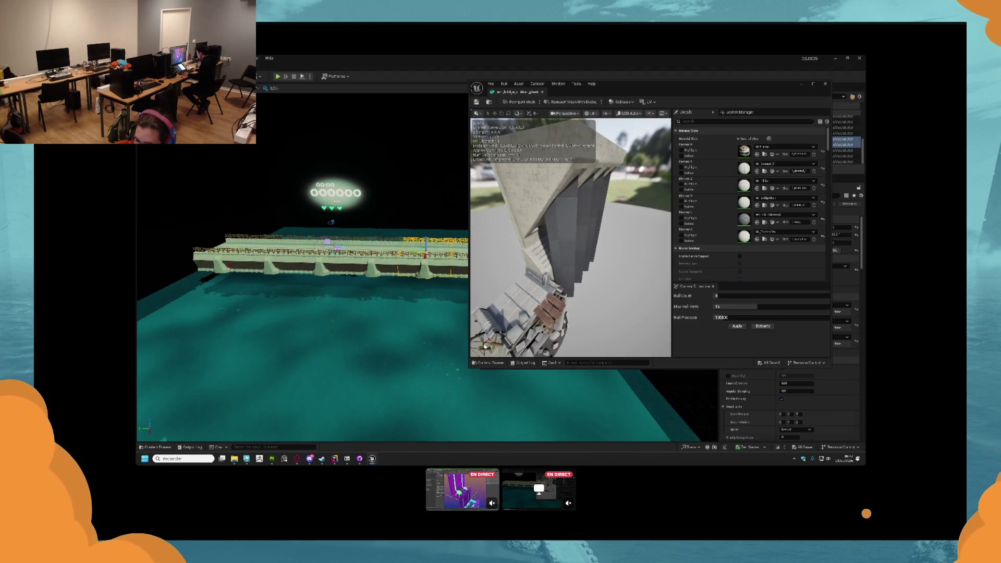
- Browse the content drawer to the Gamecart Materials folder and select MM_WaterFall
click(486, 363)
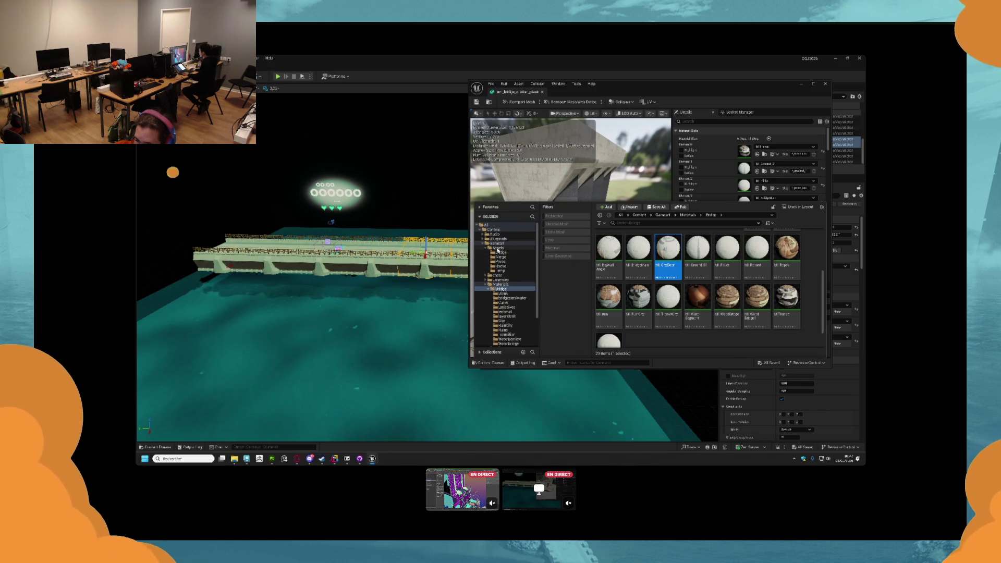
click(497, 244)
click(497, 248)
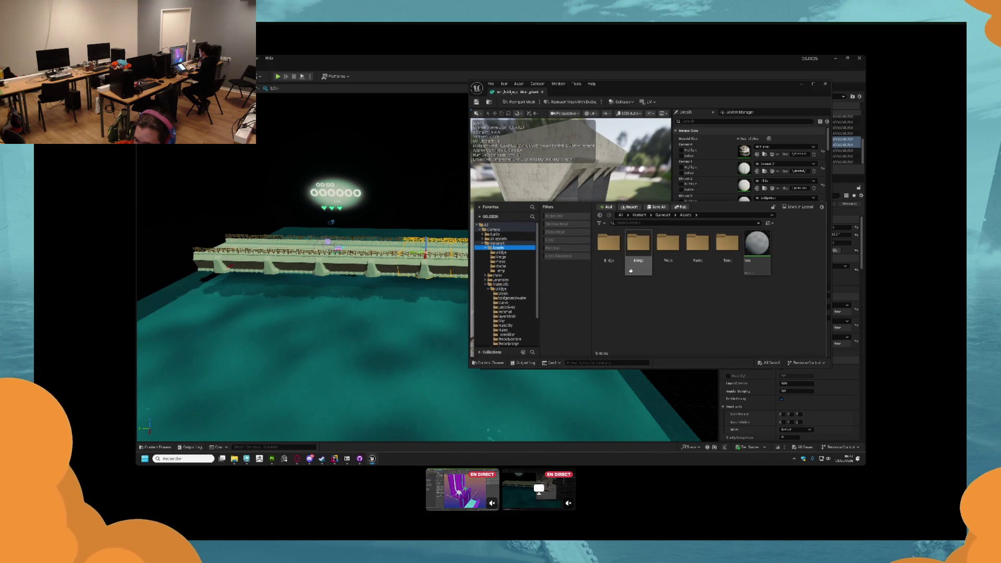
key(alt+Left)
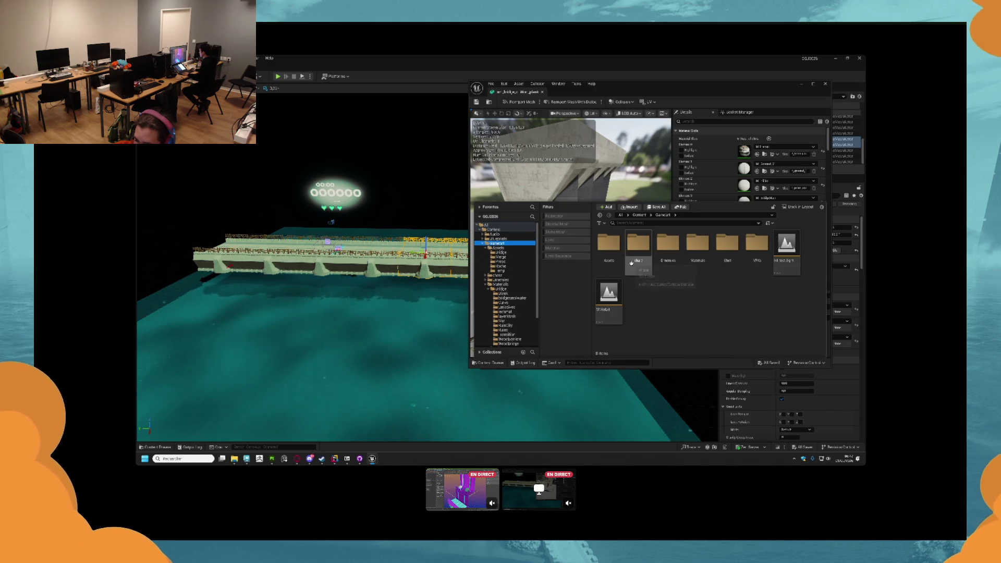
double_click(698, 244)
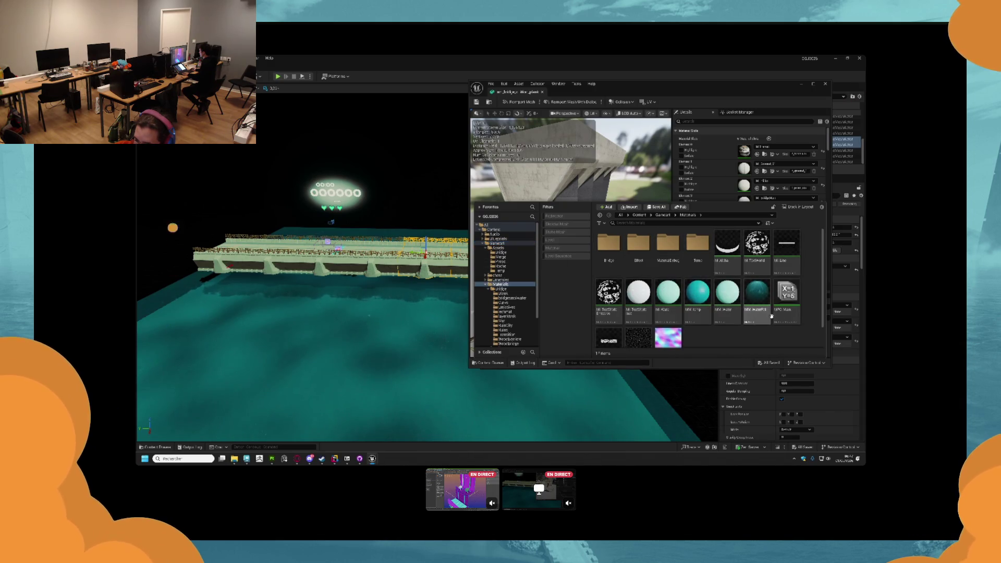
click(752, 316)
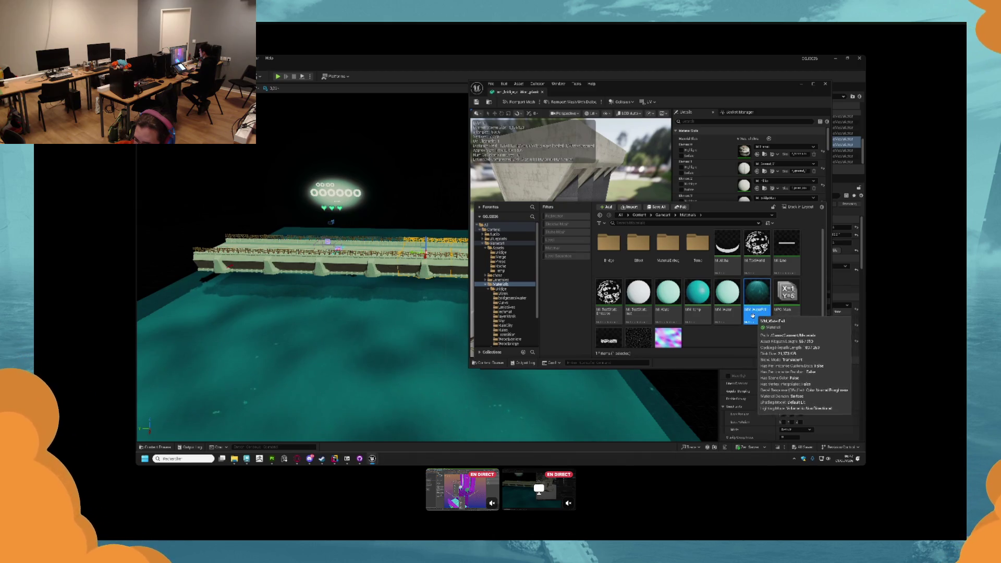
- Create a material instance of MM_Waterfall named MI_Waterfall and save it
right_click(756, 309)
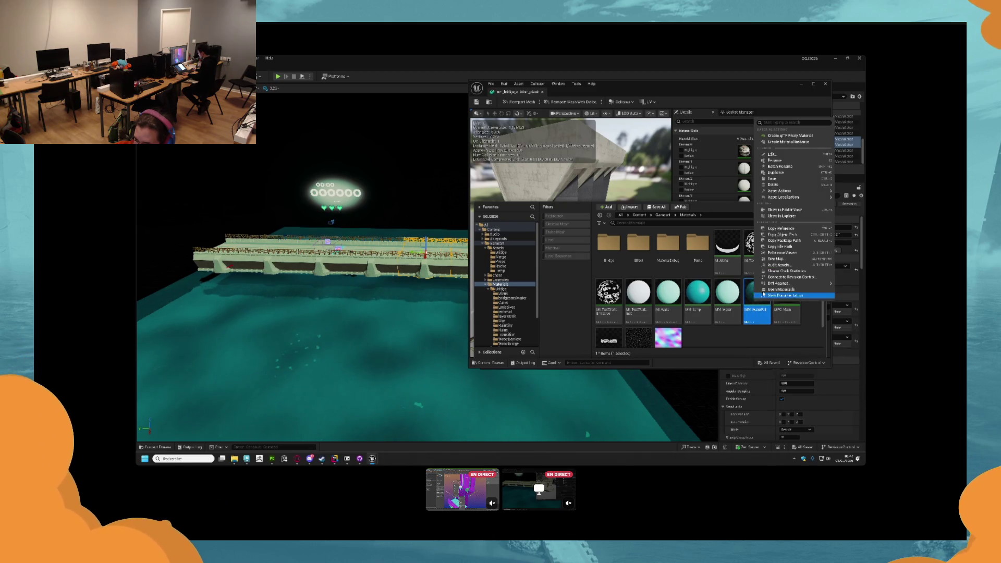
click(788, 142)
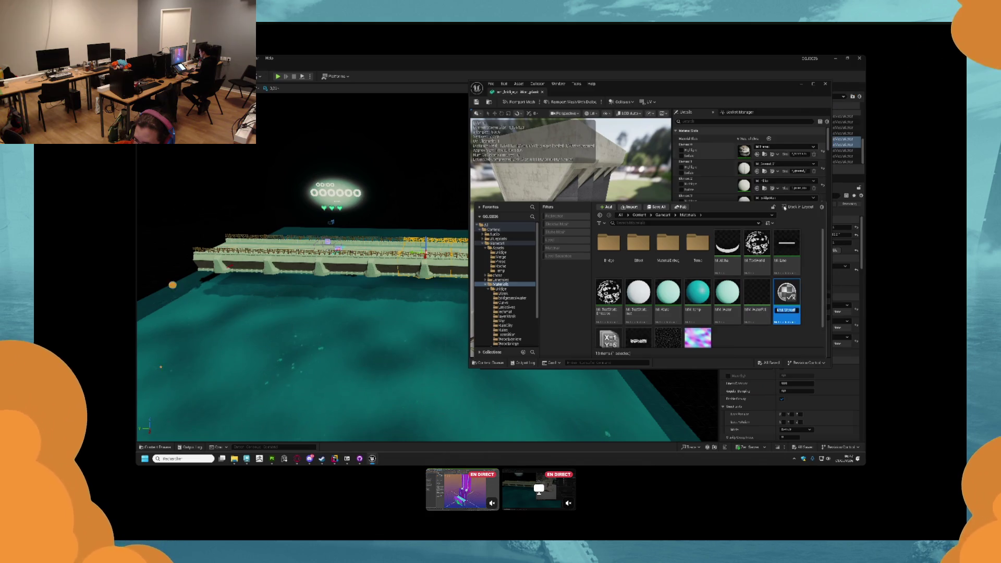
text(MI_)
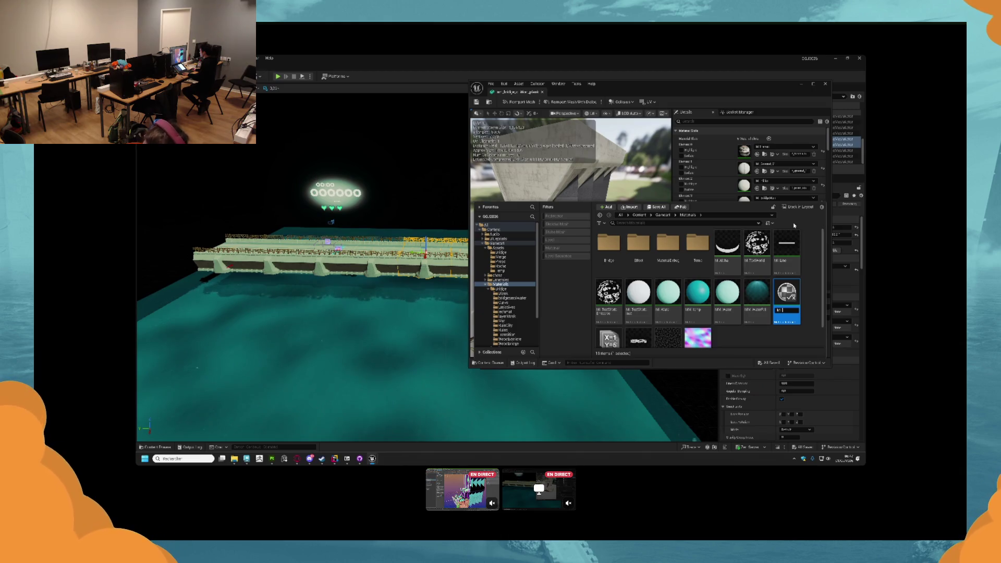
text(Waterfall)
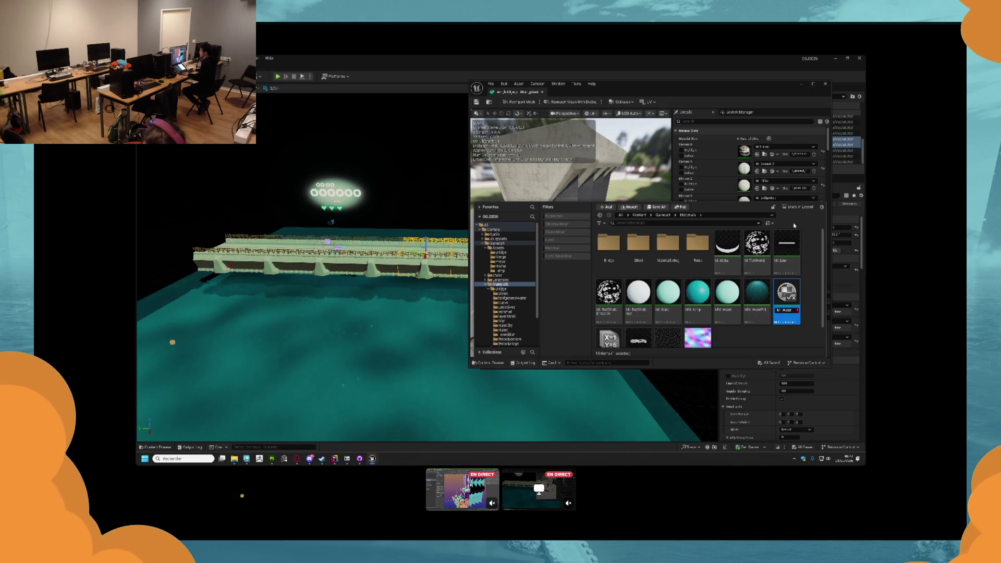
key(Return)
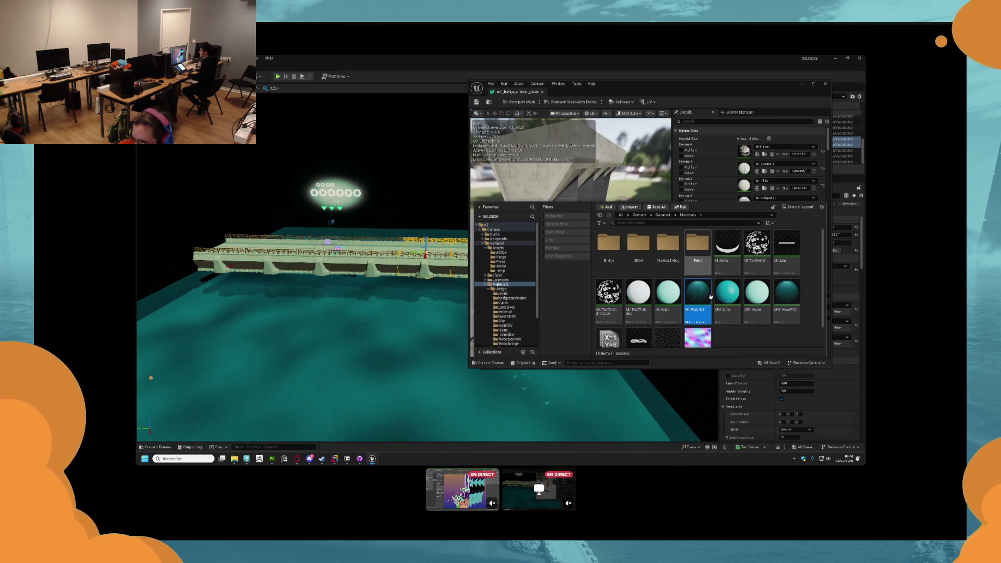
key(ctrl+s)
scroll(780, 151, down, 1)
scroll(780, 151, down, 3)
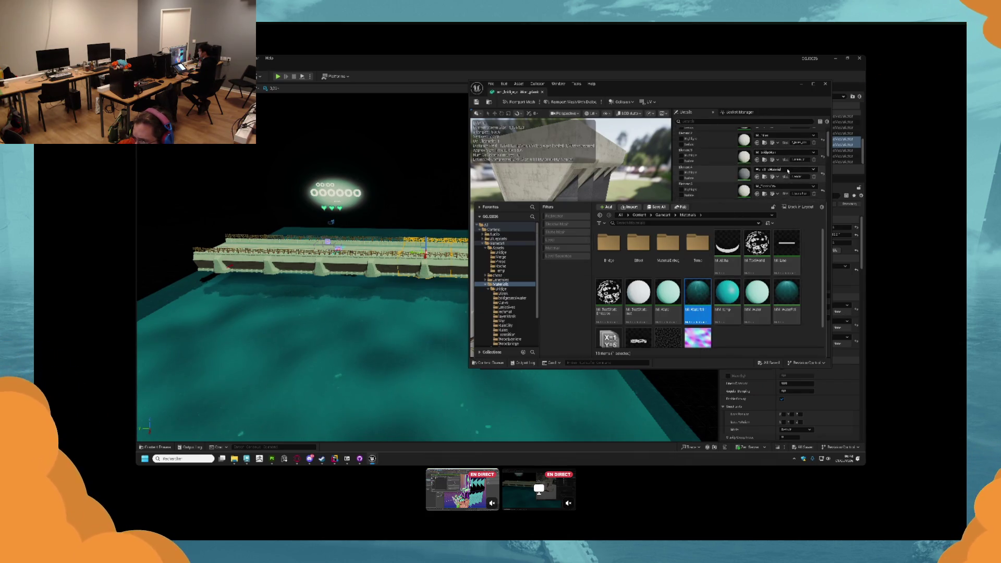
key(ctrl+space)
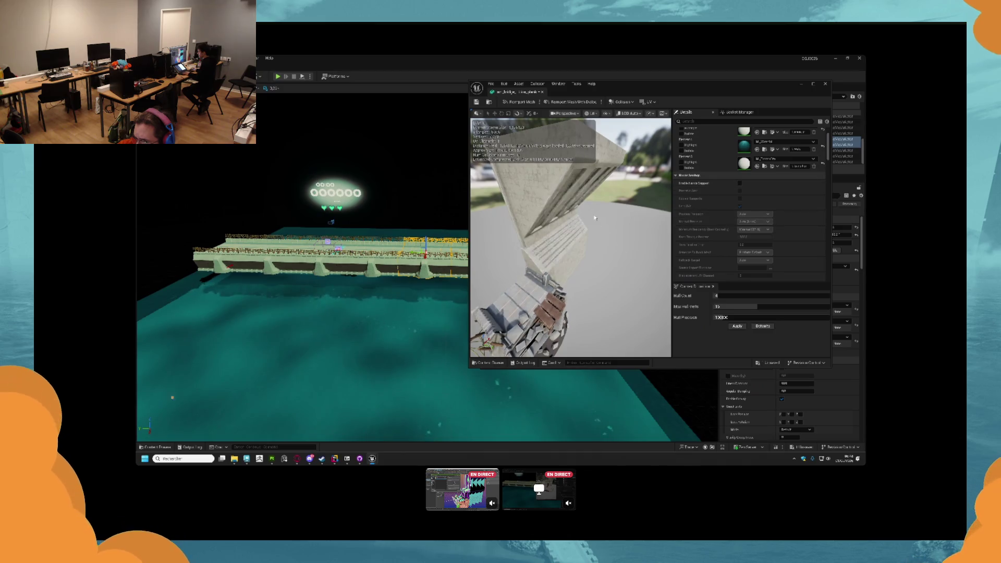
drag(574, 235, 532, 235)
mouse_move(639, 230)
mouse_down()
mouse_move(616, 230)
mouse_move(639, 230)
mouse_up()
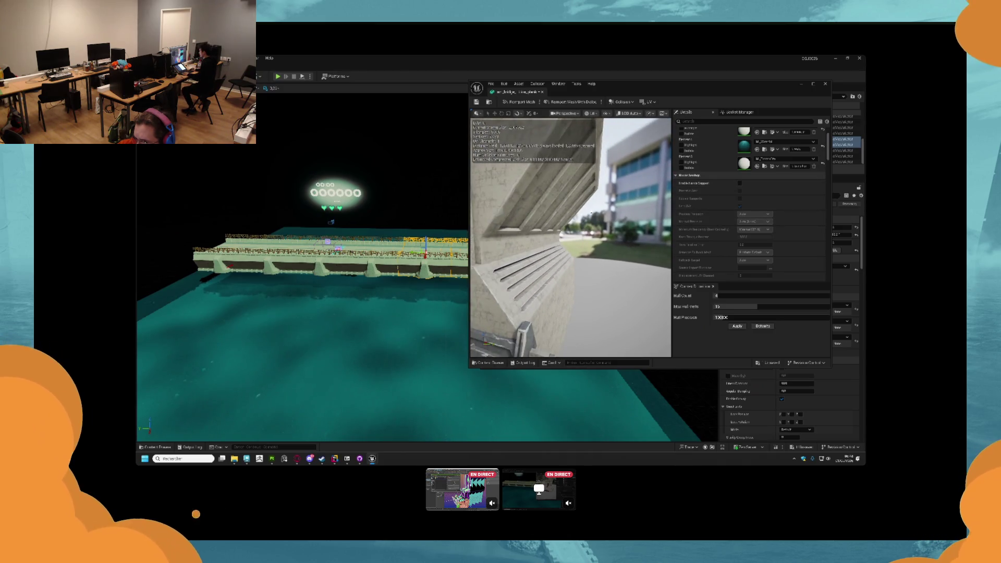
- Open MI_Waterfall and its parent MM_Waterfall graph to inspect the Panner nodes, then close Unreal
double_click(744, 145)
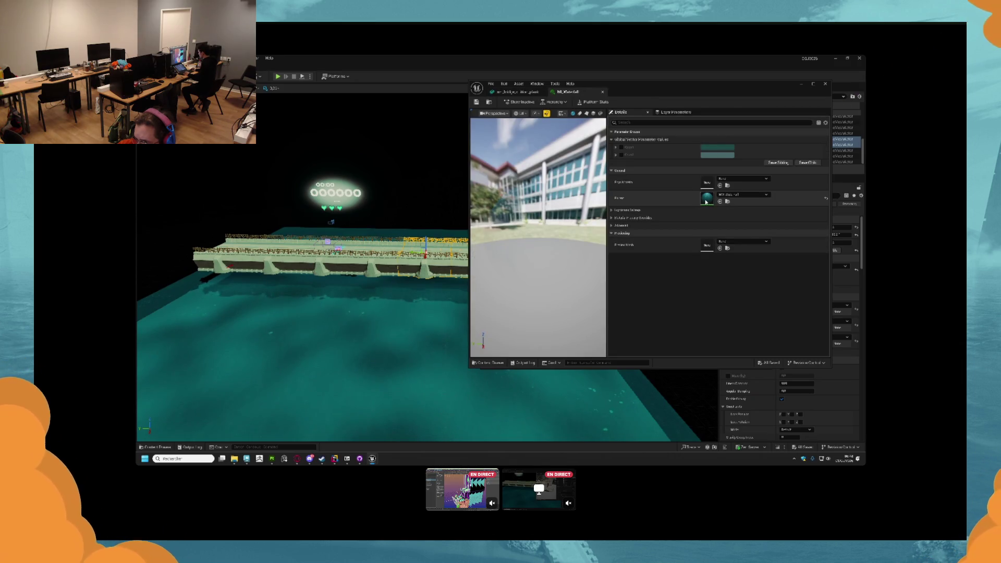
double_click(706, 202)
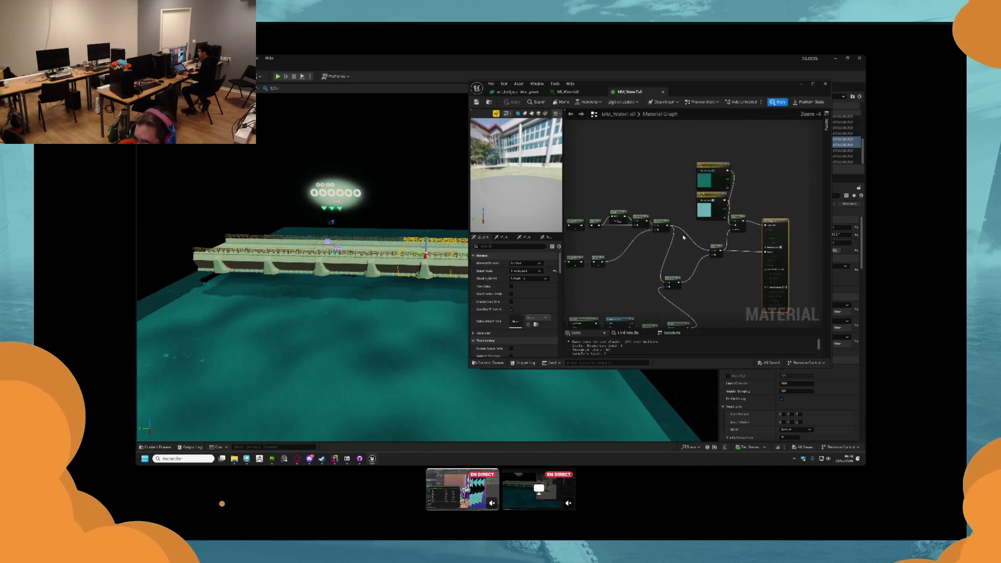
scroll(683, 237, up, 2)
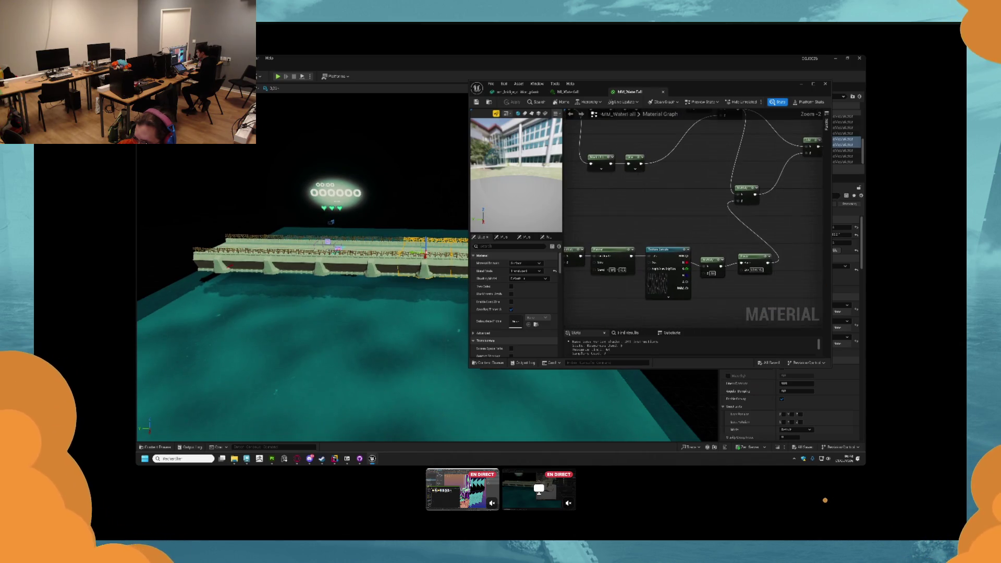
scroll(714, 248, down, 1)
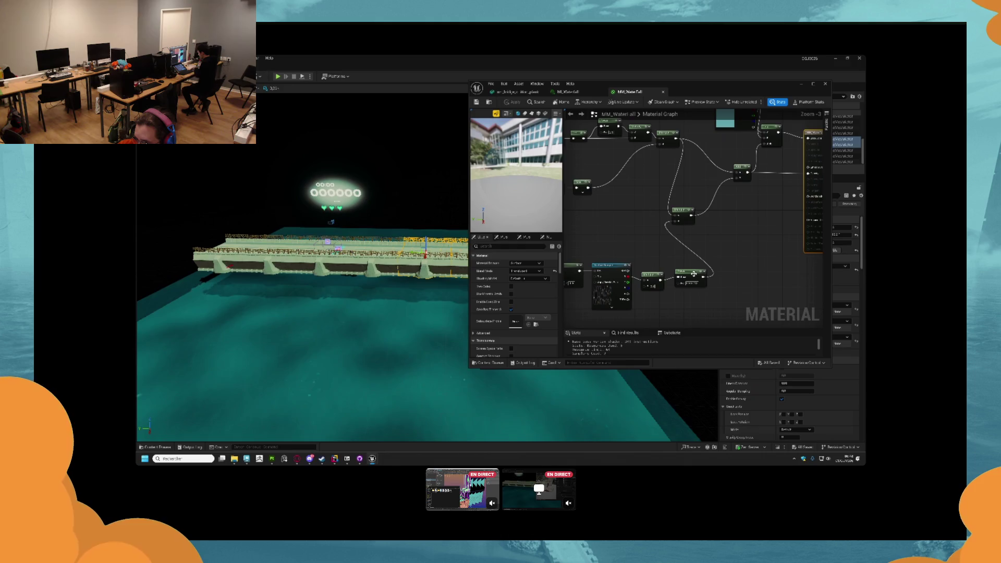
drag(655, 261, 794, 247)
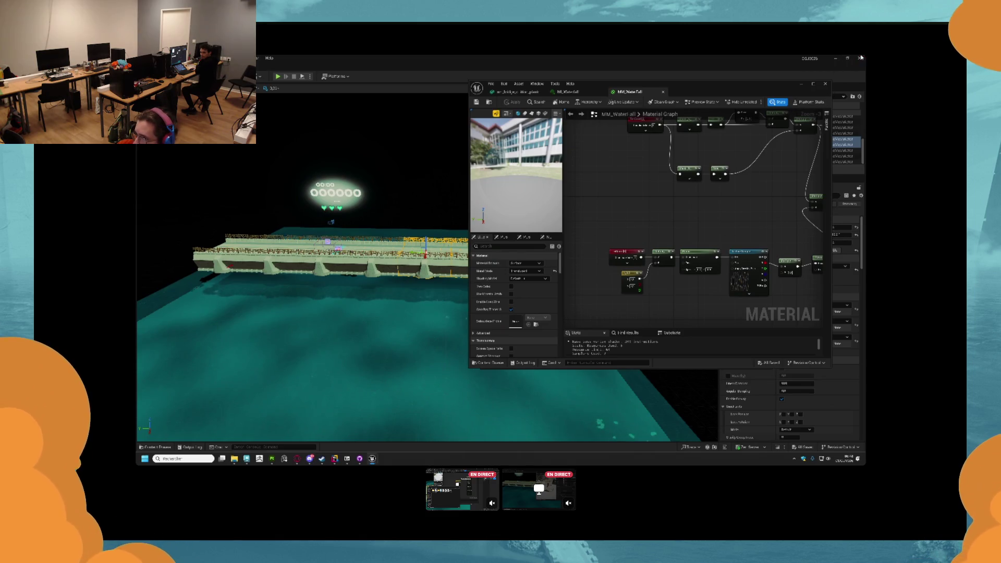
click(861, 58)
click(360, 458)
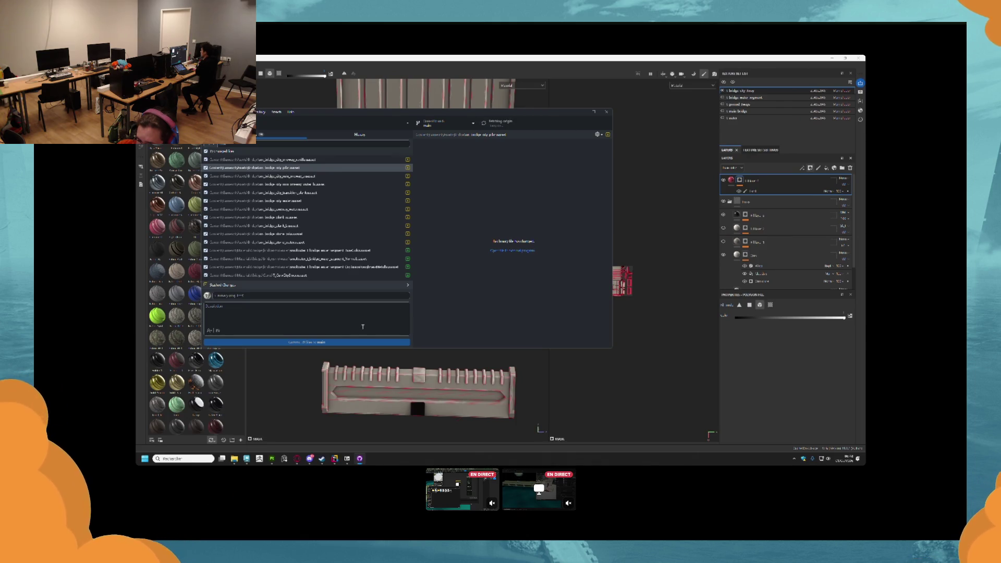
- Commit the texture changes to main with a generated message, push to origin, and minimize
click(218, 331)
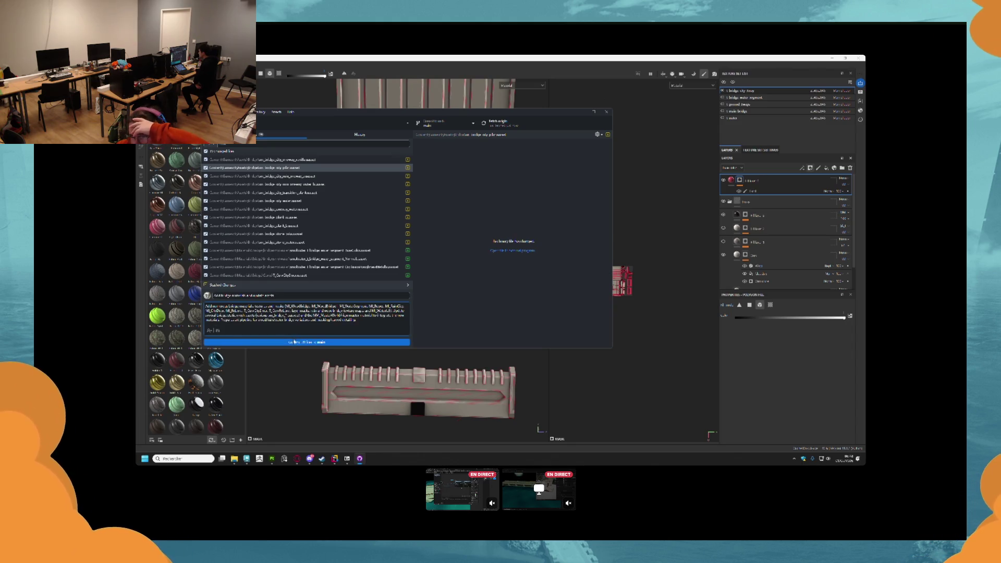
click(294, 342)
click(502, 125)
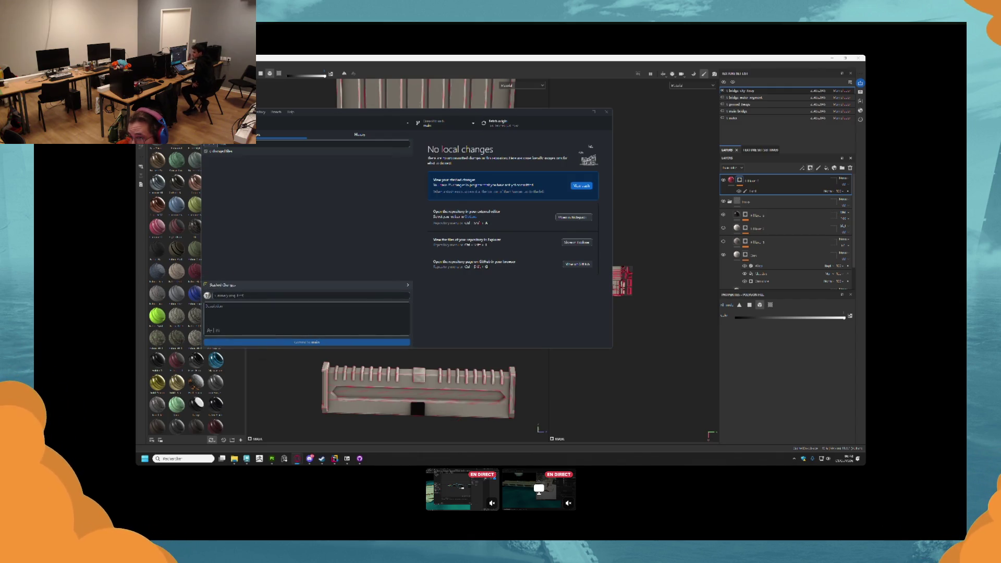
click(579, 112)
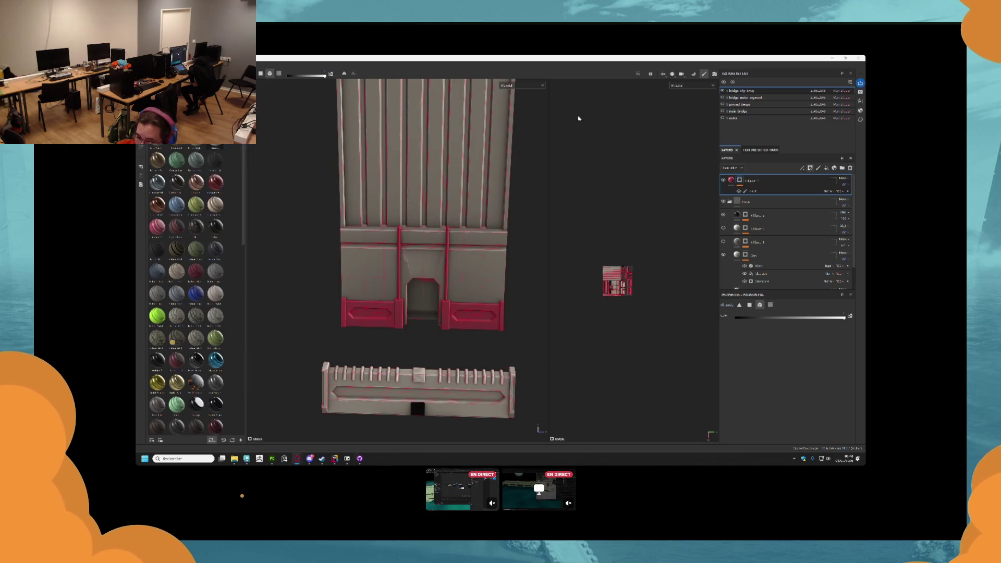
- Start a new Maya scene, discarding the old one without saving
mouse_move(323, 459)
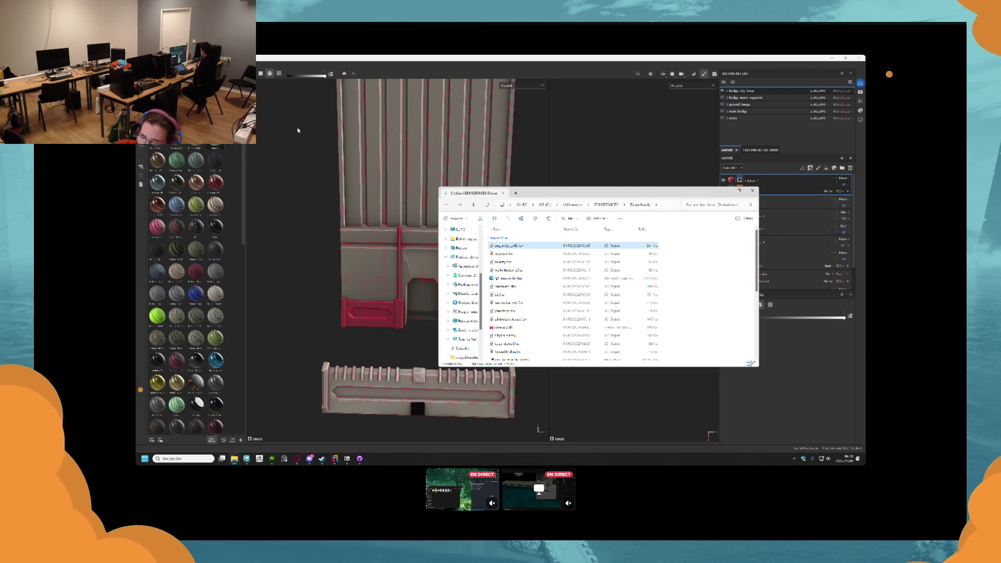
click(247, 458)
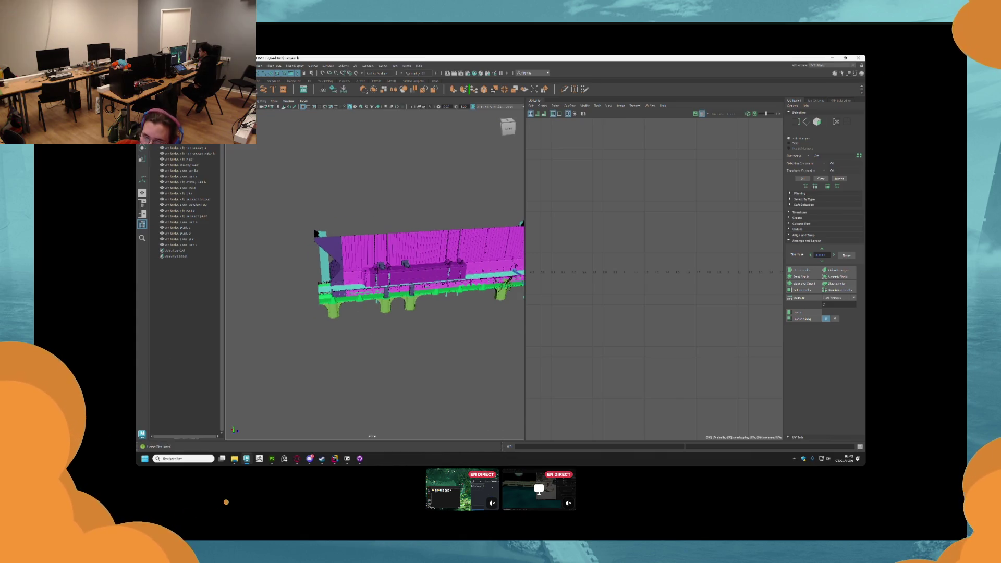
key(alt+Tab)
key(alt+Tab)
key(alt+Tab)
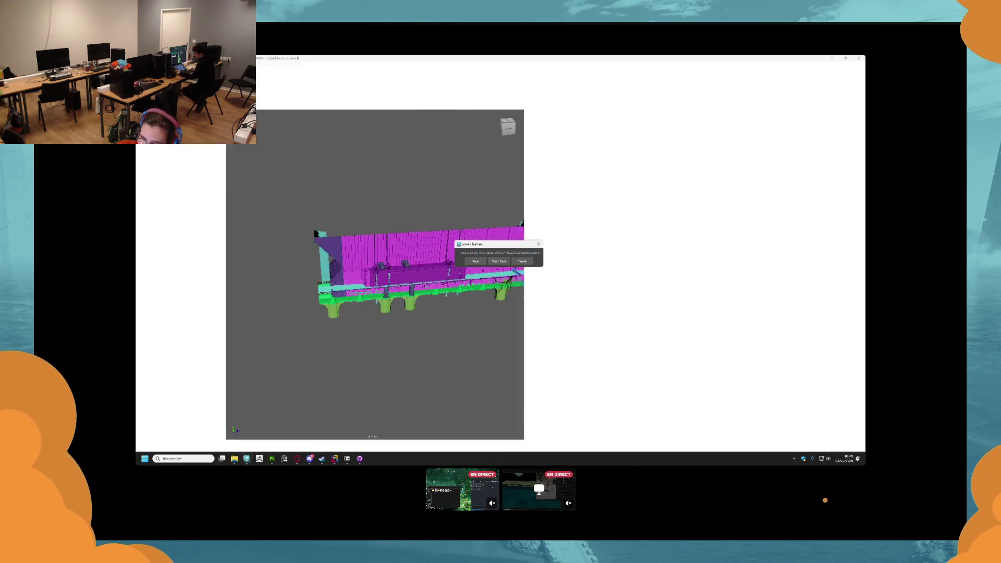
click(480, 262)
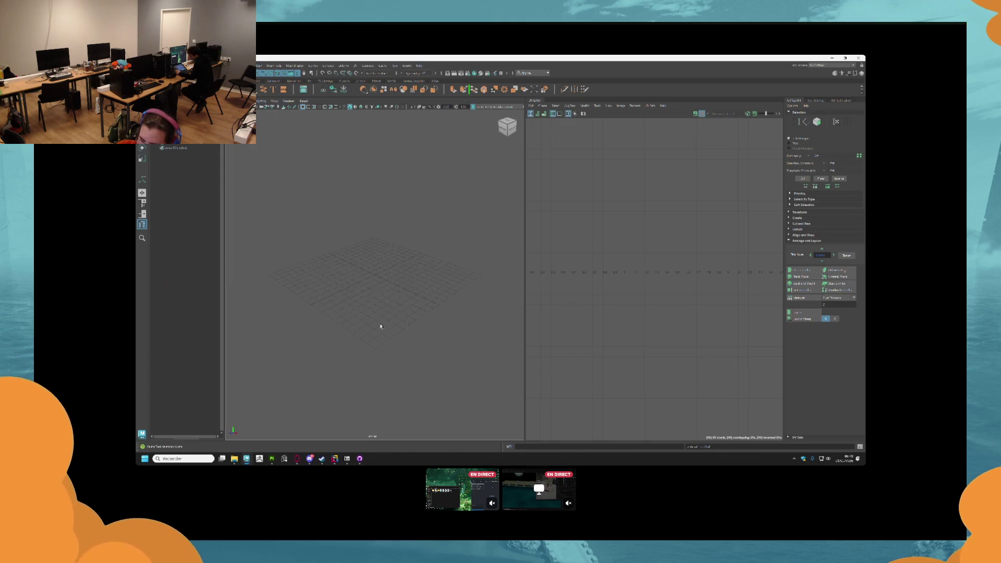
- Import the bridge section model by dragging its file from File Explorer into the viewport
key(alt+Tab)
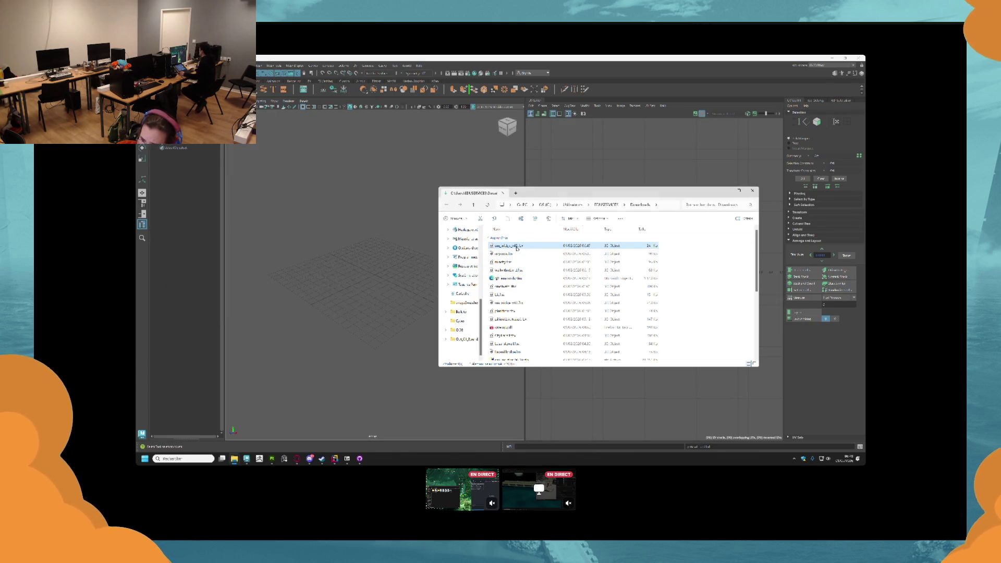
drag(503, 245, 435, 232)
click(728, 191)
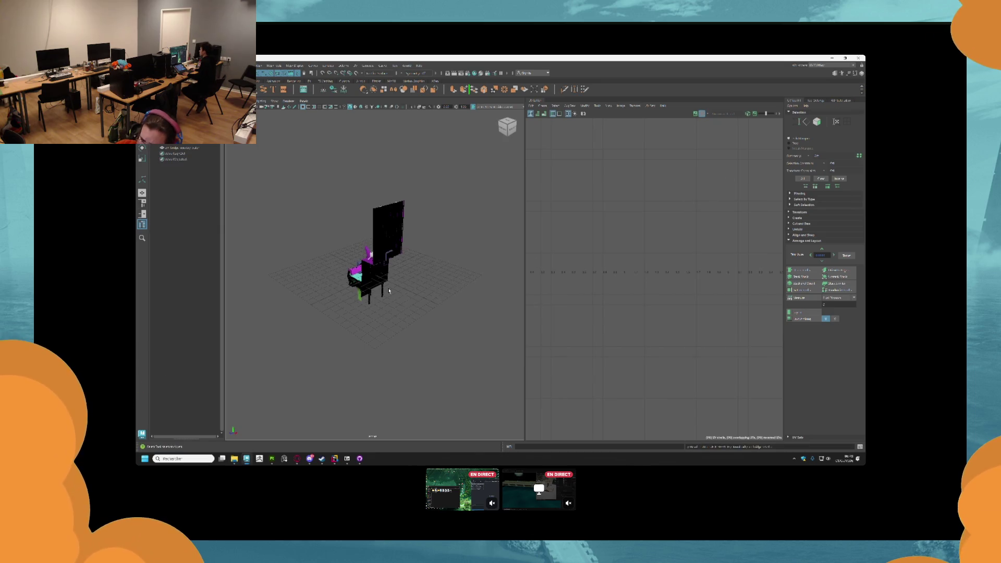
click(368, 257)
drag(369, 257, 458, 307)
click(449, 293)
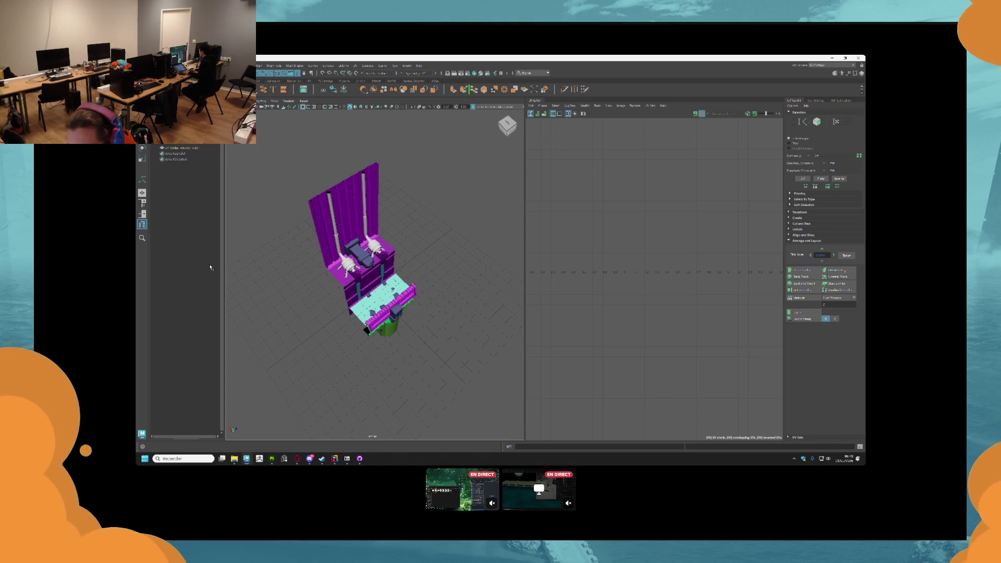
- Select the bridge model and turn on the UV checker texture display
click(351, 265)
scroll(352, 265, up, 6)
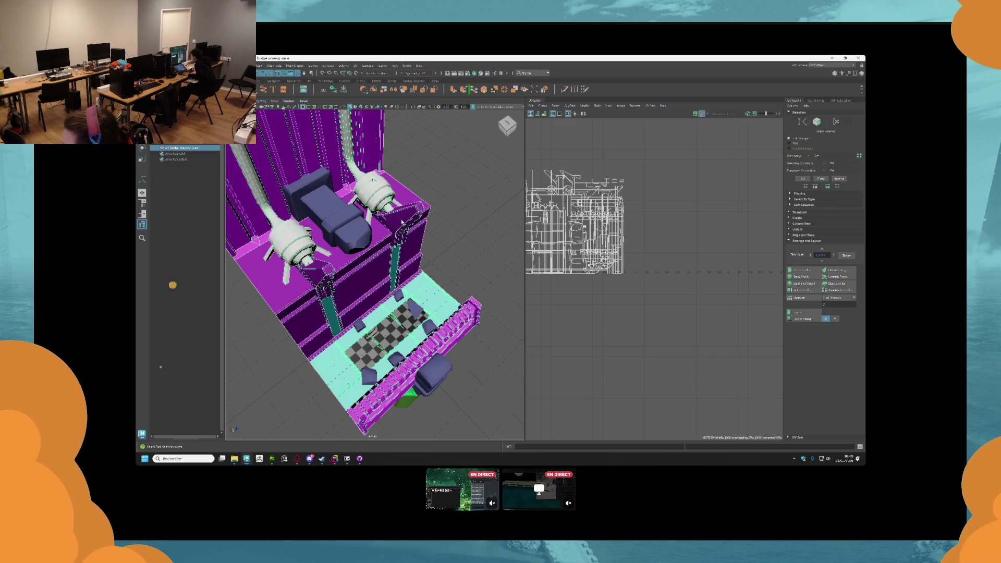
scroll(355, 271, down, 5)
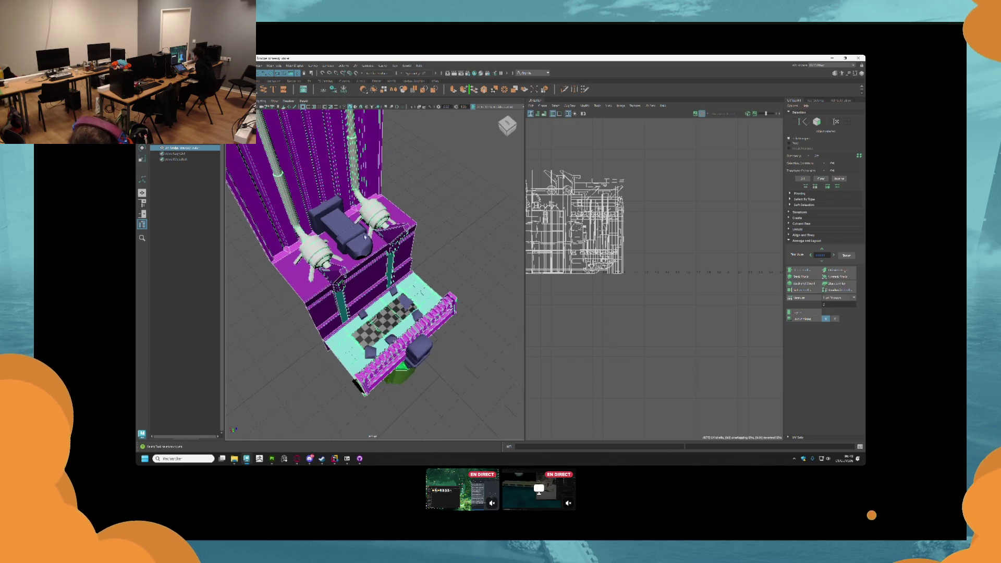
scroll(355, 271, up, 4)
drag(439, 236, 440, 233)
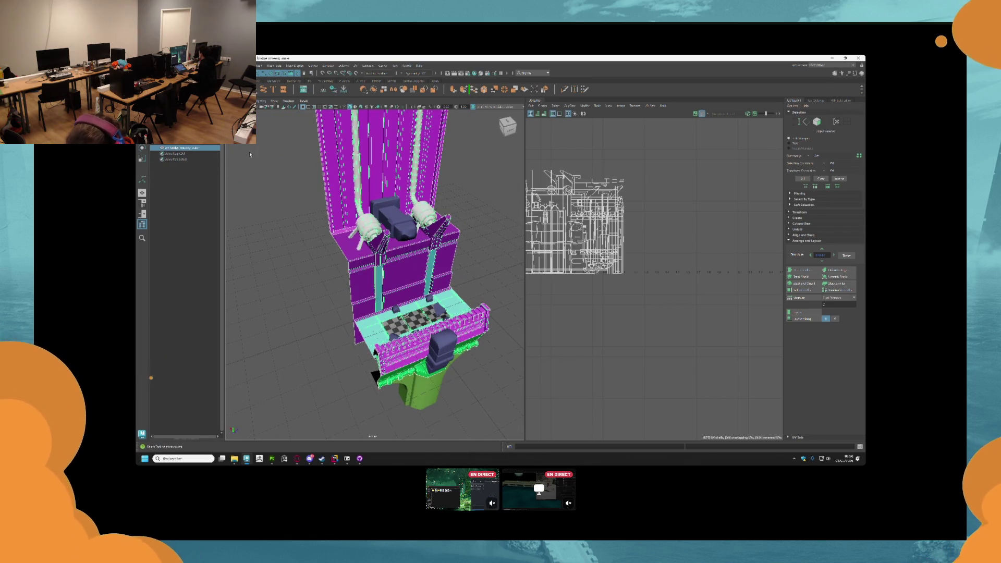
ctrl+click(190, 146)
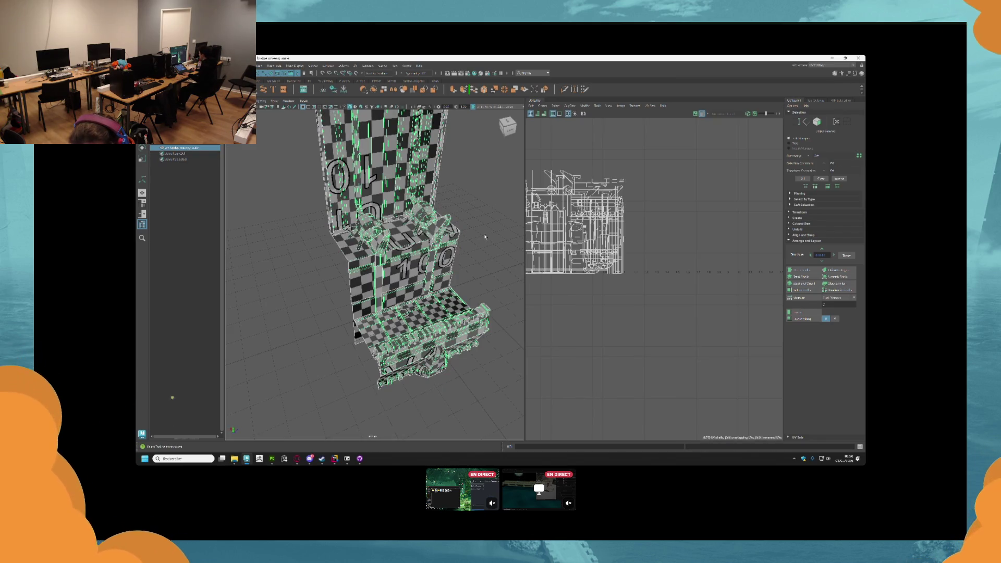
- Export the selected bridge model via Export Selection, then bring Substance Painter forward
click(173, 186)
key(ctrl+z)
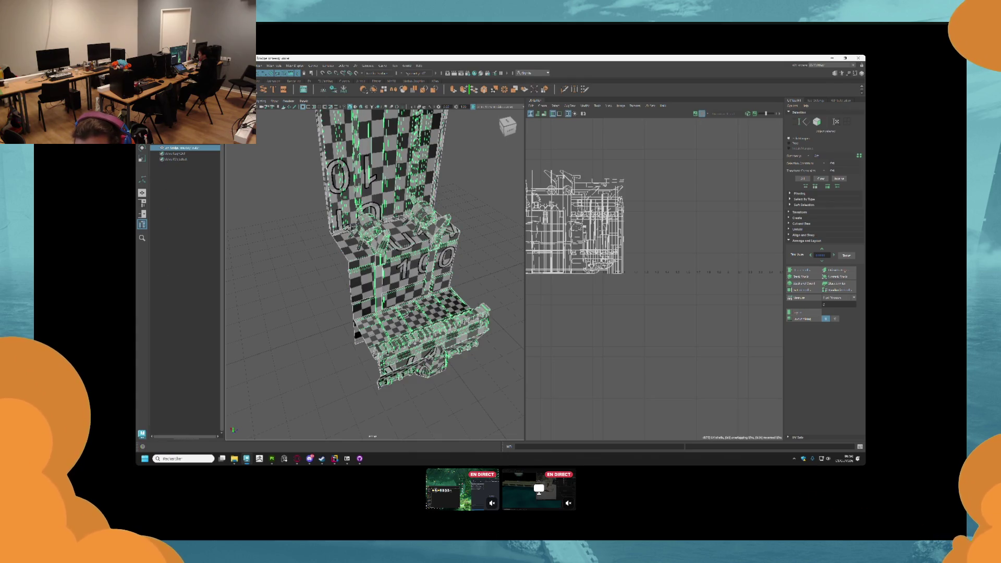
click(154, 66)
click(186, 160)
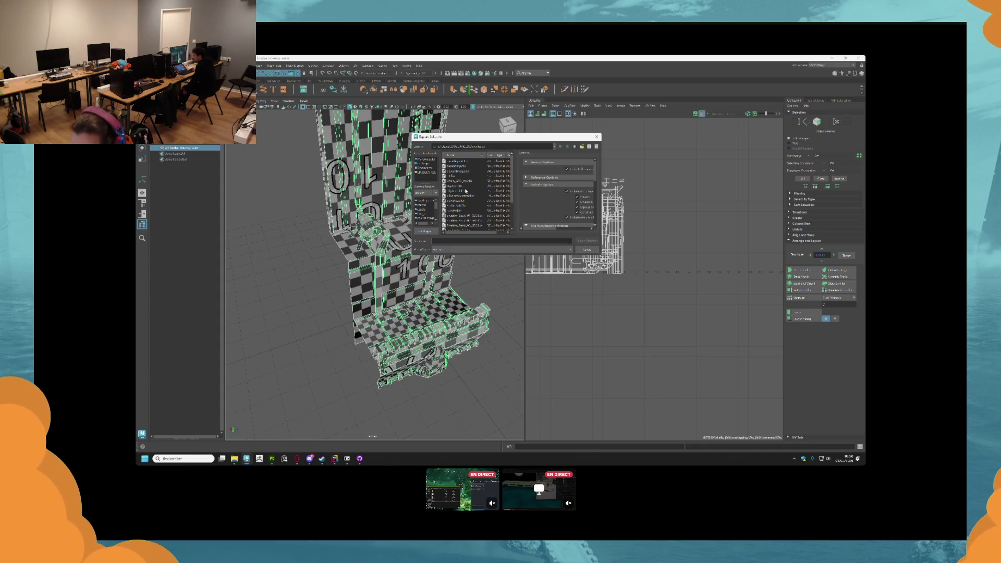
text(b)
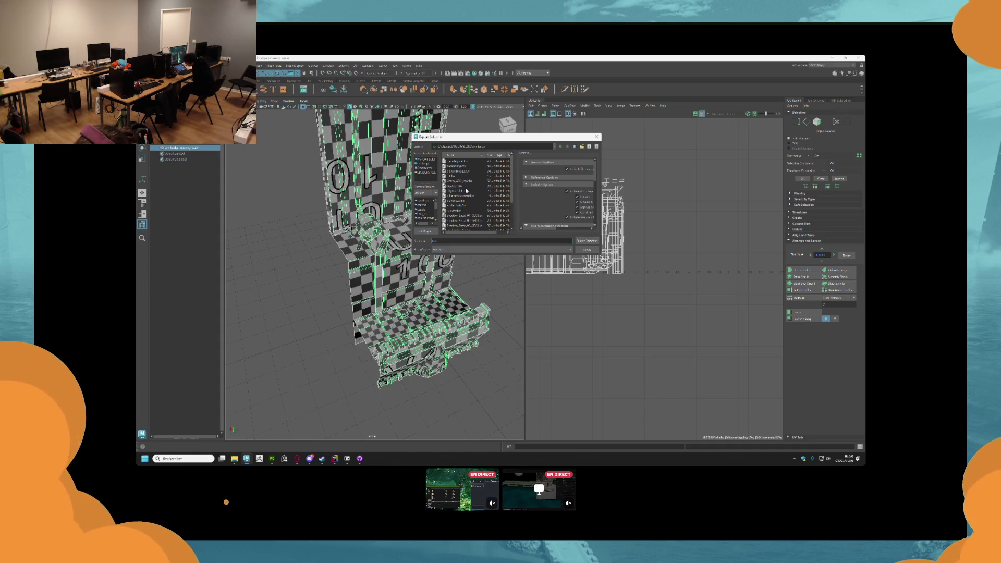
key(Return)
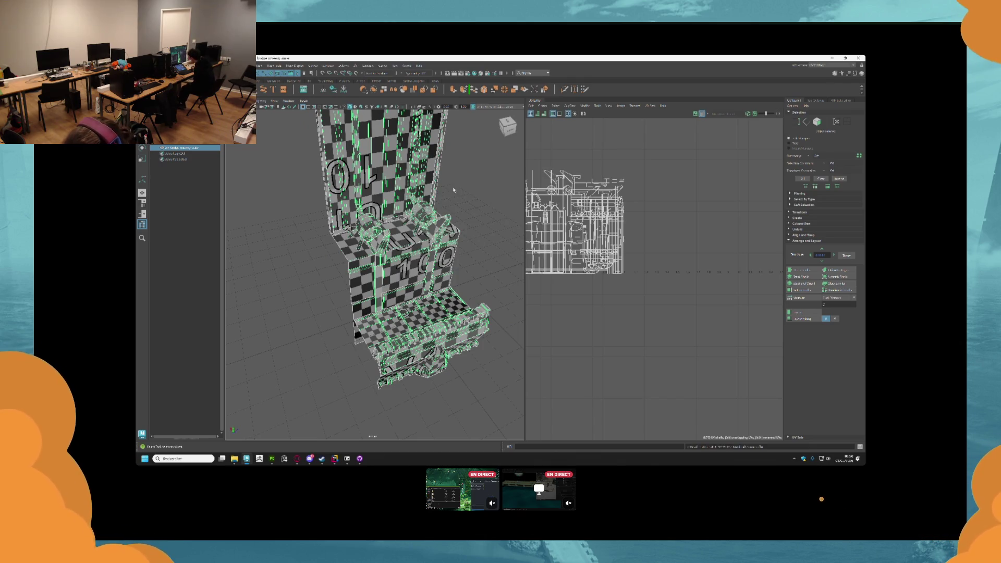
click(461, 209)
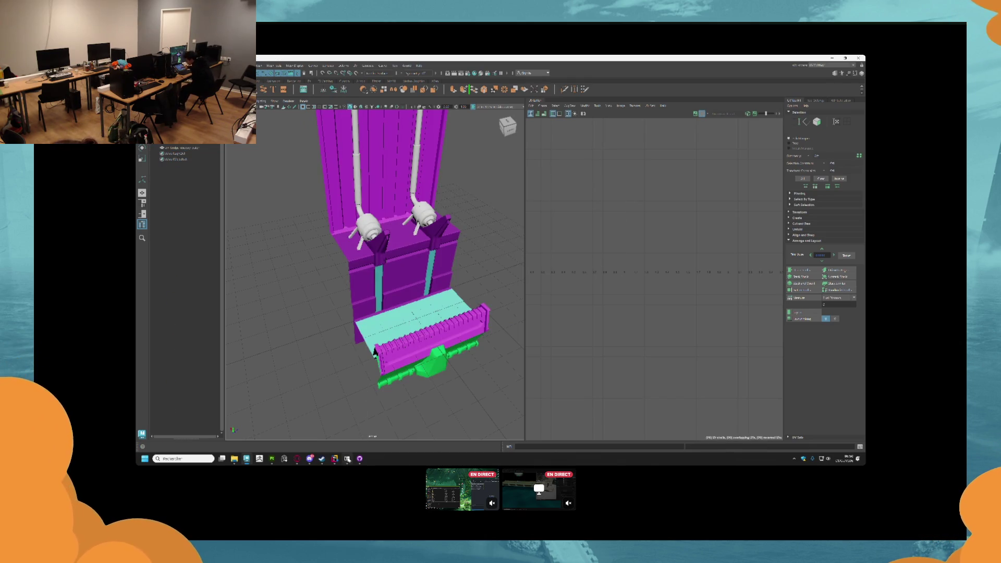
mouse_move(348, 461)
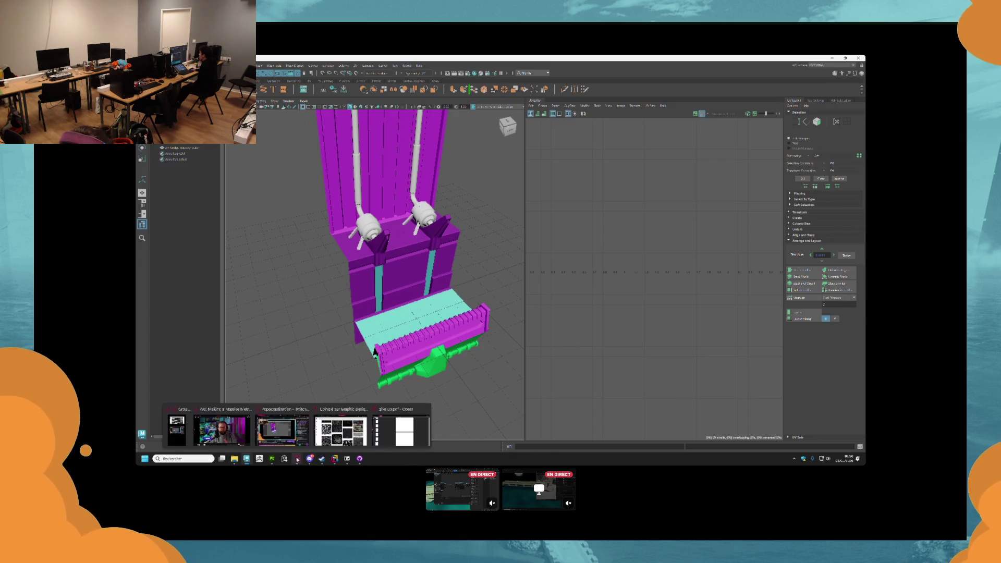
click(272, 459)
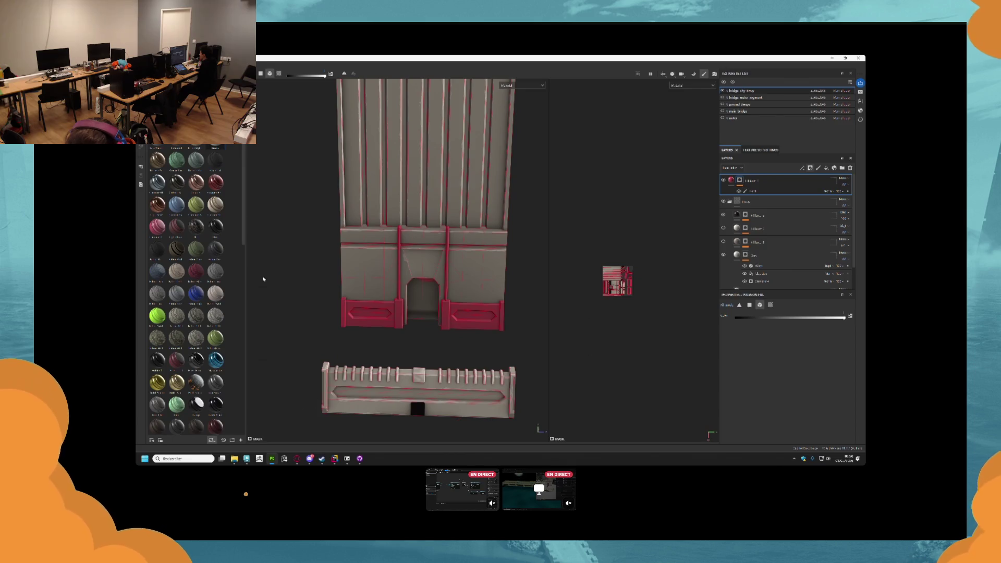
- Create a new Substance Painter project from the exported FBX bridge mesh, discarding the old project
click(172, 159)
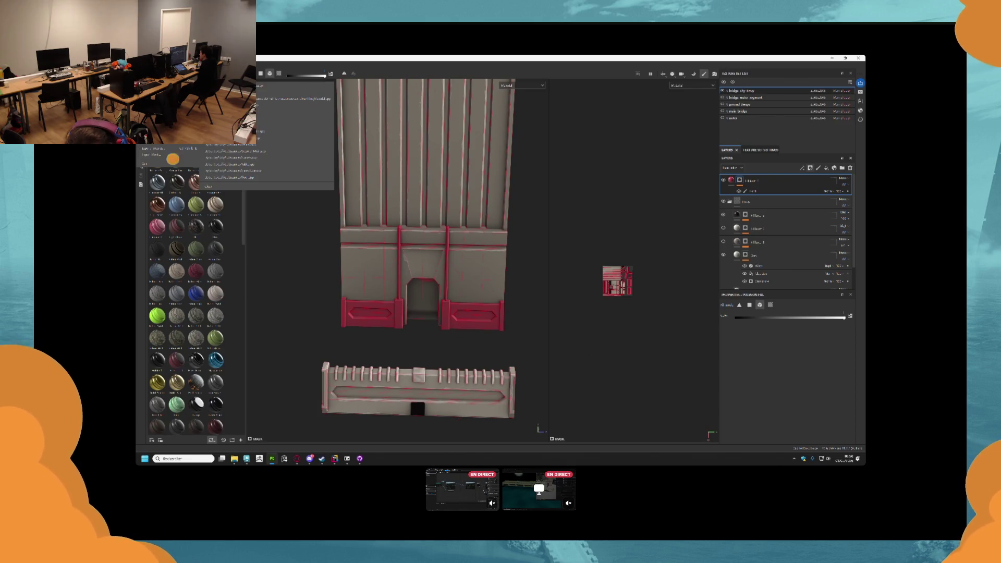
key(Escape)
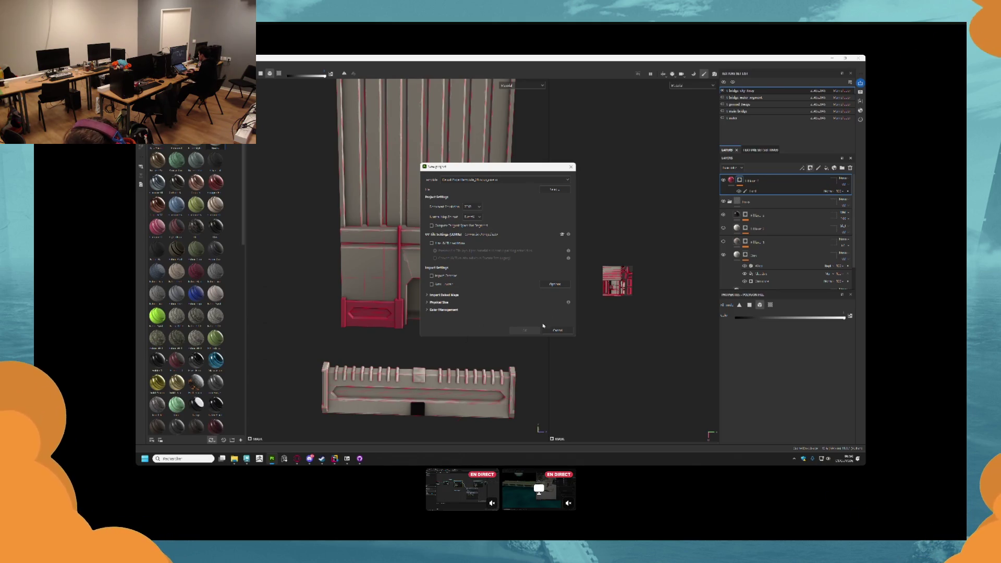
click(559, 191)
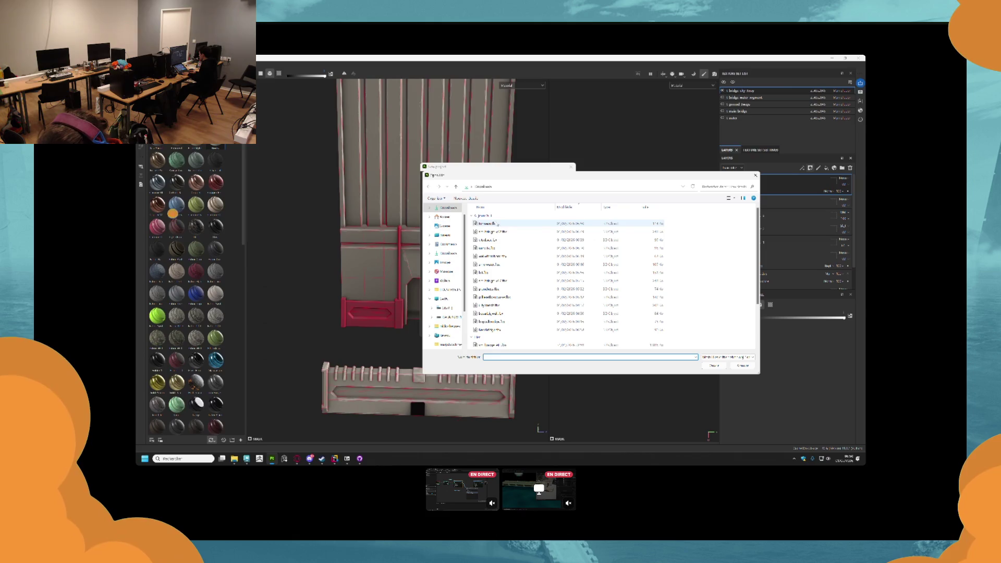
click(713, 366)
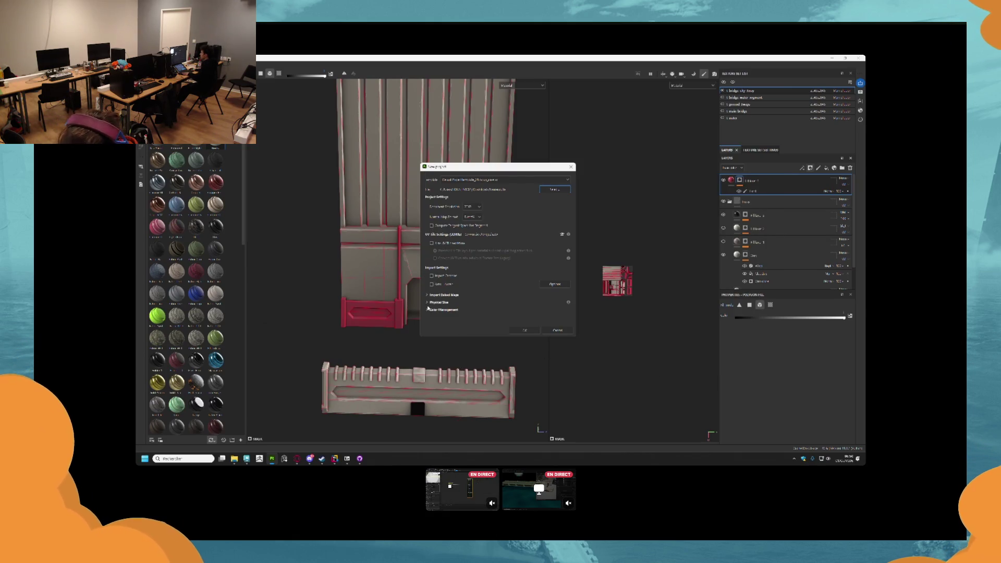
click(525, 330)
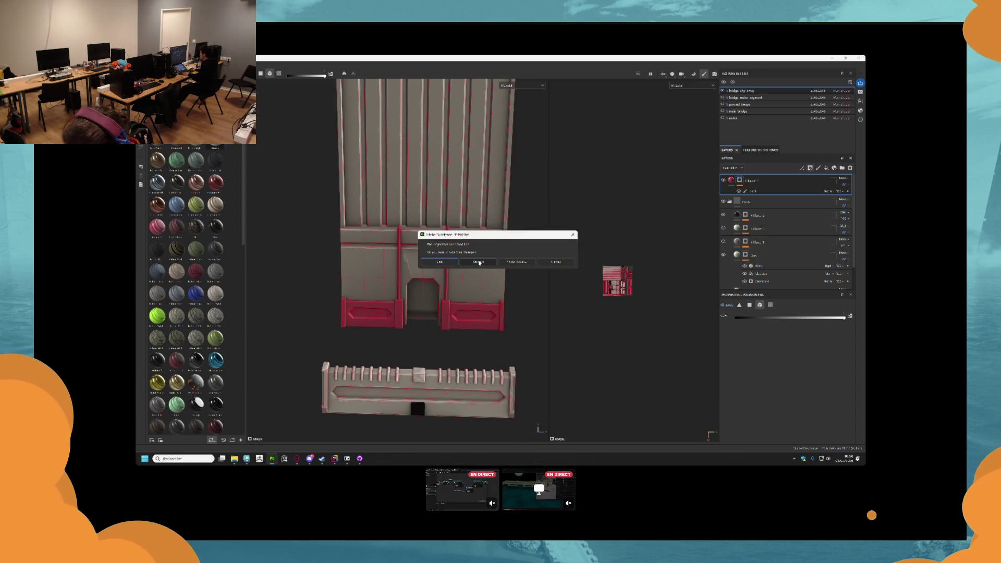
click(479, 262)
scroll(412, 266, up, 5)
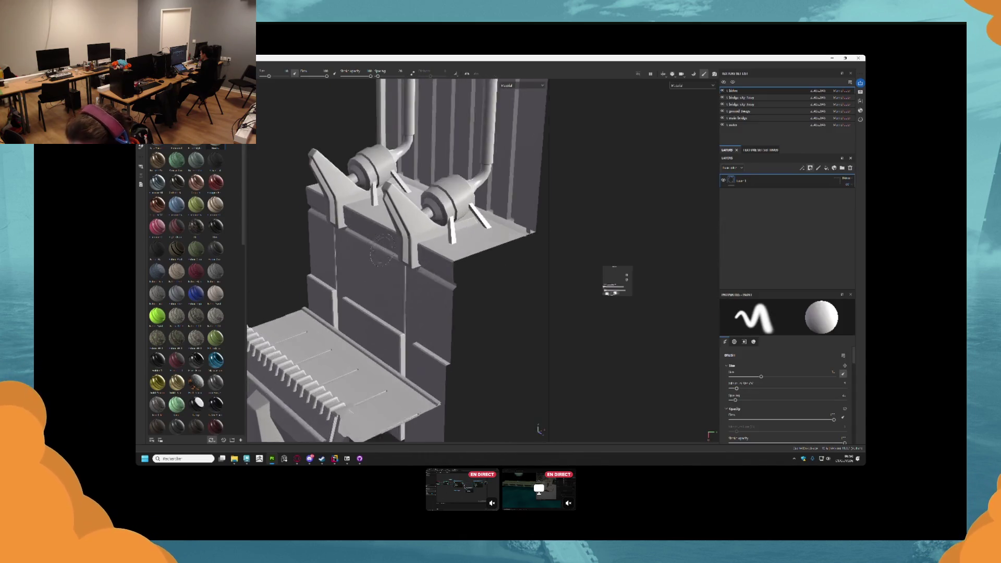
- Delete the empty default layer and show only the pipes texture set
scroll(424, 247, down, 2)
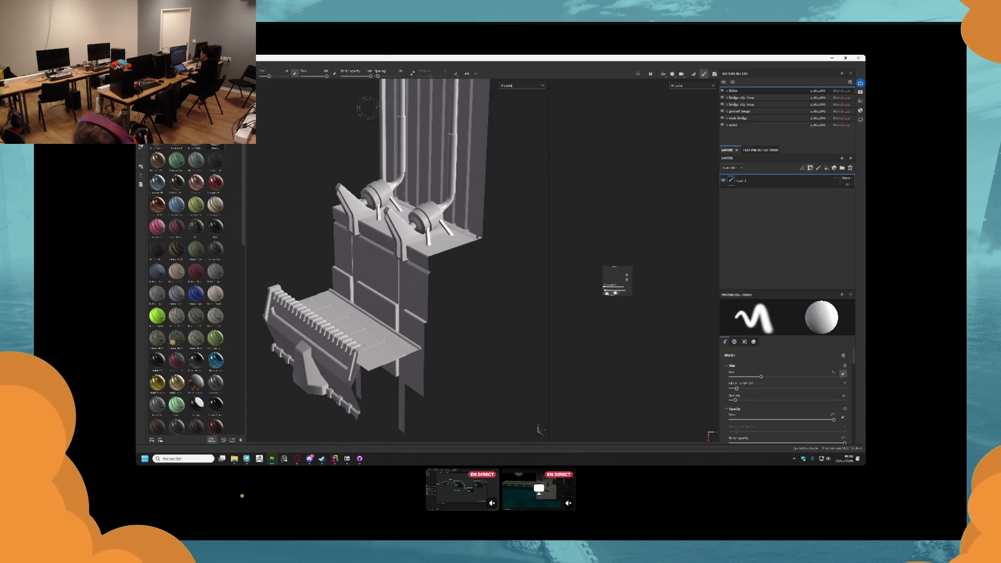
click(850, 168)
click(723, 91)
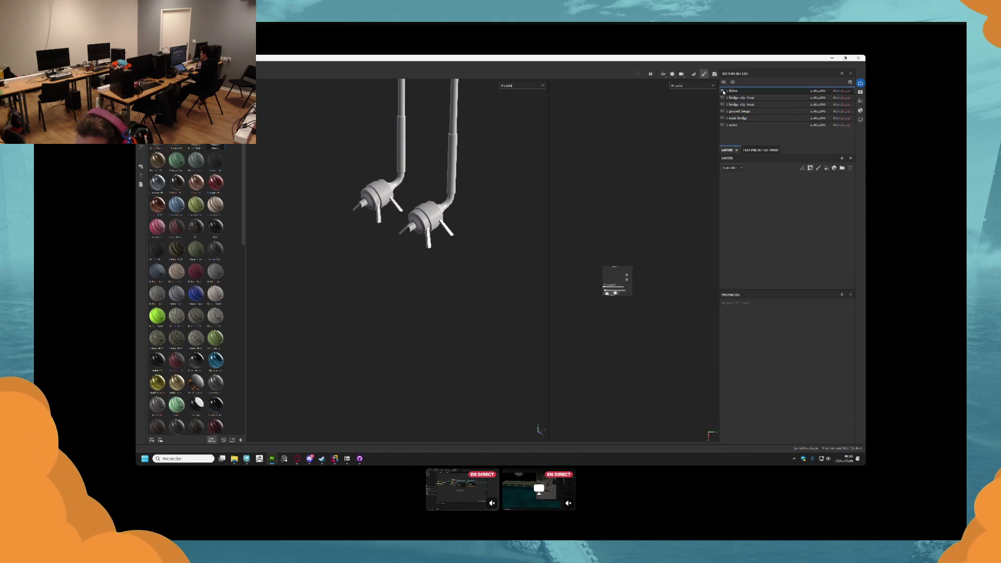
click(723, 91)
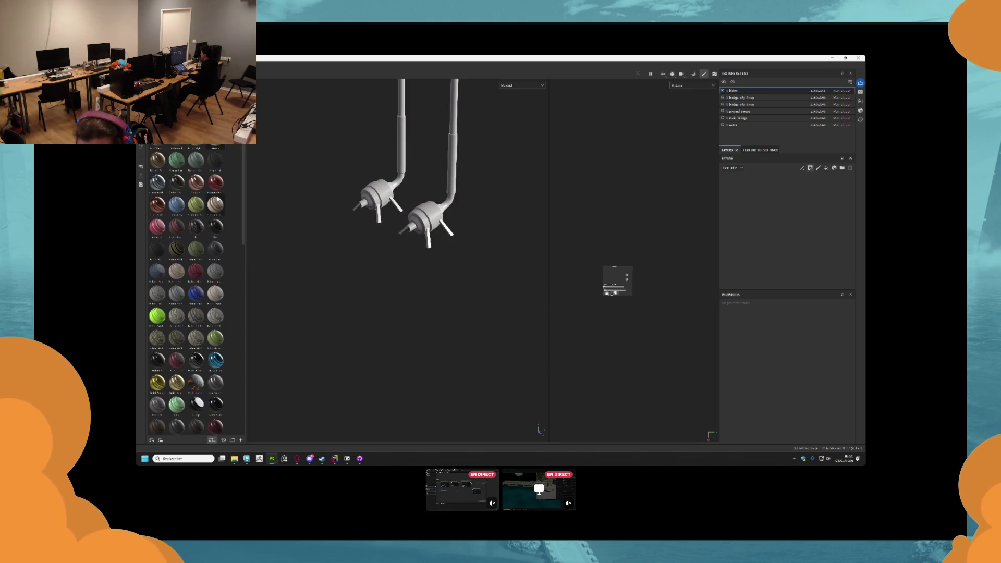
- Apply the copper smart material to the pipes, inspect the fixtures, and open mesh-map baking
drag(241, 185, 735, 239)
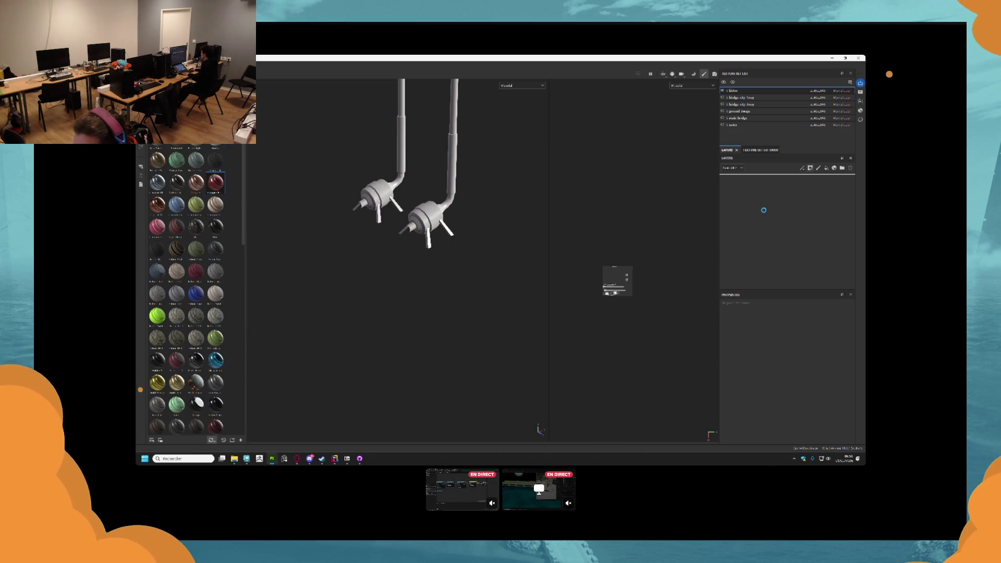
scroll(440, 235, up, 3)
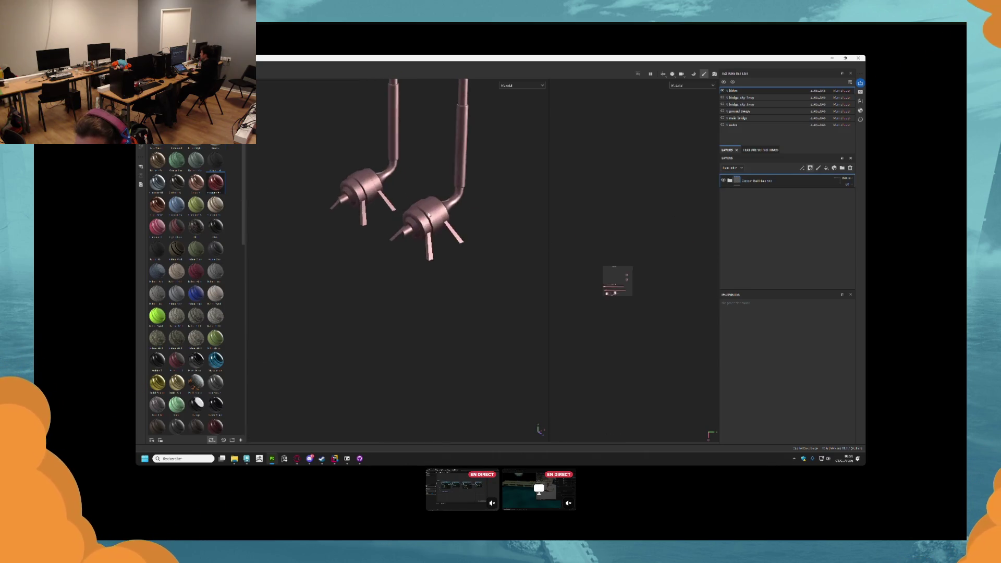
mouse_move(440, 235)
mouse_down()
mouse_move(496, 224)
mouse_move(387, 281)
mouse_move(536, 183)
mouse_up()
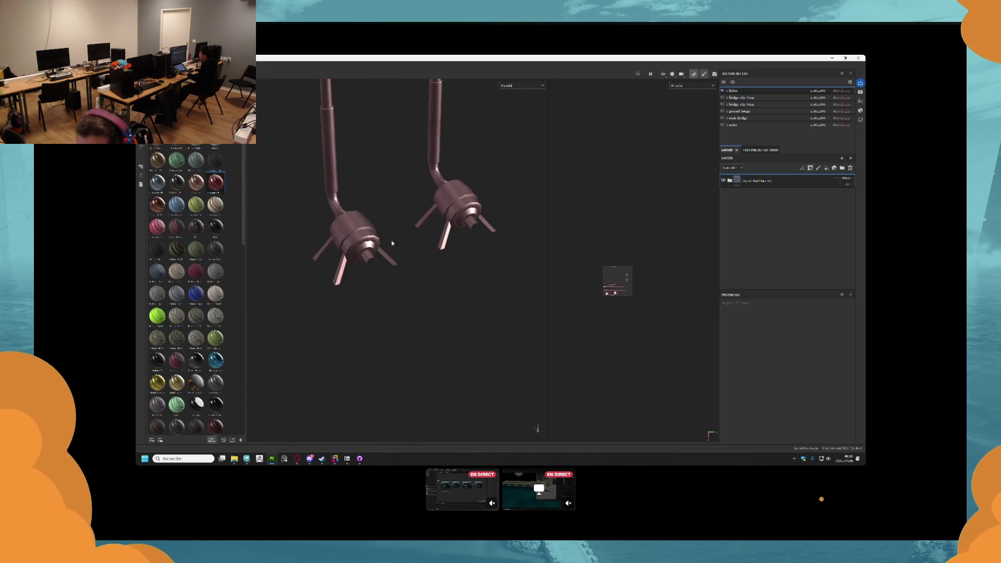
key(ctrl+shift+b)
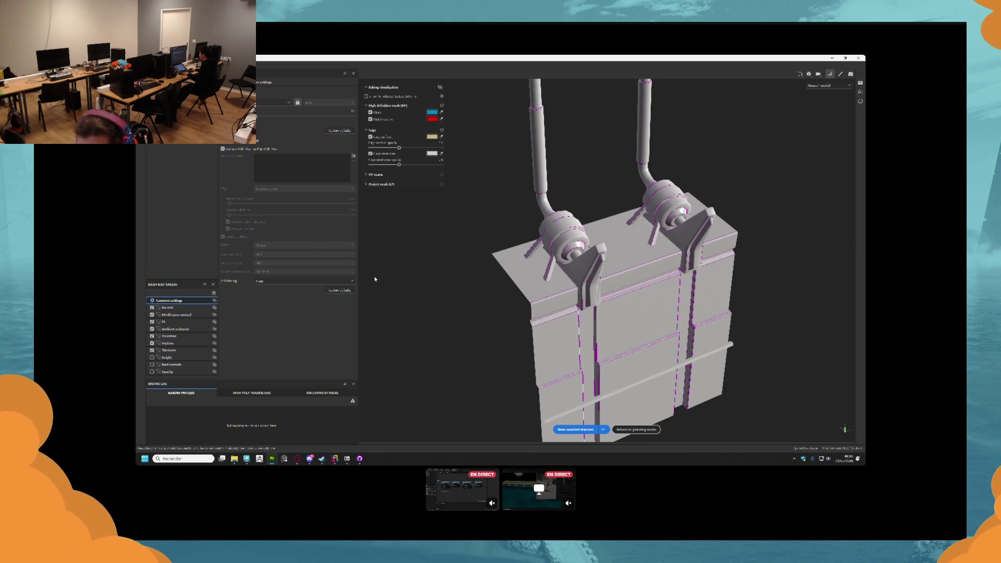
- Bake the selected mesh maps and apply a beige smart material to the bridge section
click(577, 430)
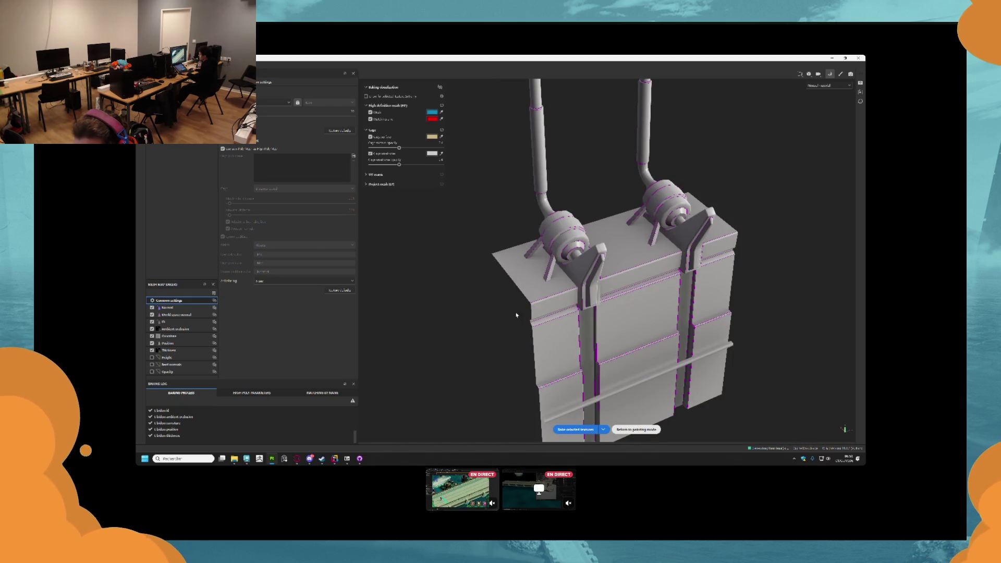
mouse_move(468, 241)
mouse_down()
mouse_move(391, 202)
mouse_move(354, 211)
mouse_up()
mouse_move(177, 271)
mouse_down()
mouse_move(325, 184)
mouse_move(411, 236)
mouse_up()
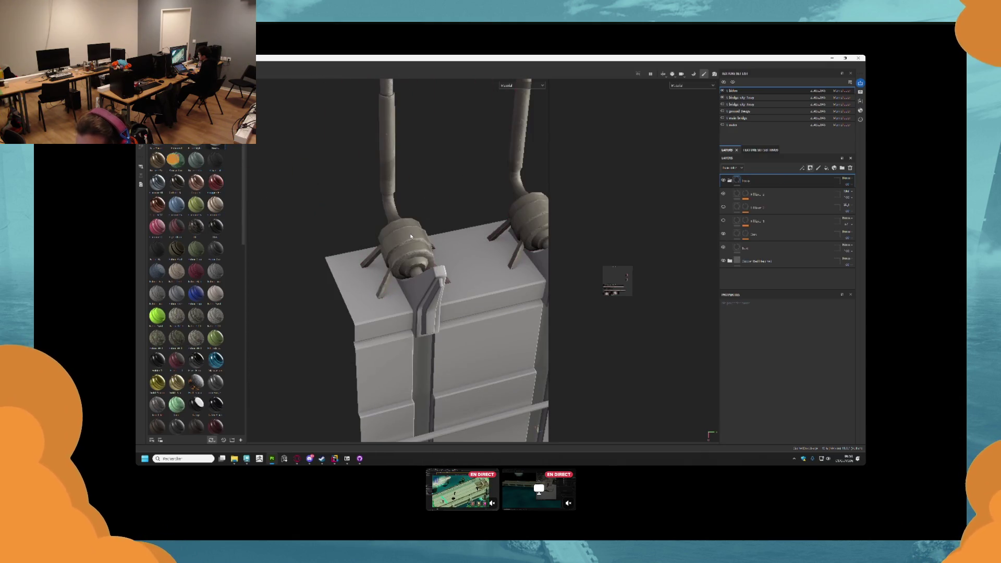
- Delete the old copper material folder and Fill layer 3 from the stack
drag(743, 185, 750, 262)
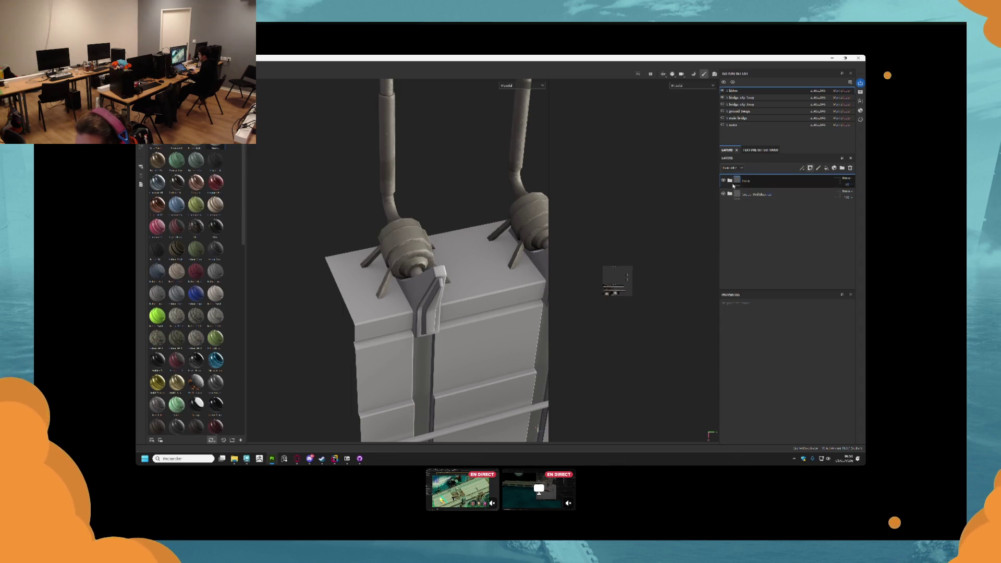
click(851, 169)
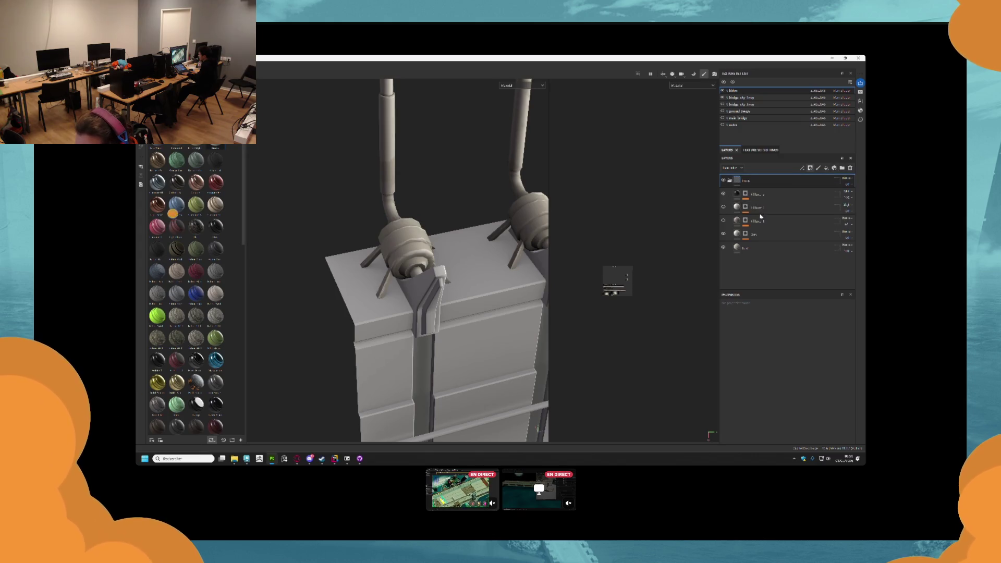
click(742, 223)
key(Delete)
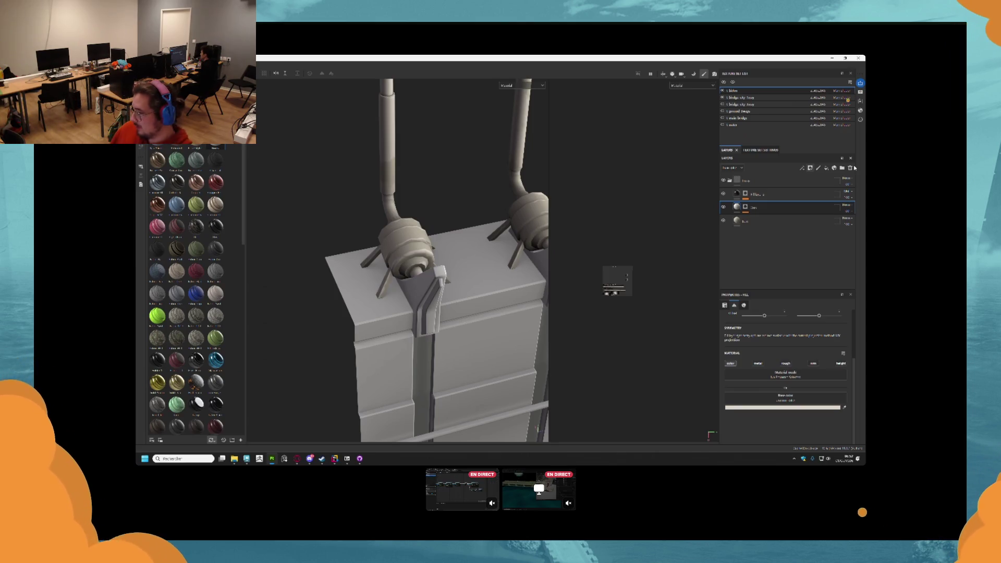
- Open the Base fill layer's settings and scroll through its properties
click(774, 224)
scroll(789, 377, down, 1)
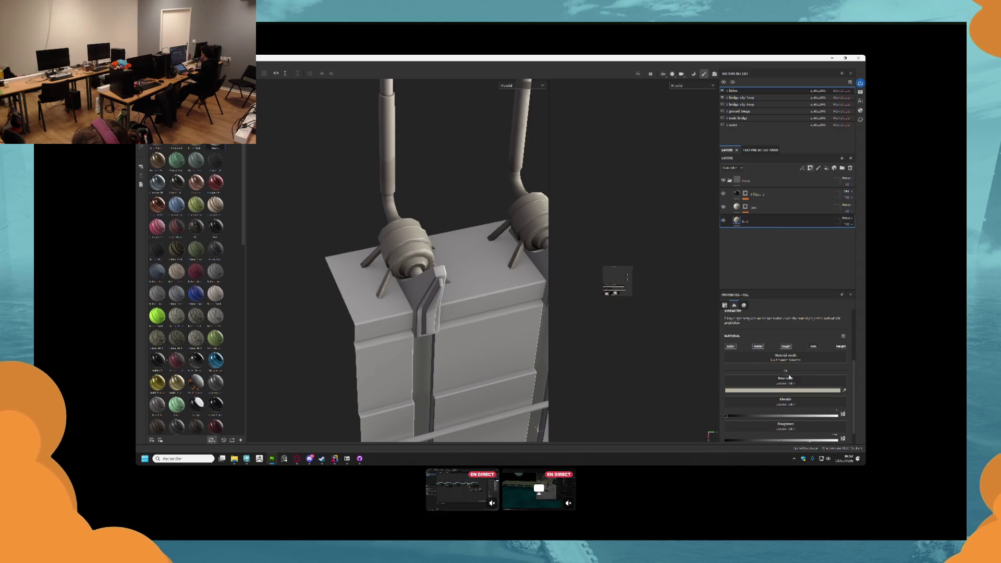
scroll(773, 403, down, 1)
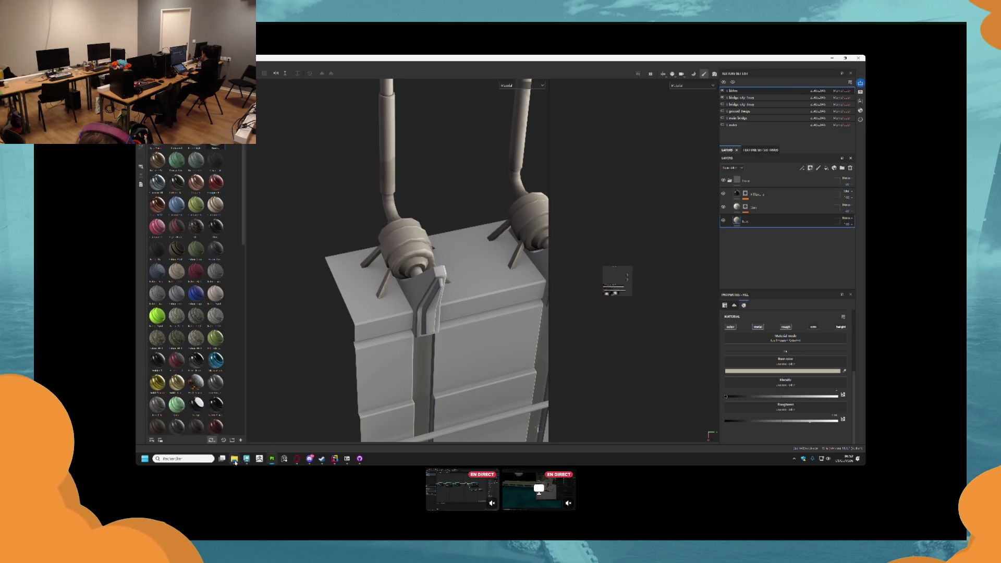
- Drag the first texture from gg's bridge water folder into Painter as a new bottom layer
mouse_move(235, 461)
click(234, 425)
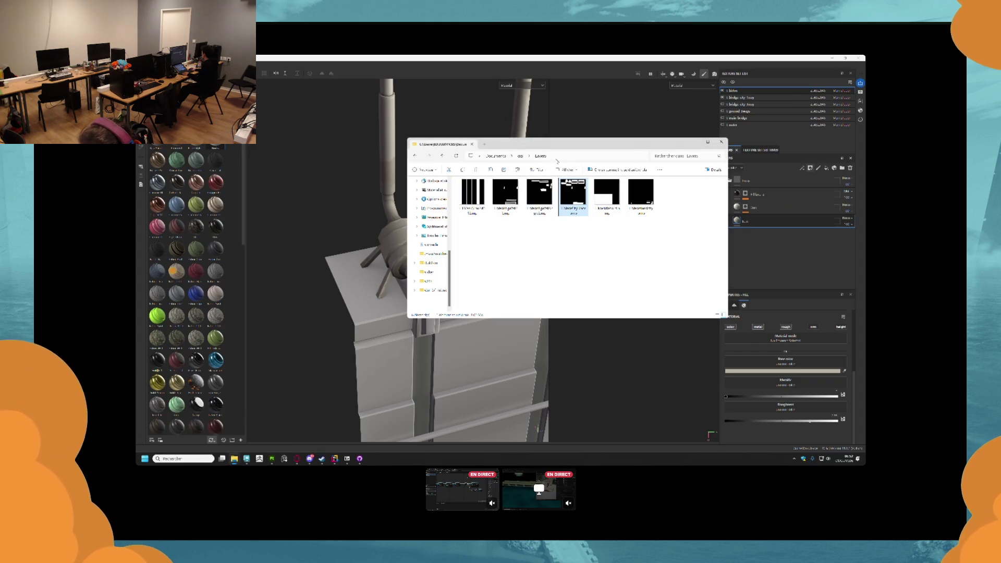
click(520, 156)
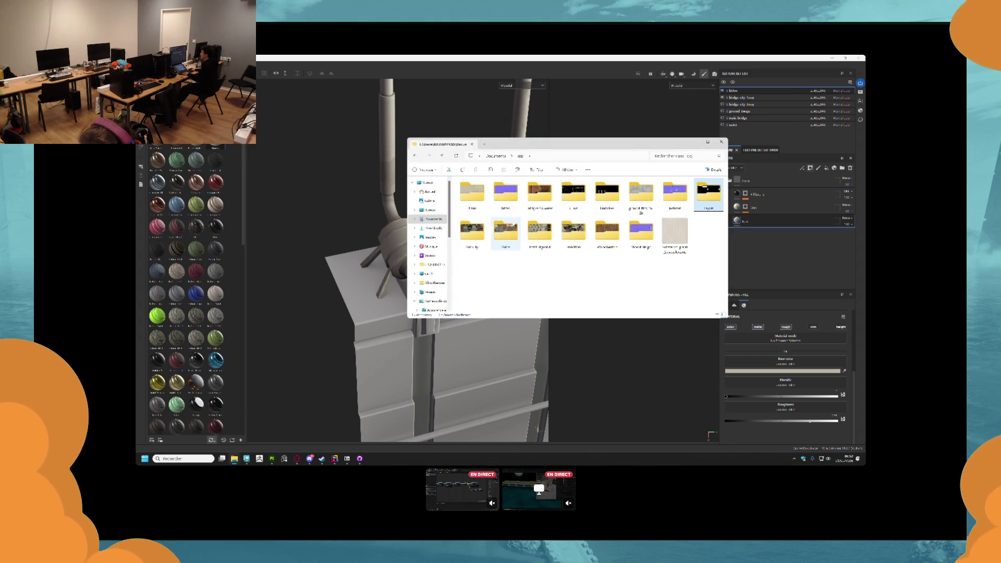
double_click(541, 191)
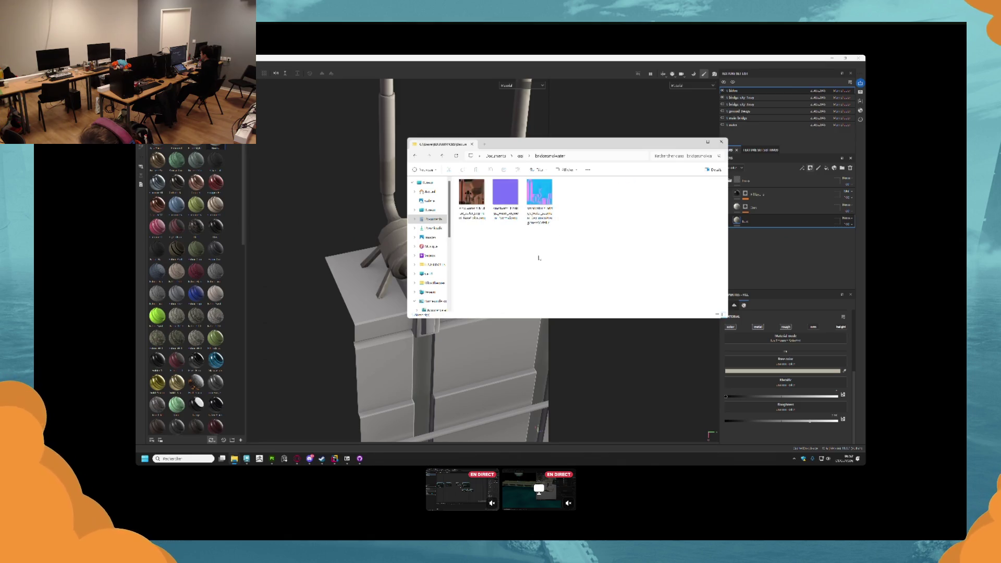
drag(472, 200, 773, 238)
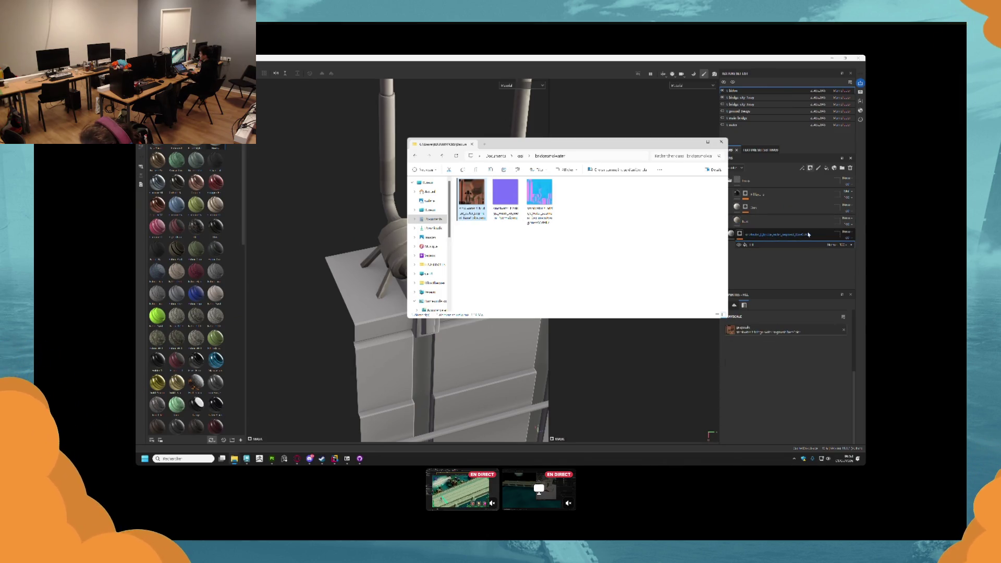
click(777, 238)
- Delete the unwanted fill layer and add the first texture image as a layer again
click(851, 168)
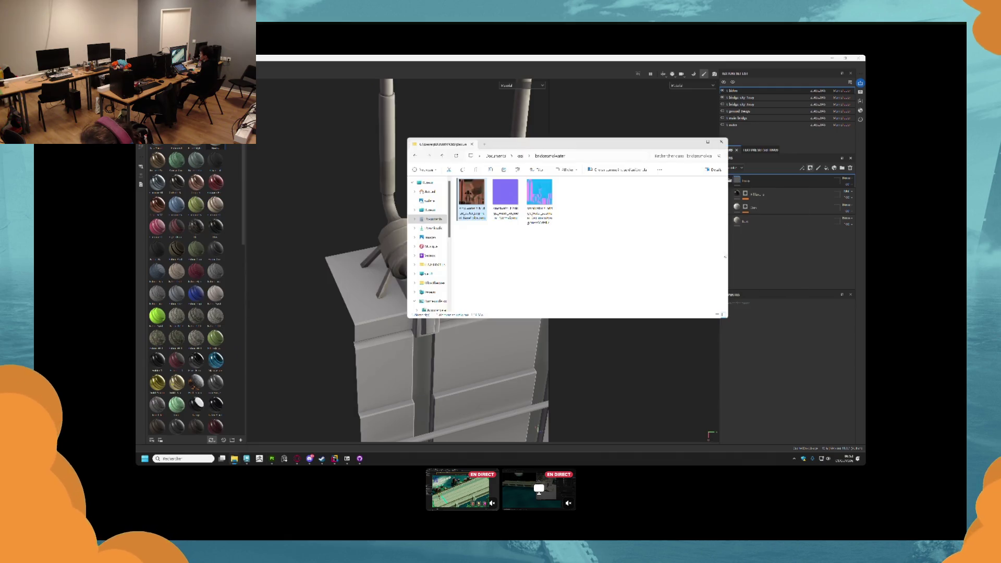
key(alt+Tab)
mouse_move(471, 198)
mouse_down()
mouse_move(644, 228)
mouse_move(800, 282)
mouse_move(782, 237)
mouse_up()
key(alt+Tab)
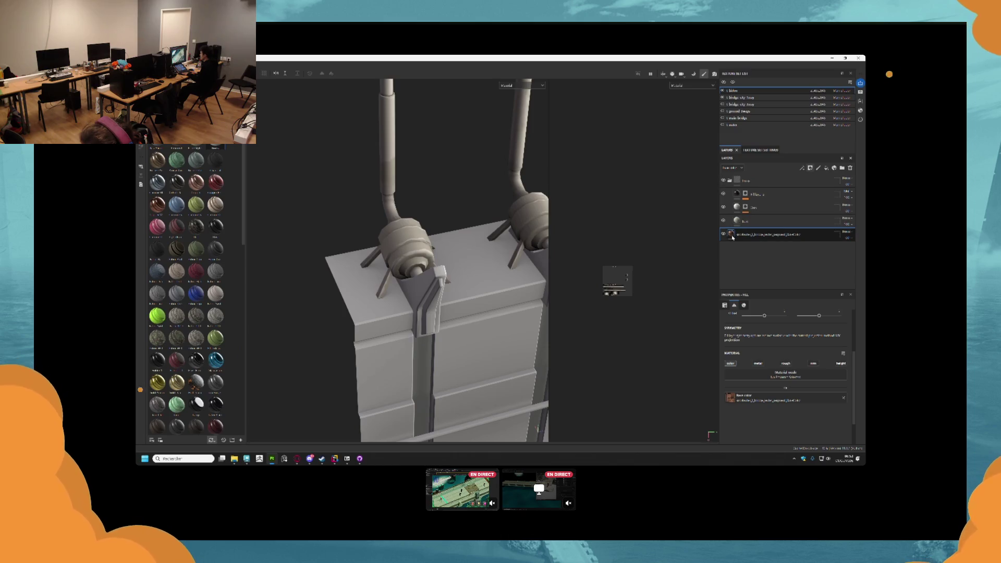
- Move the rusty texture layer to the top and sample the pipe nut's rust red as base colour
drag(750, 234, 760, 179)
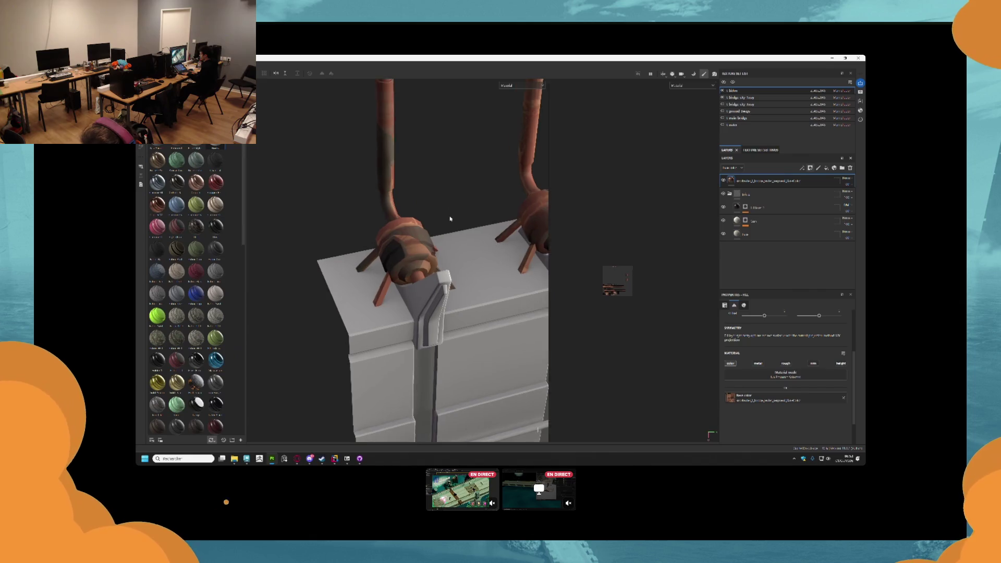
scroll(446, 217, up, 3)
click(762, 234)
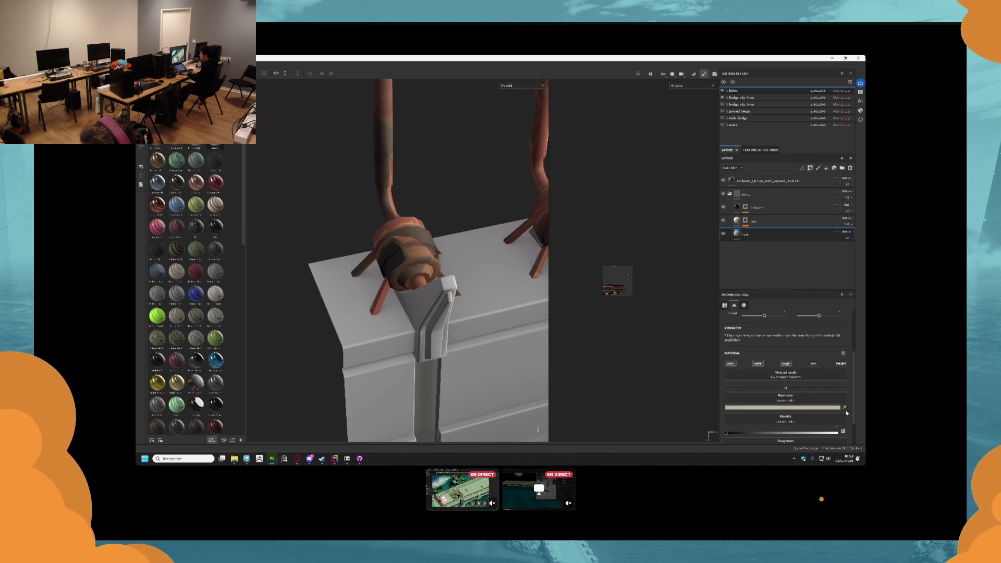
click(409, 233)
scroll(476, 227, up, 5)
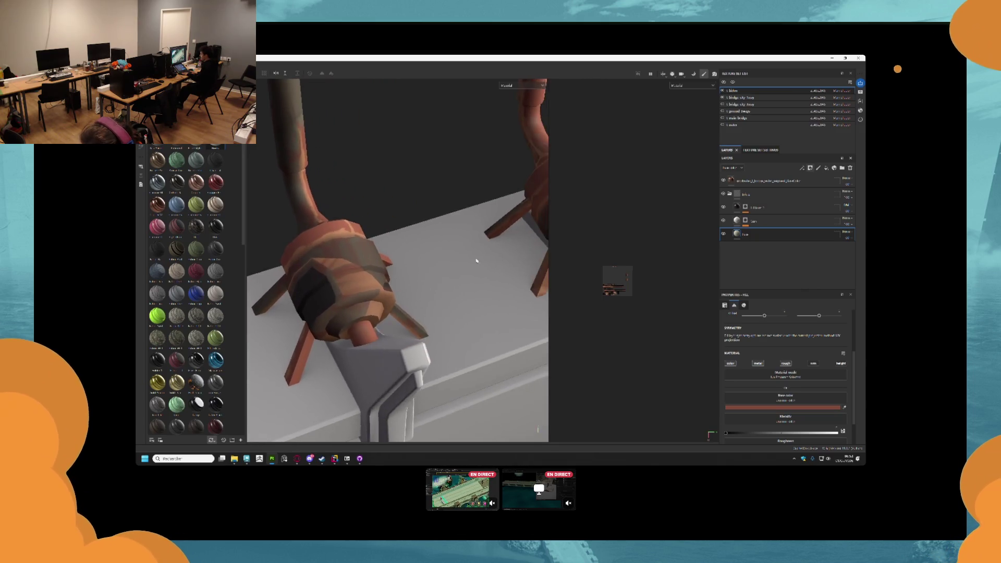
scroll(476, 261, down, 3)
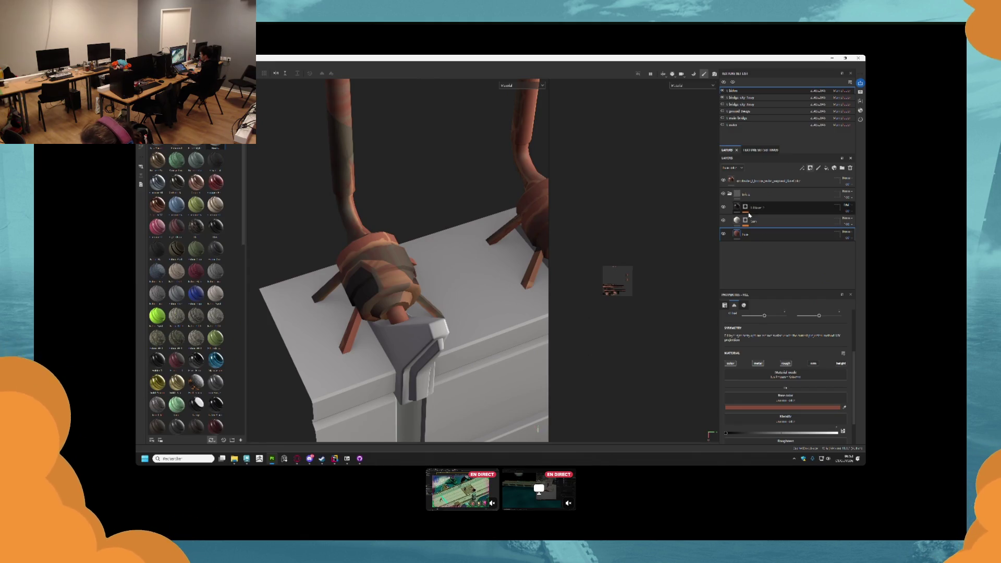
- Delete the rust colour fill layer and make the bottom fill layer fully metallic
click(771, 180)
click(850, 168)
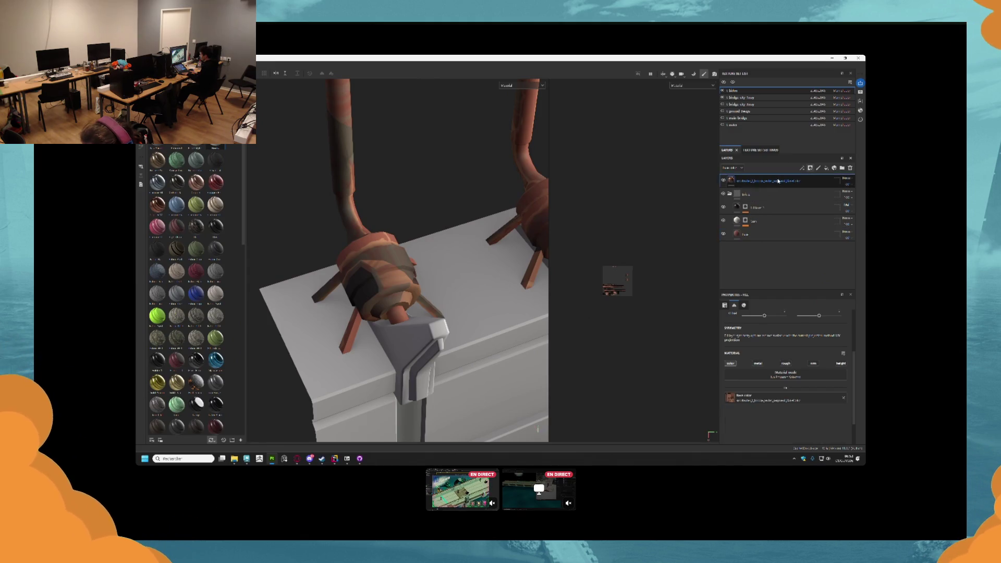
click(782, 221)
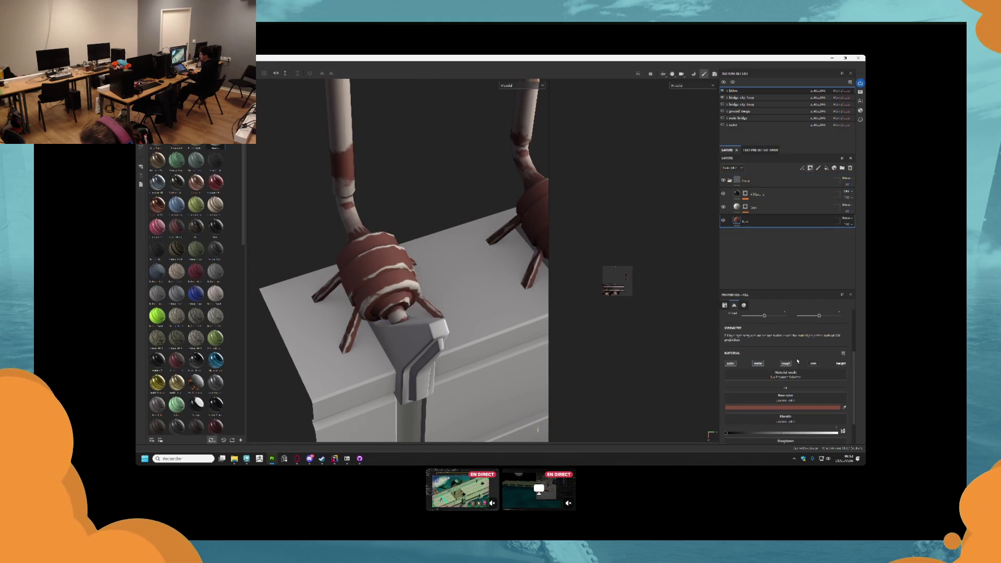
scroll(765, 375, down, 1)
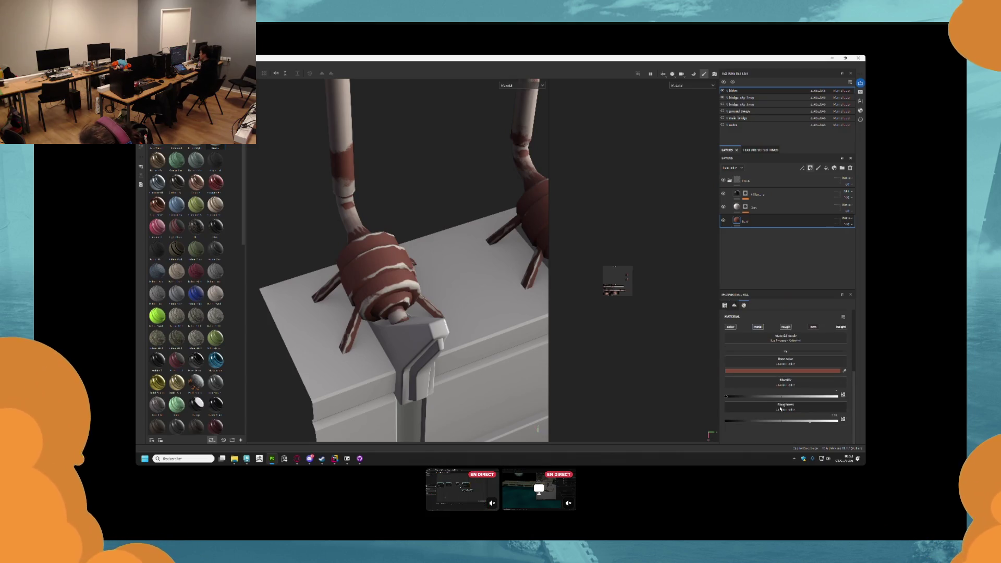
drag(775, 398, 856, 391)
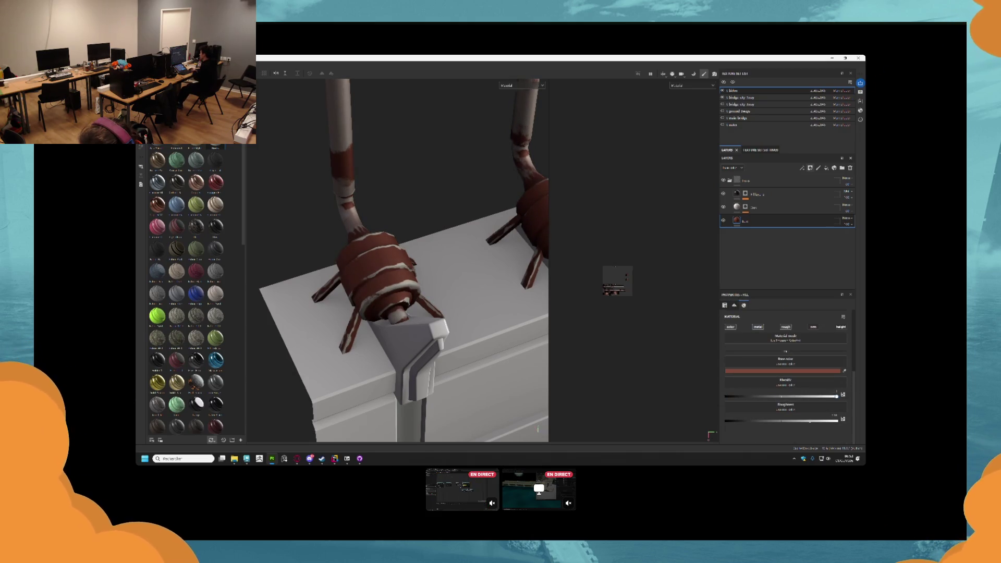
drag(474, 330, 417, 326)
- Switch the Dirt layer to a darkening blend mode and bring up the save dialog
click(799, 212)
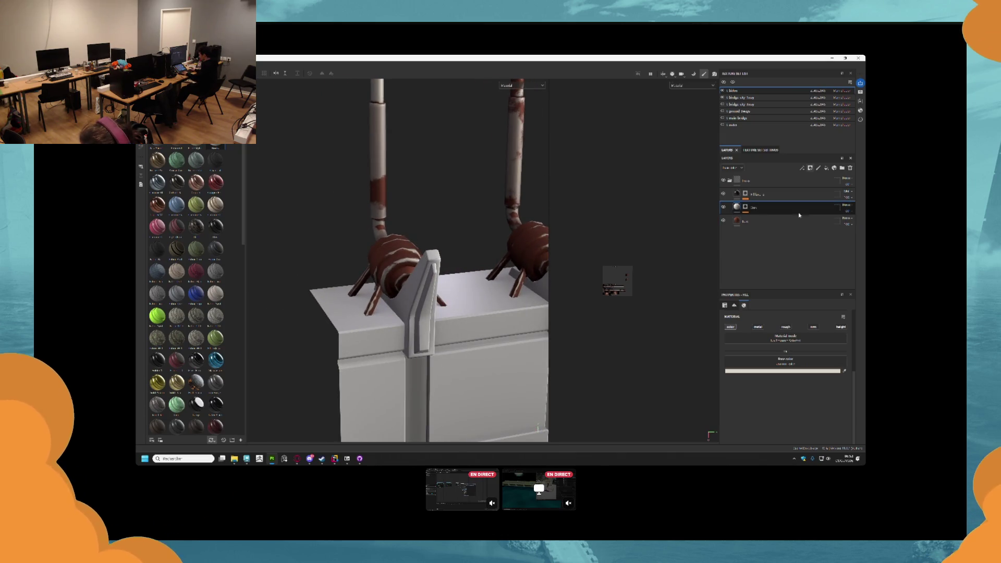
click(845, 206)
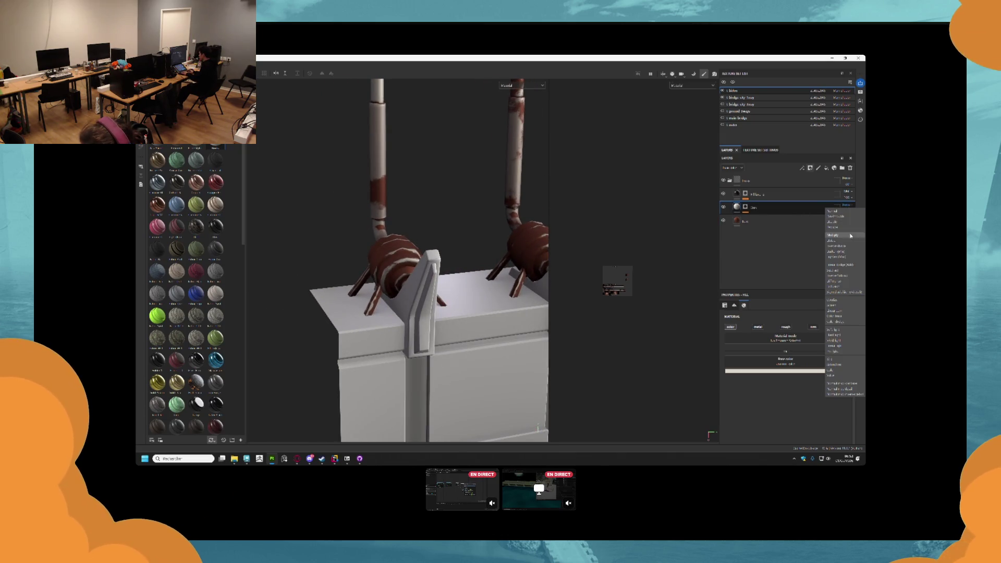
click(839, 330)
mouse_move(417, 287)
mouse_down()
mouse_move(390, 286)
mouse_move(345, 256)
mouse_move(406, 251)
mouse_up()
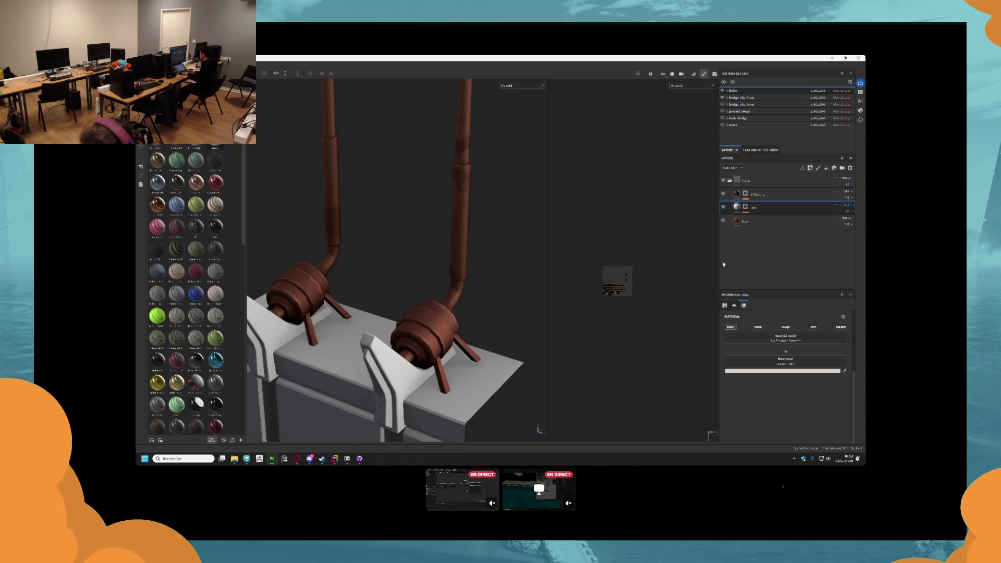
key(ctrl+s)
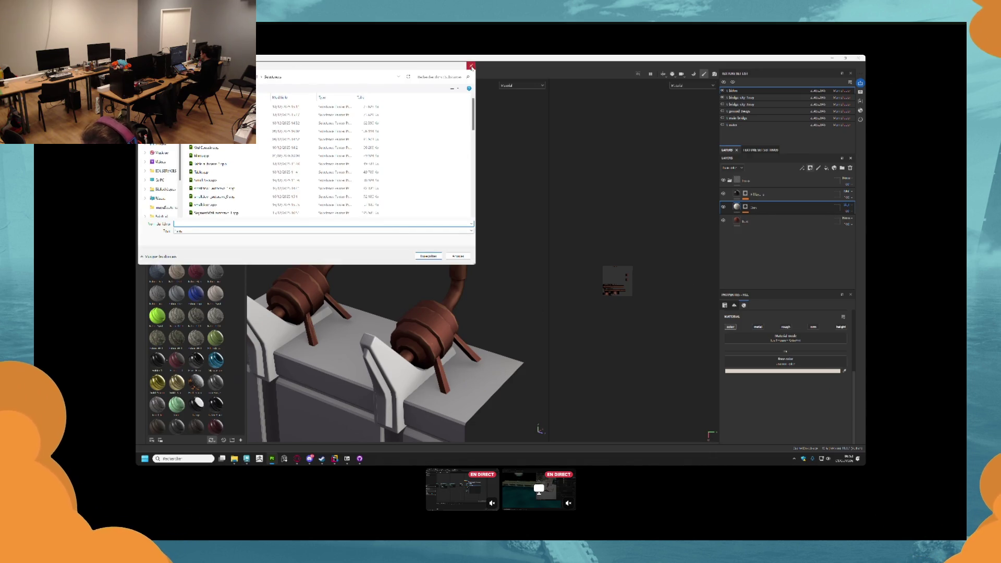
- Close the save dialog unsaved and select the bridge city 3way texture set, viewed frontally
click(472, 65)
mouse_move(380, 257)
mouse_down()
mouse_move(435, 201)
mouse_move(501, 227)
mouse_move(305, 188)
mouse_up()
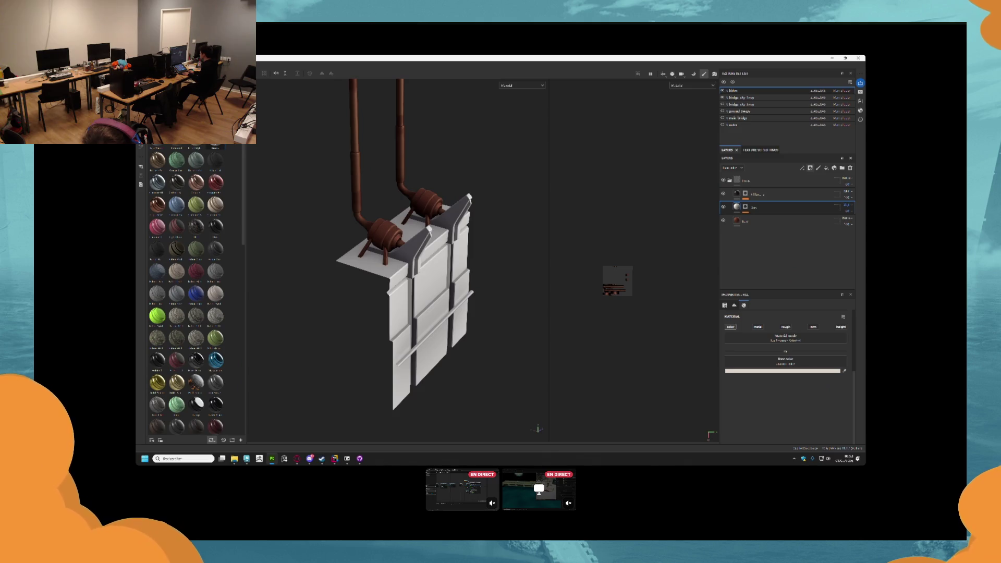
ctrl+alt+click(440, 279)
scroll(432, 267, up, 2)
mouse_move(432, 267)
mouse_down()
mouse_move(352, 234)
mouse_move(393, 193)
mouse_move(393, 232)
mouse_move(406, 238)
mouse_up()
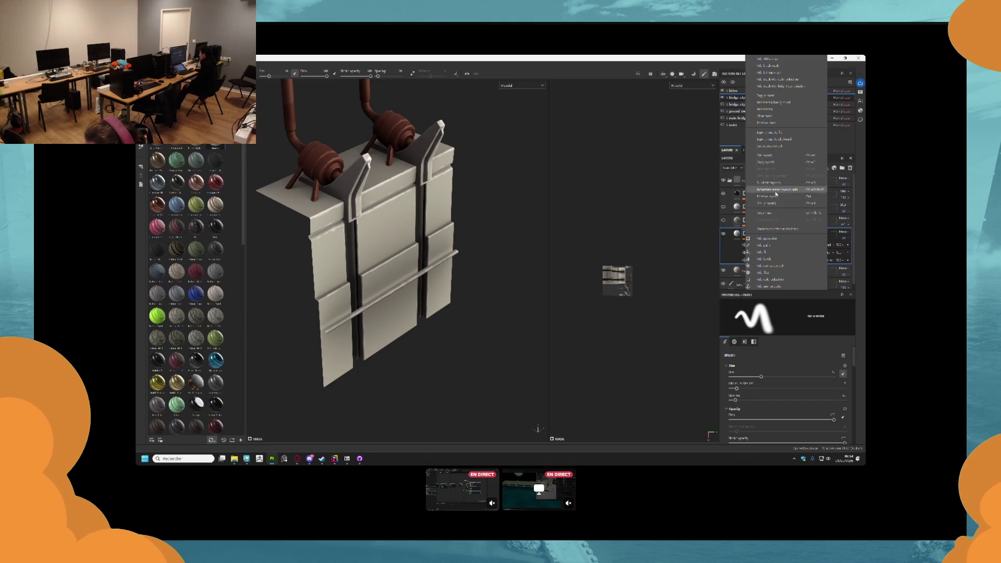
- Export the layer's mask as an image into the ground tiles folder, renaming it from an existing mask file
click(771, 132)
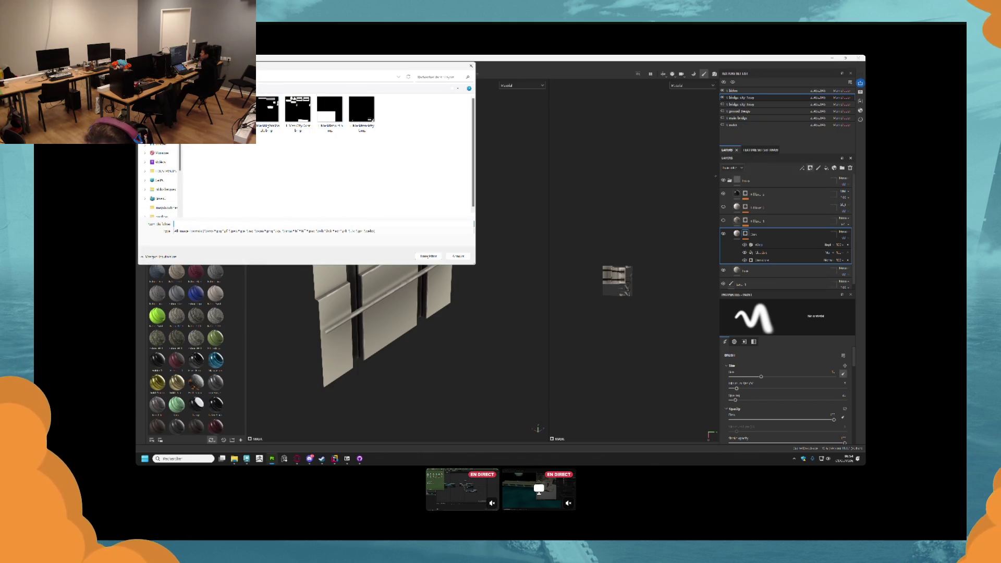
key(alt+Up)
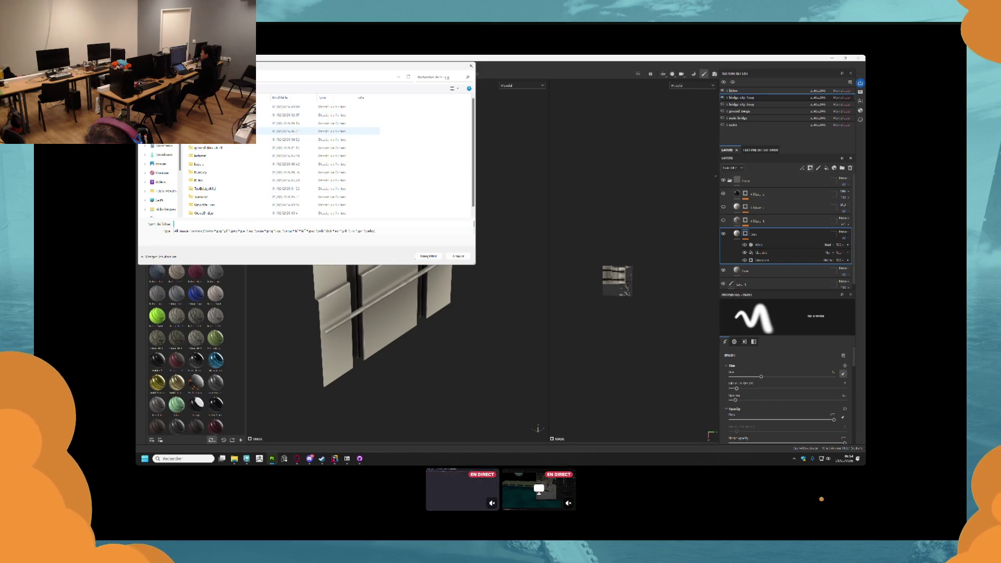
double_click(218, 148)
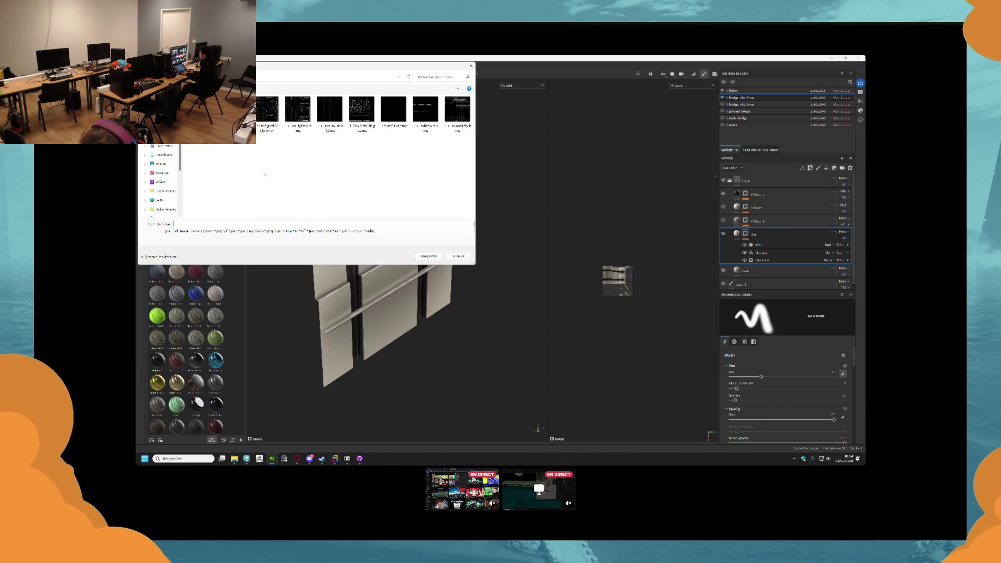
text(tbl1)
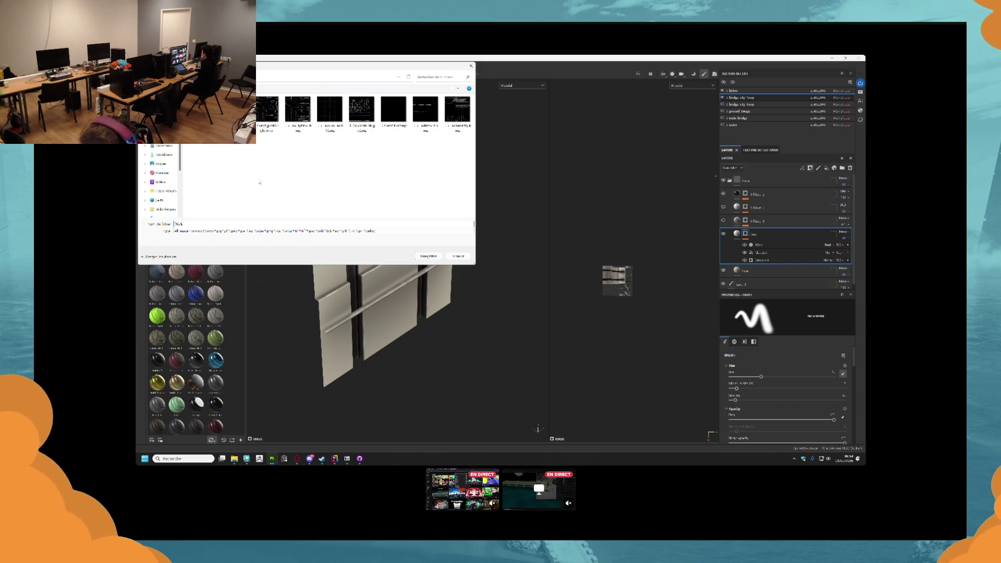
text(_Rug)
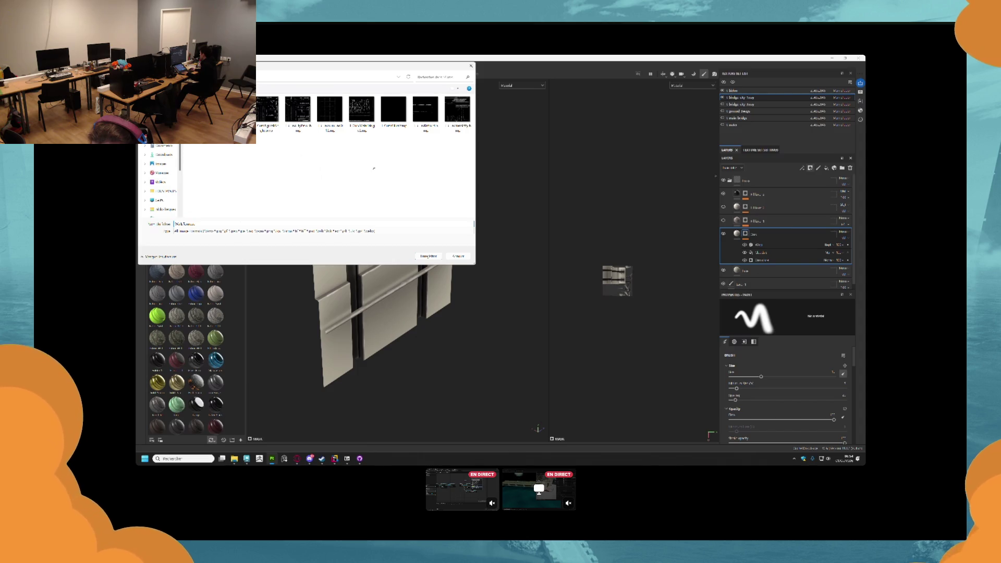
click(457, 112)
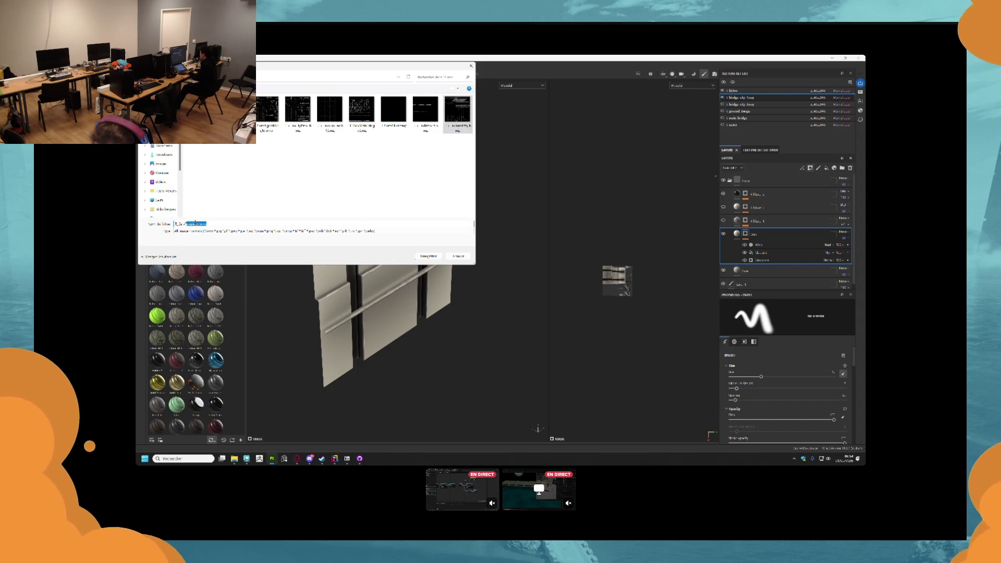
key(BackSpace)
text(ard)
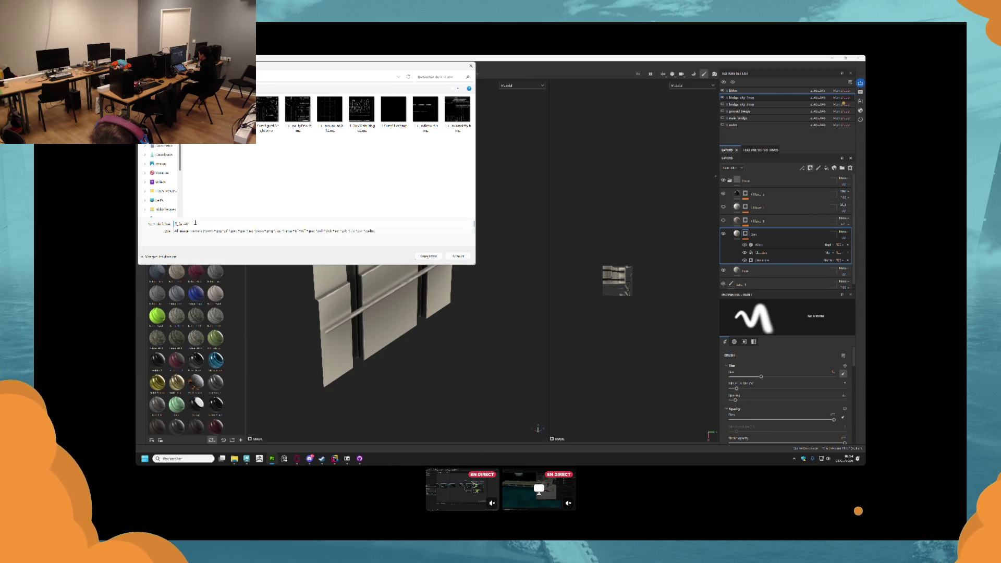
text(a)
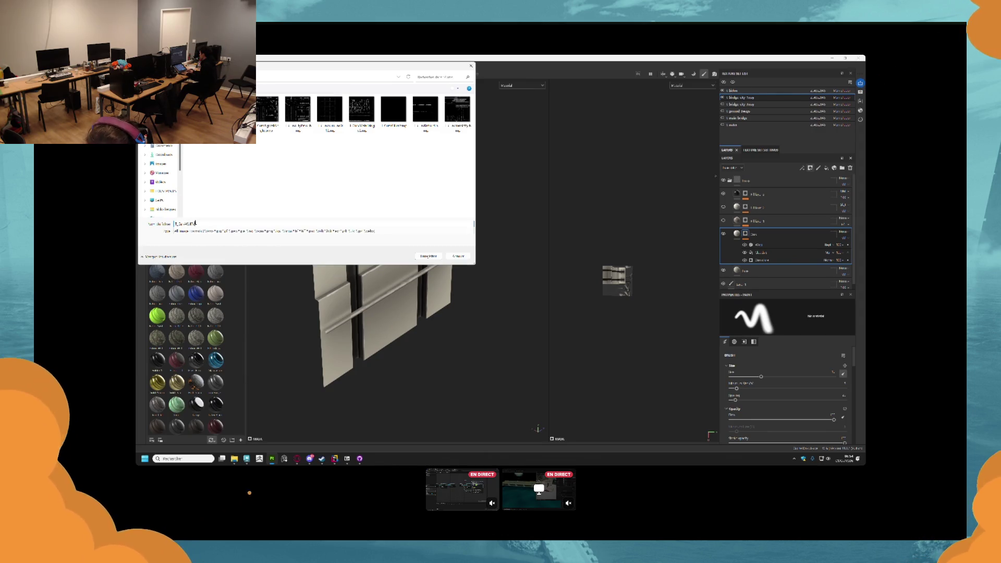
text(e)
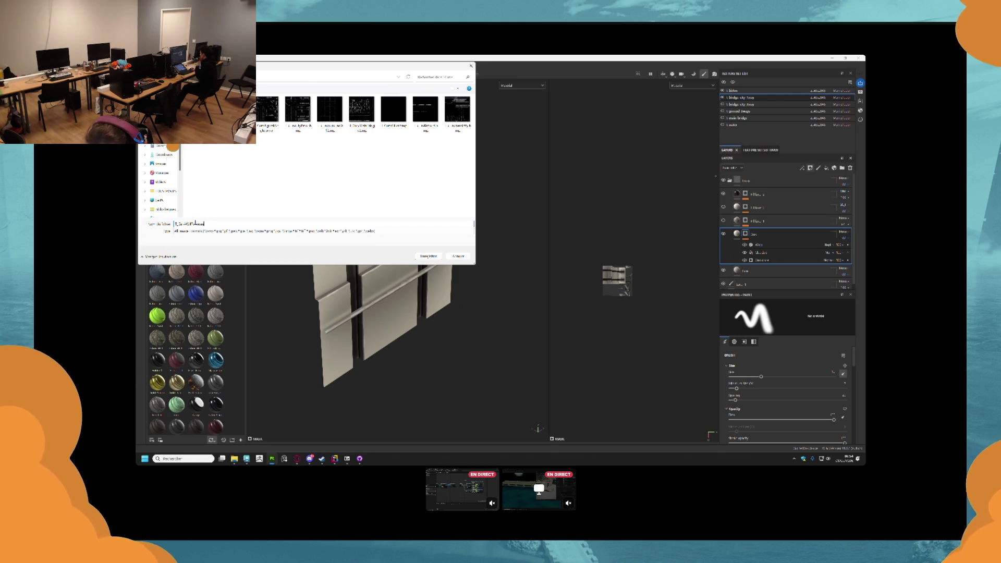
key(Return)
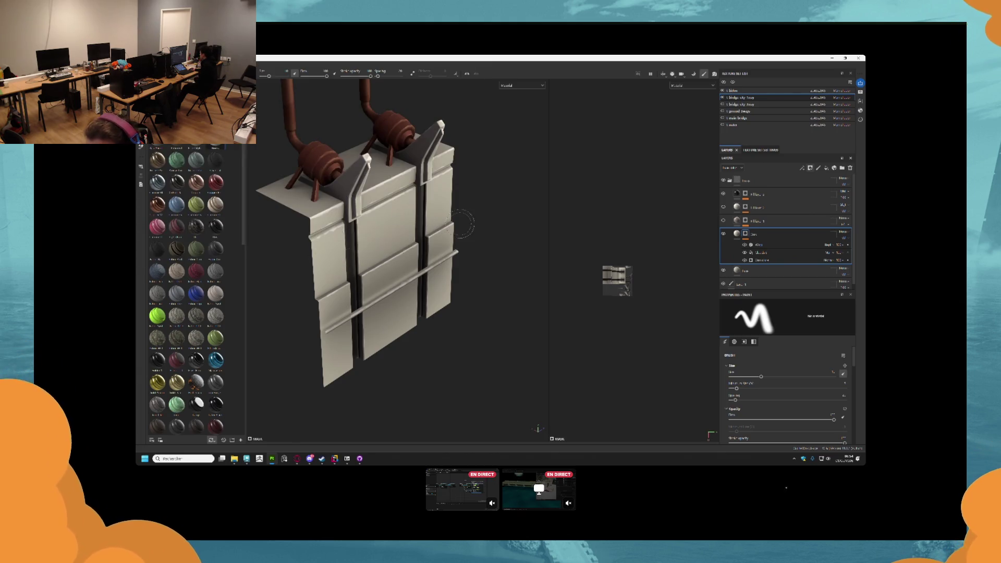
- Add a new fill layer on top with a red base colour
scroll(404, 214, up, 5)
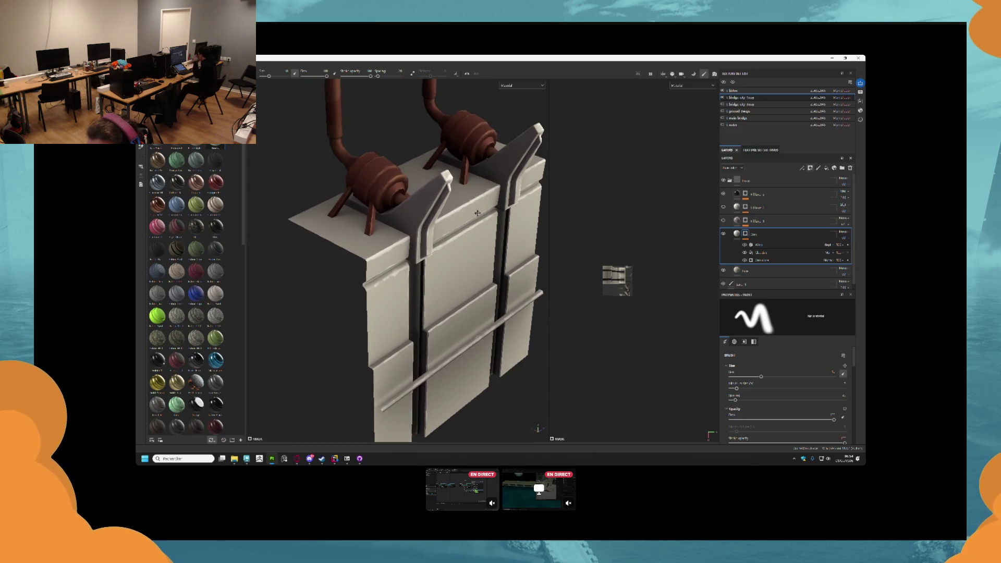
drag(474, 219, 475, 180)
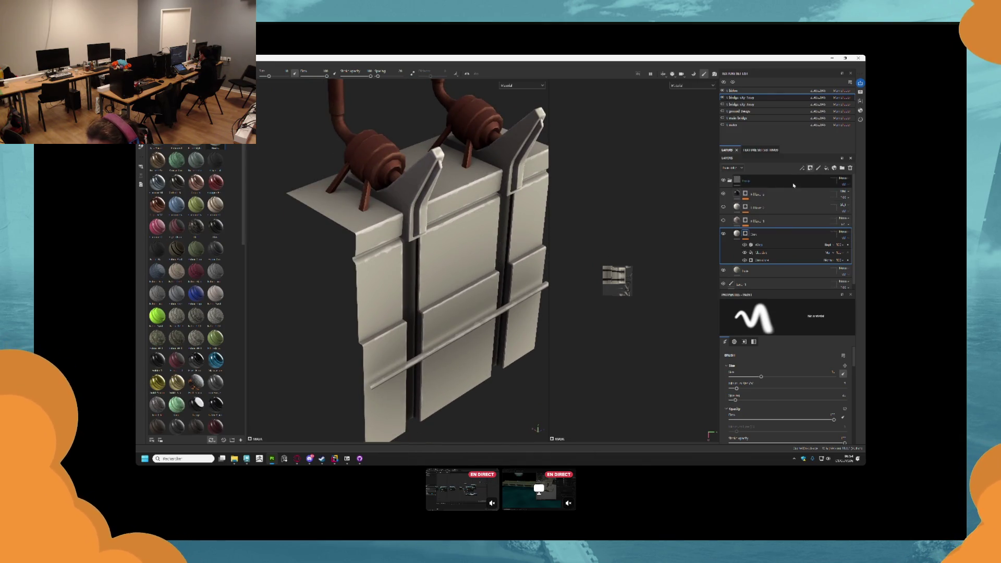
click(827, 168)
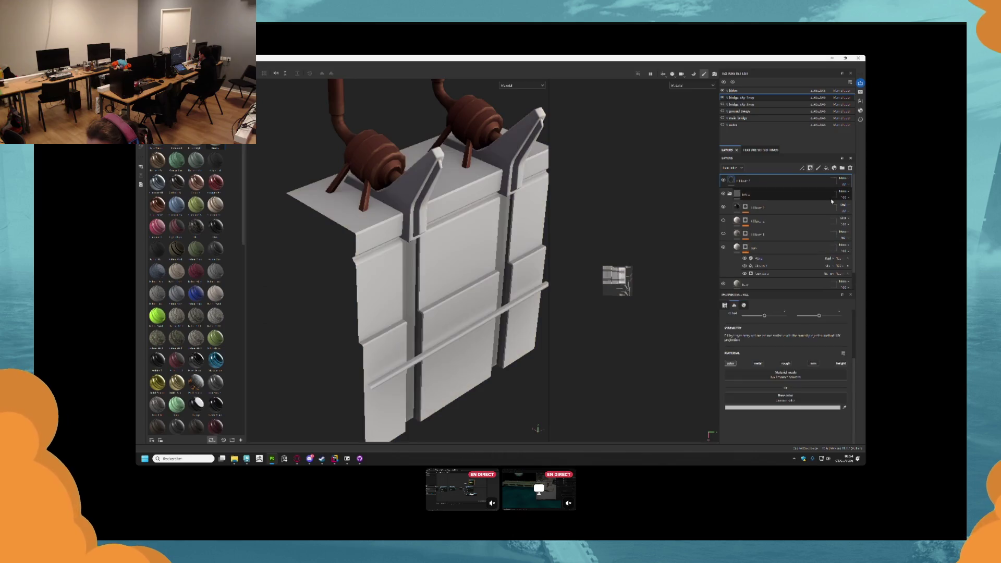
click(786, 408)
click(756, 374)
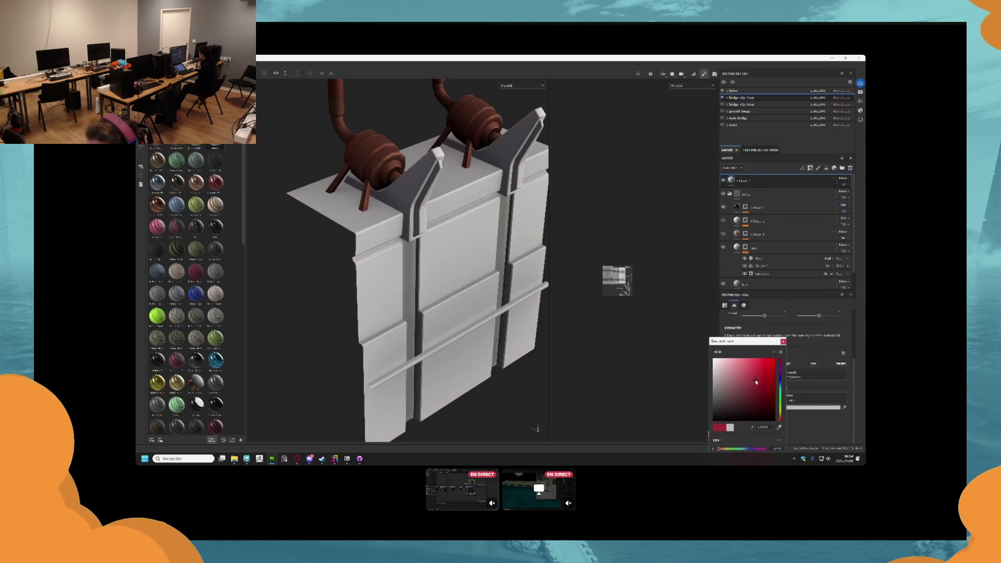
click(783, 341)
- Give the red layer a black mask with a Polygon Fill revealing the lower panels
click(810, 168)
click(829, 183)
right_click(741, 181)
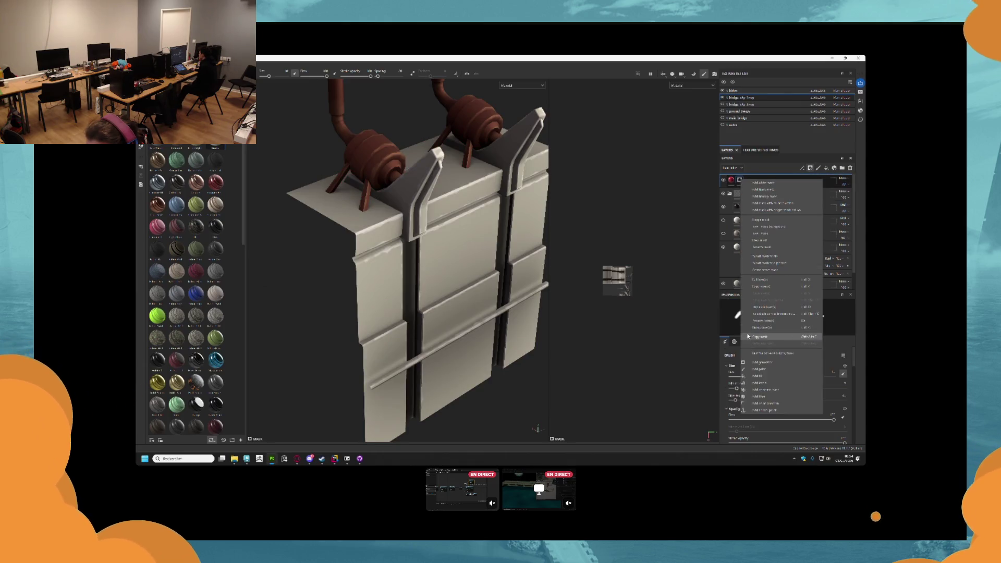
click(763, 369)
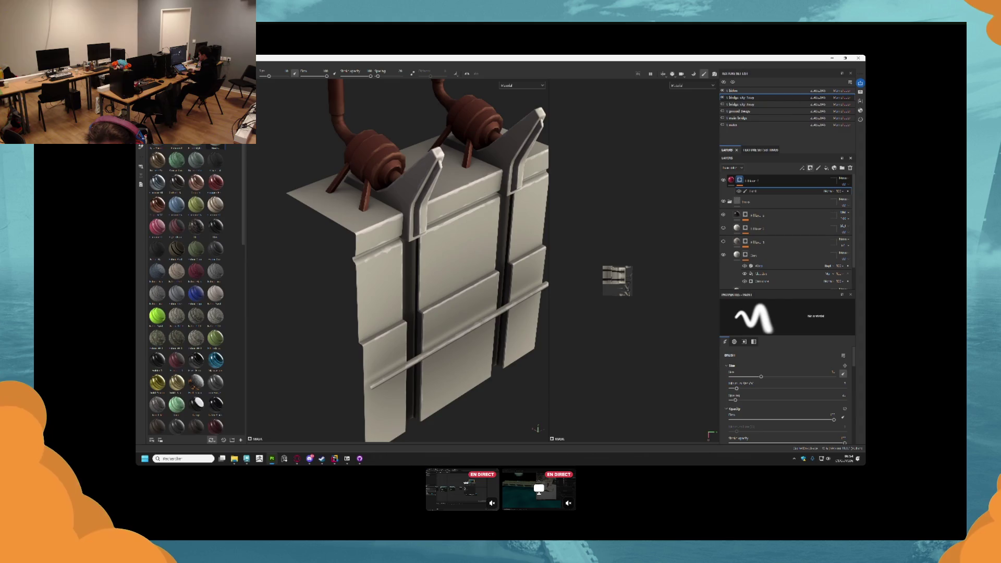
key(4)
click(770, 305)
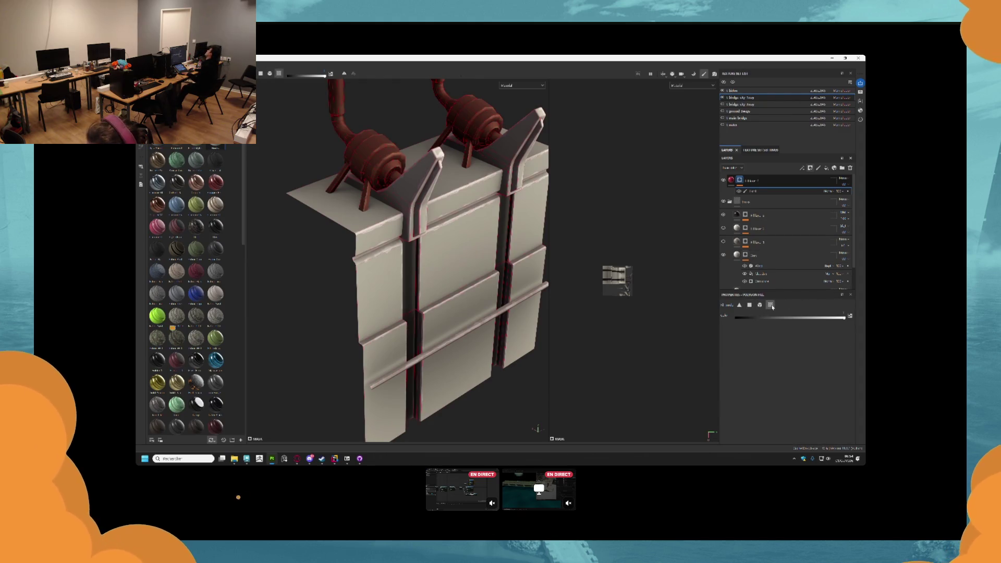
click(385, 342)
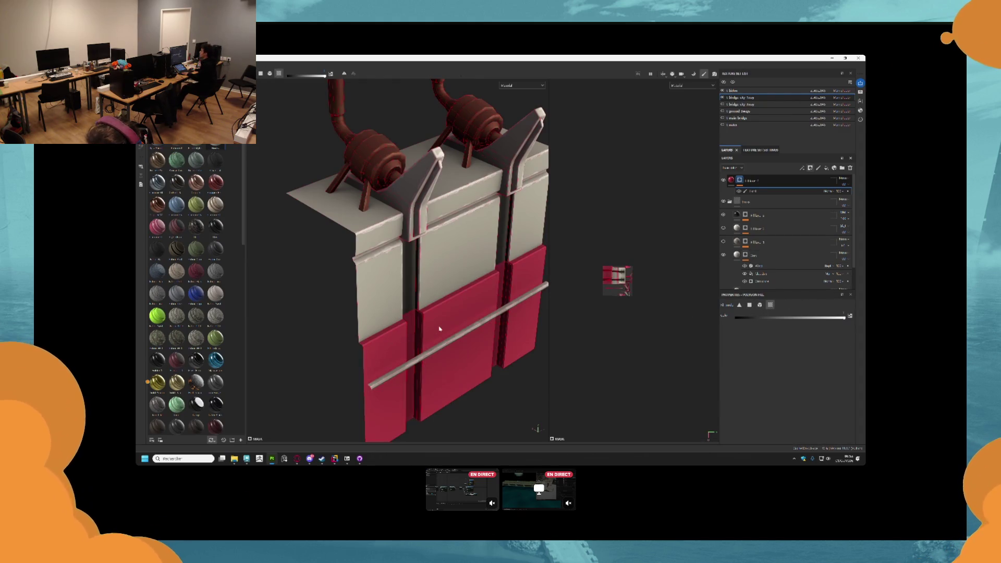